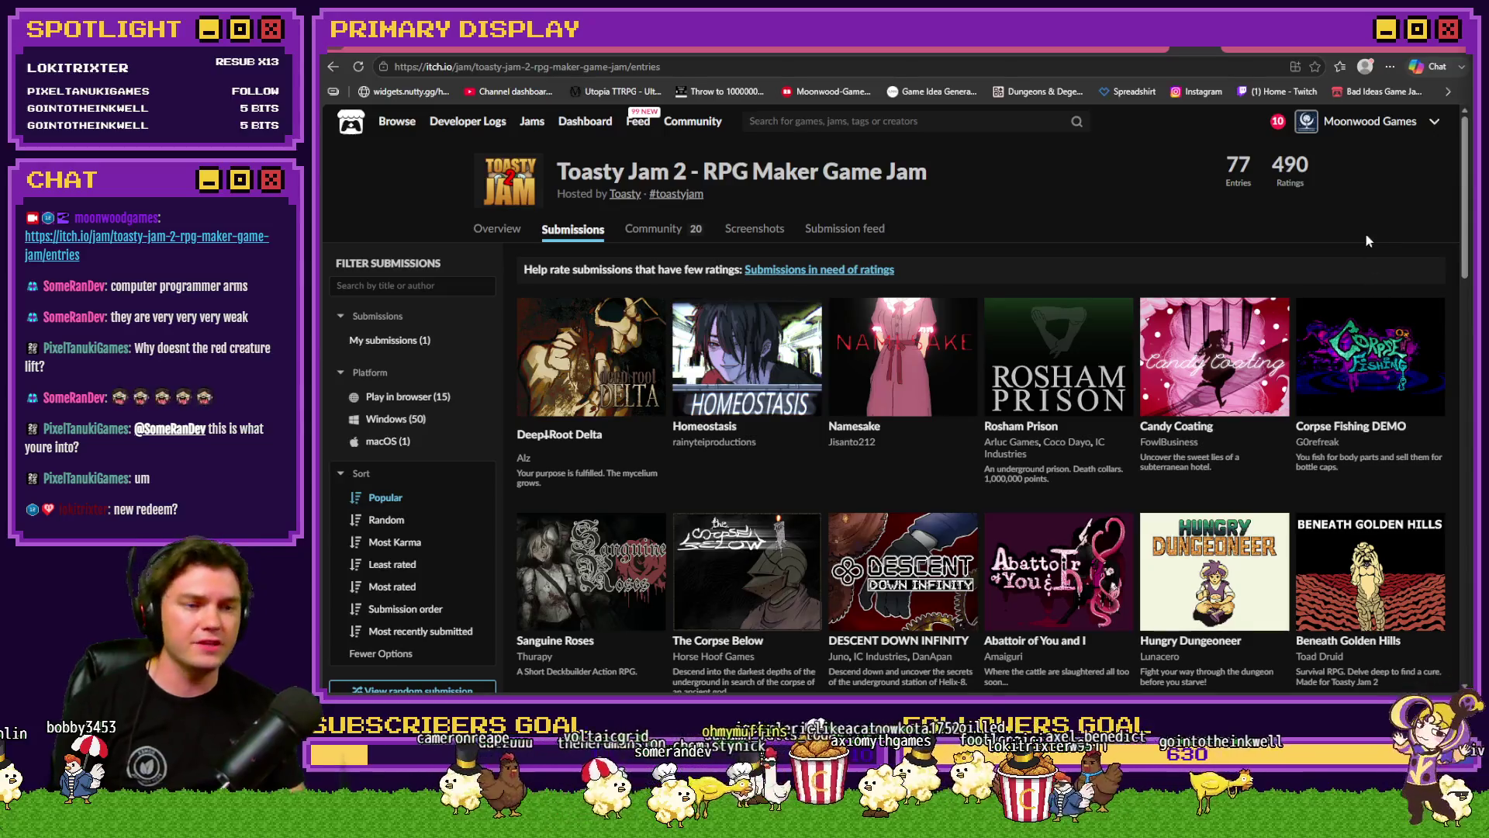
Step: Find the Abattoir of You and I jam entry and open its game page
scroll(1342, 293, down, 15)
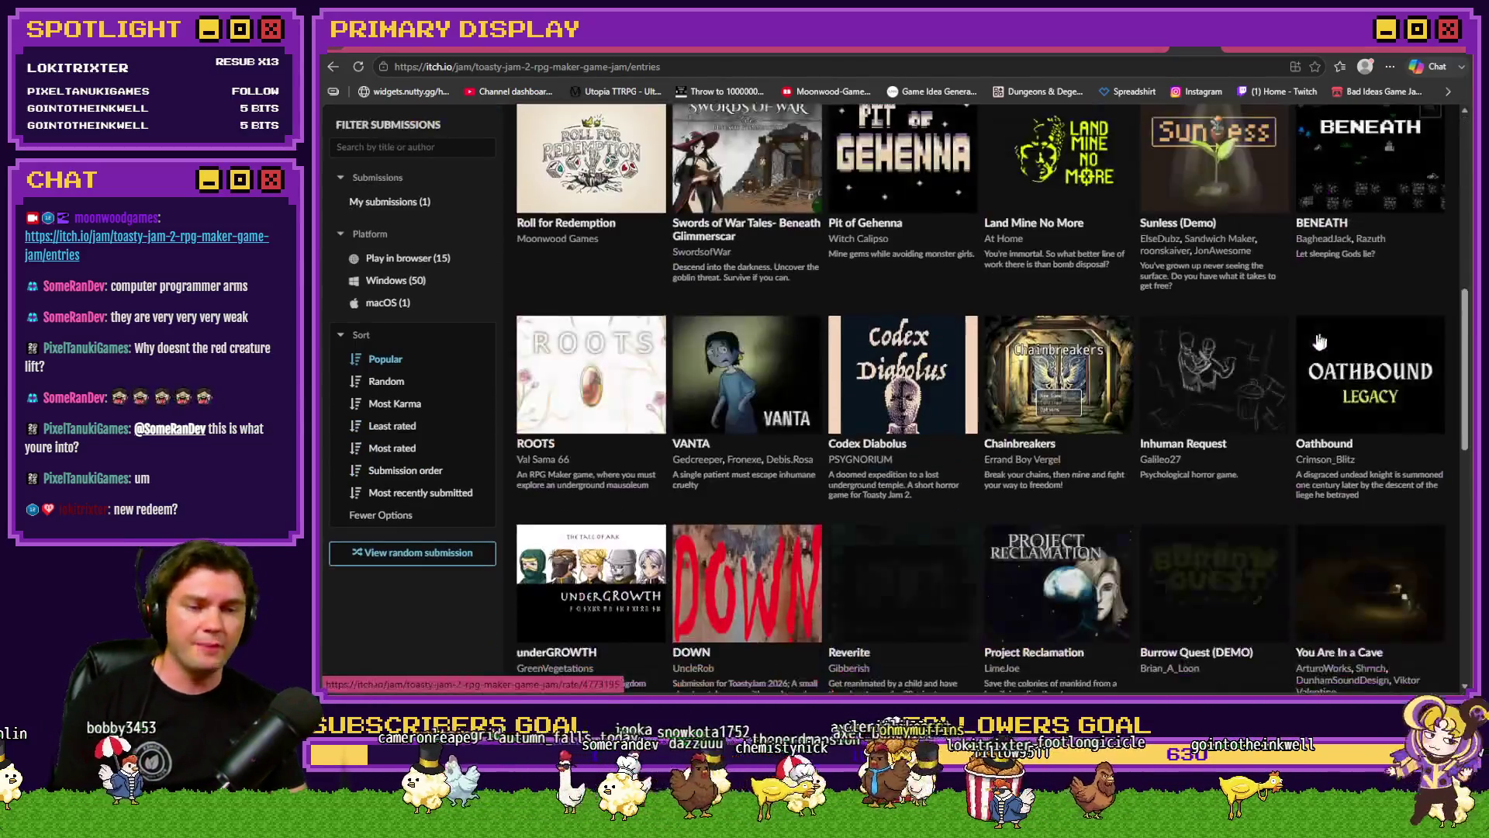
scroll(1310, 349, down, 10)
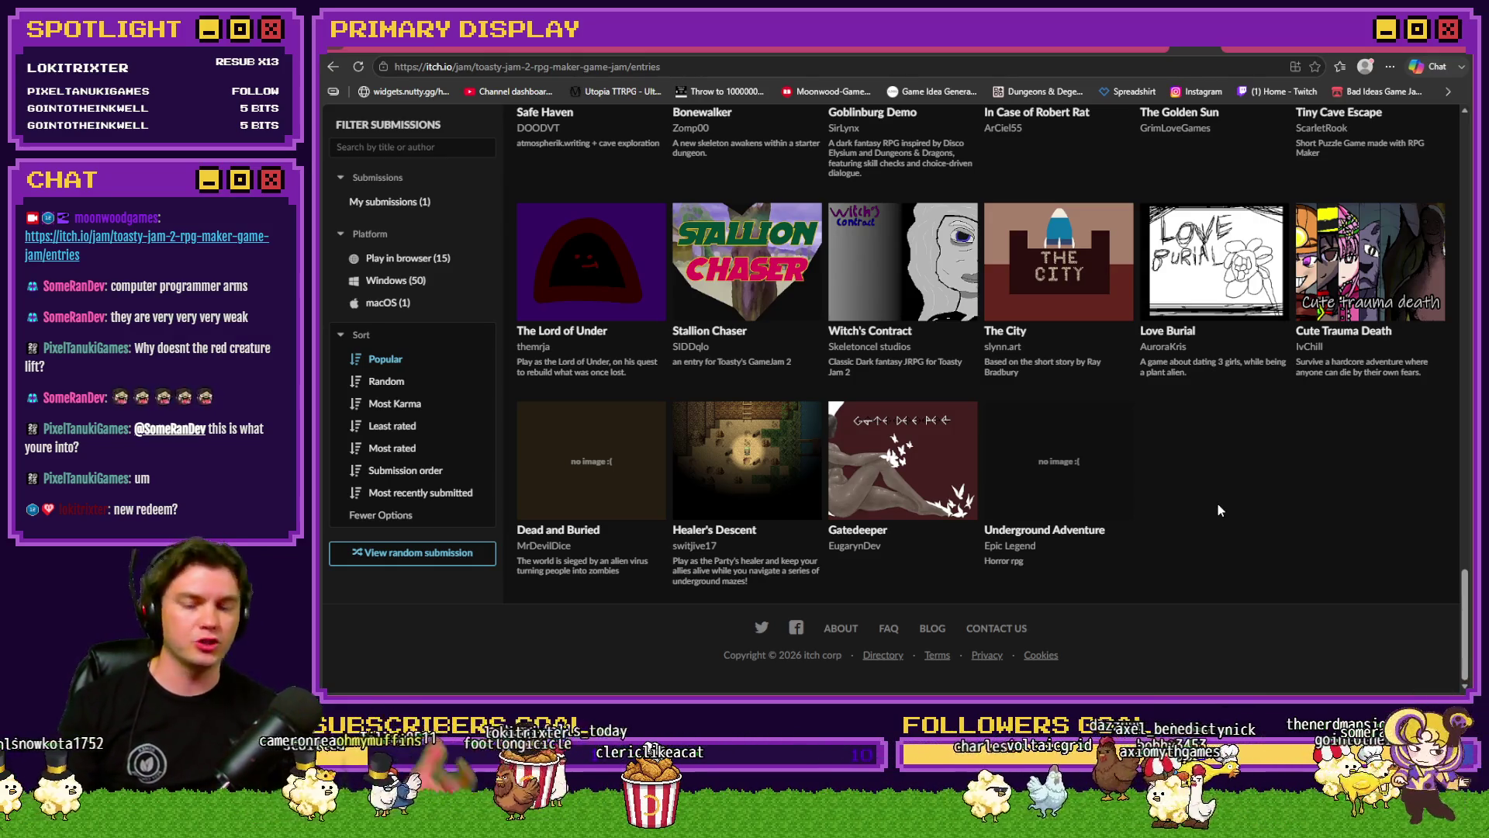
scroll(1217, 503, up, 10)
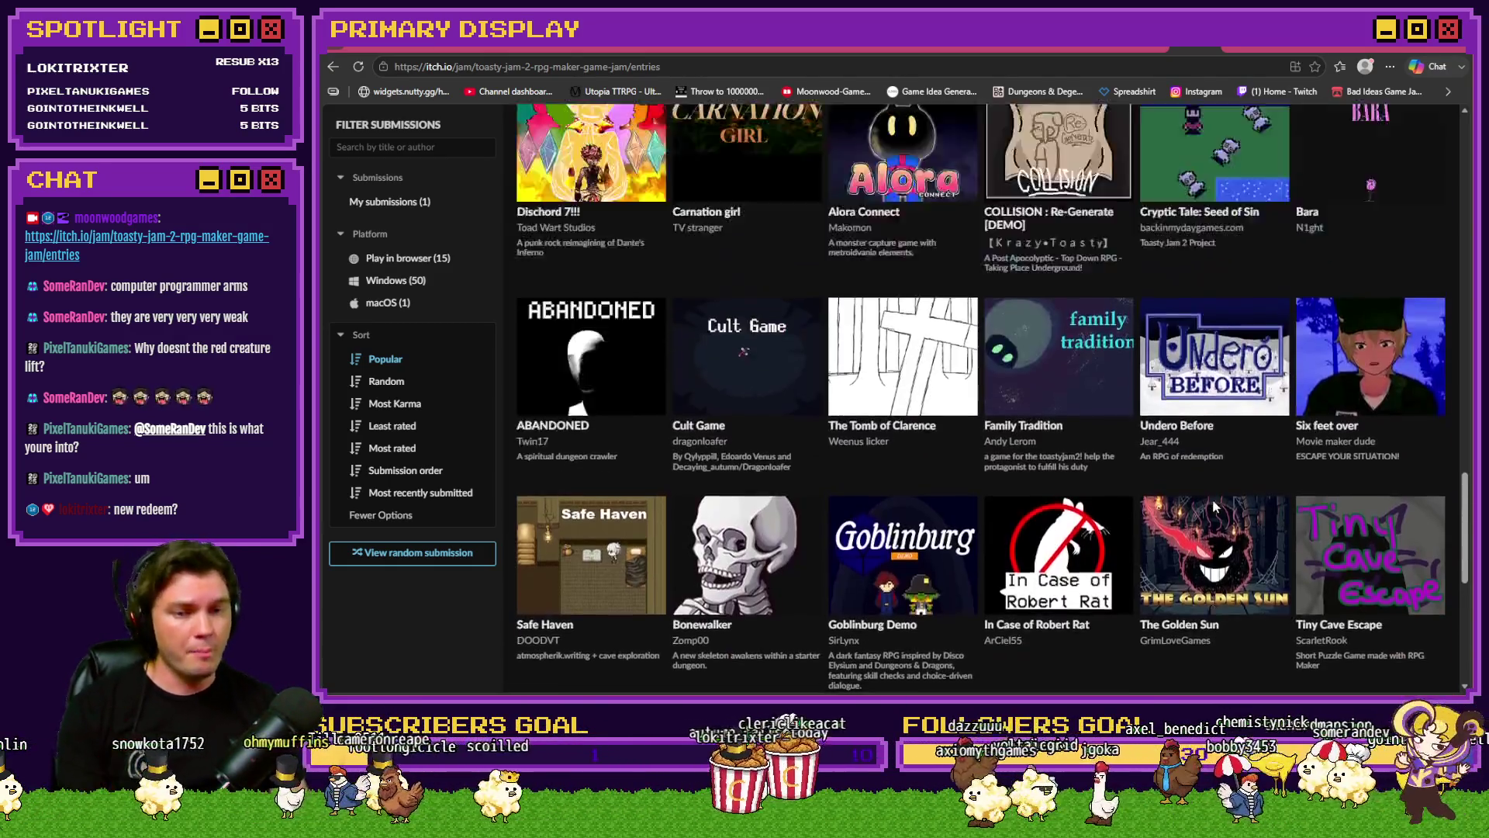
scroll(1207, 509, up, 5)
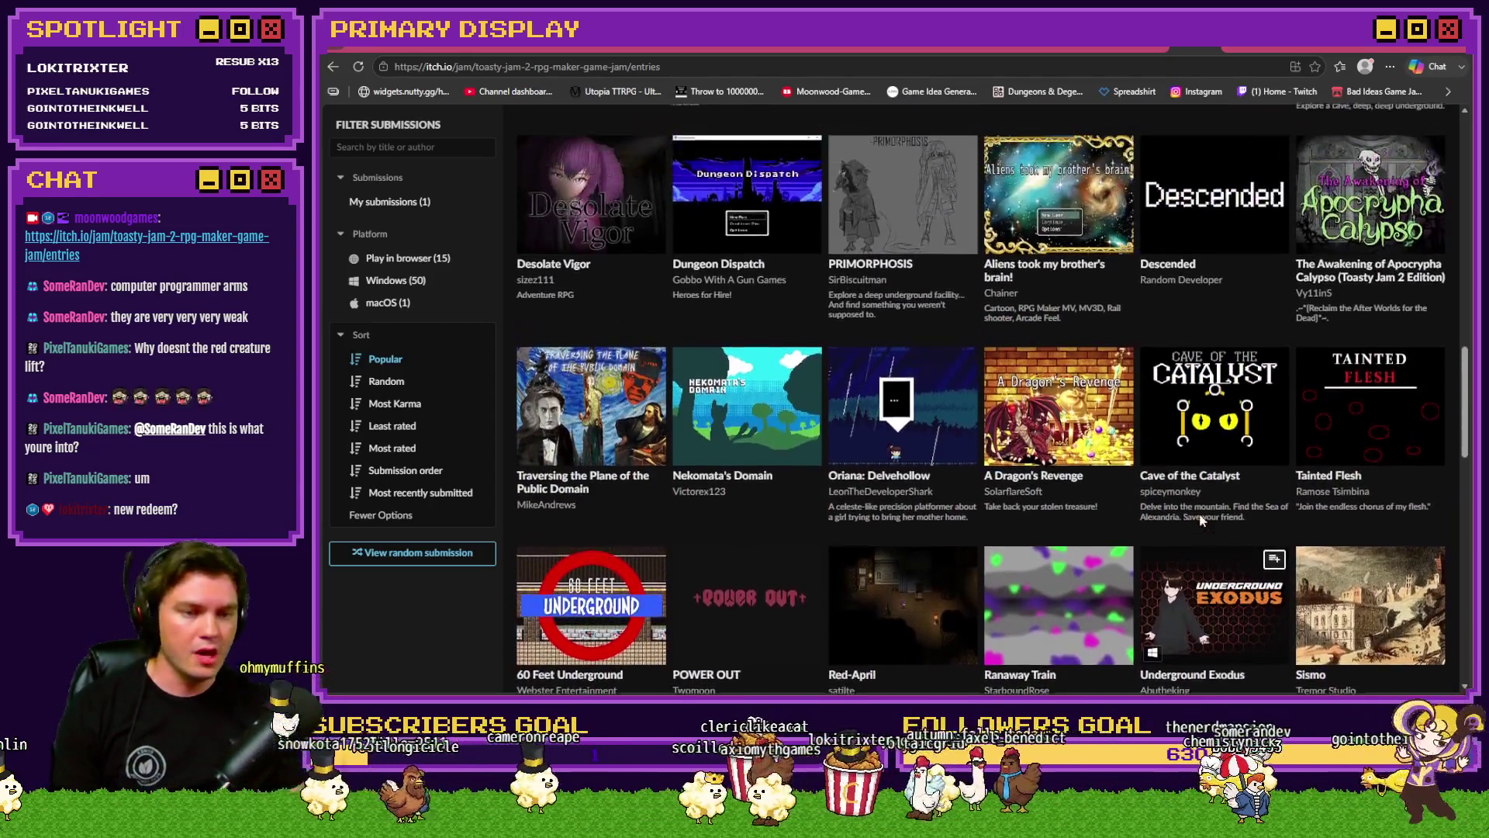
scroll(1201, 522, up, 8)
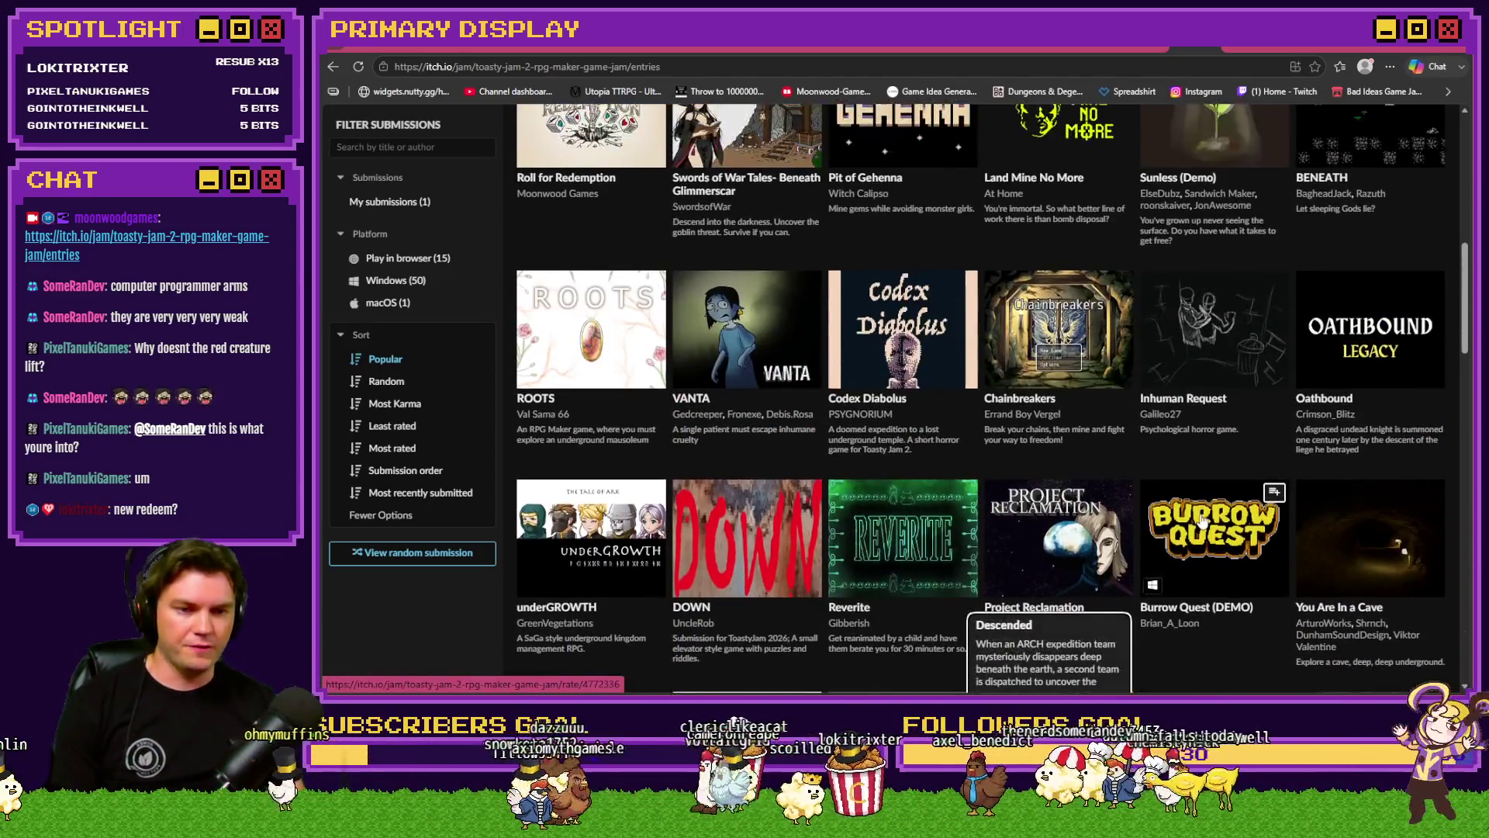
scroll(1202, 522, up, 3)
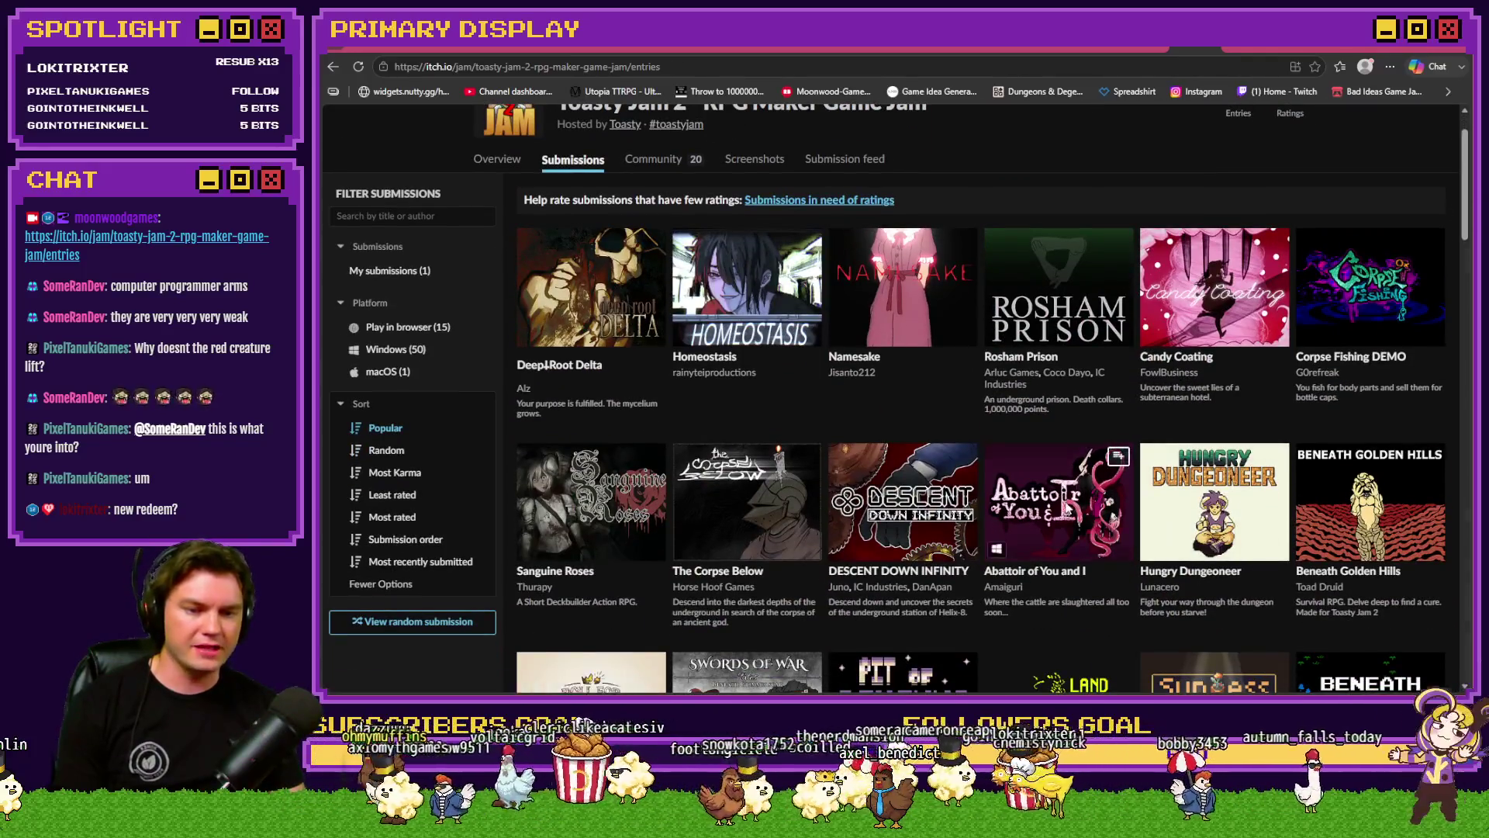
click(1061, 504)
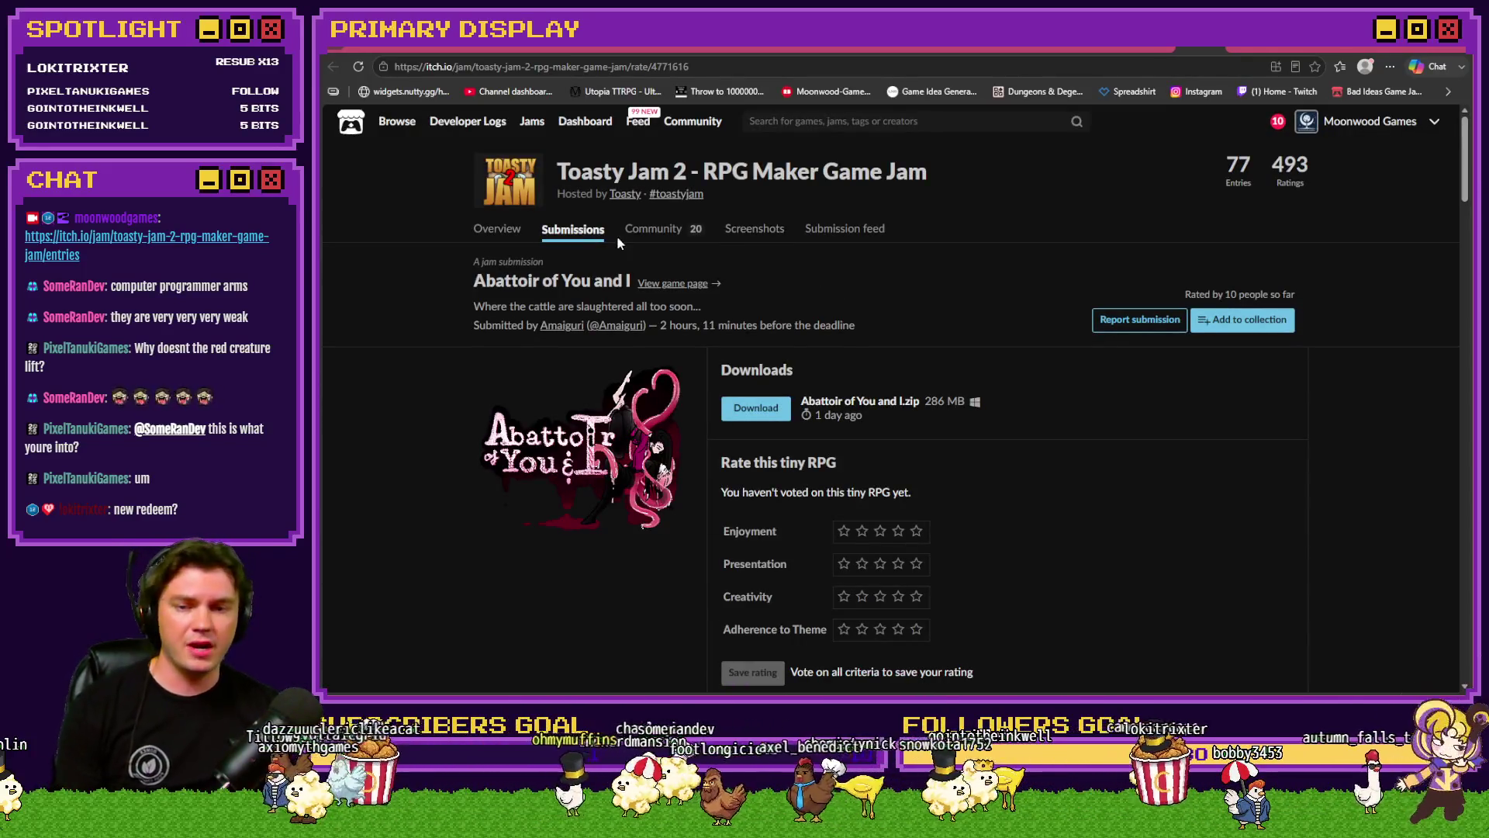
click(676, 287)
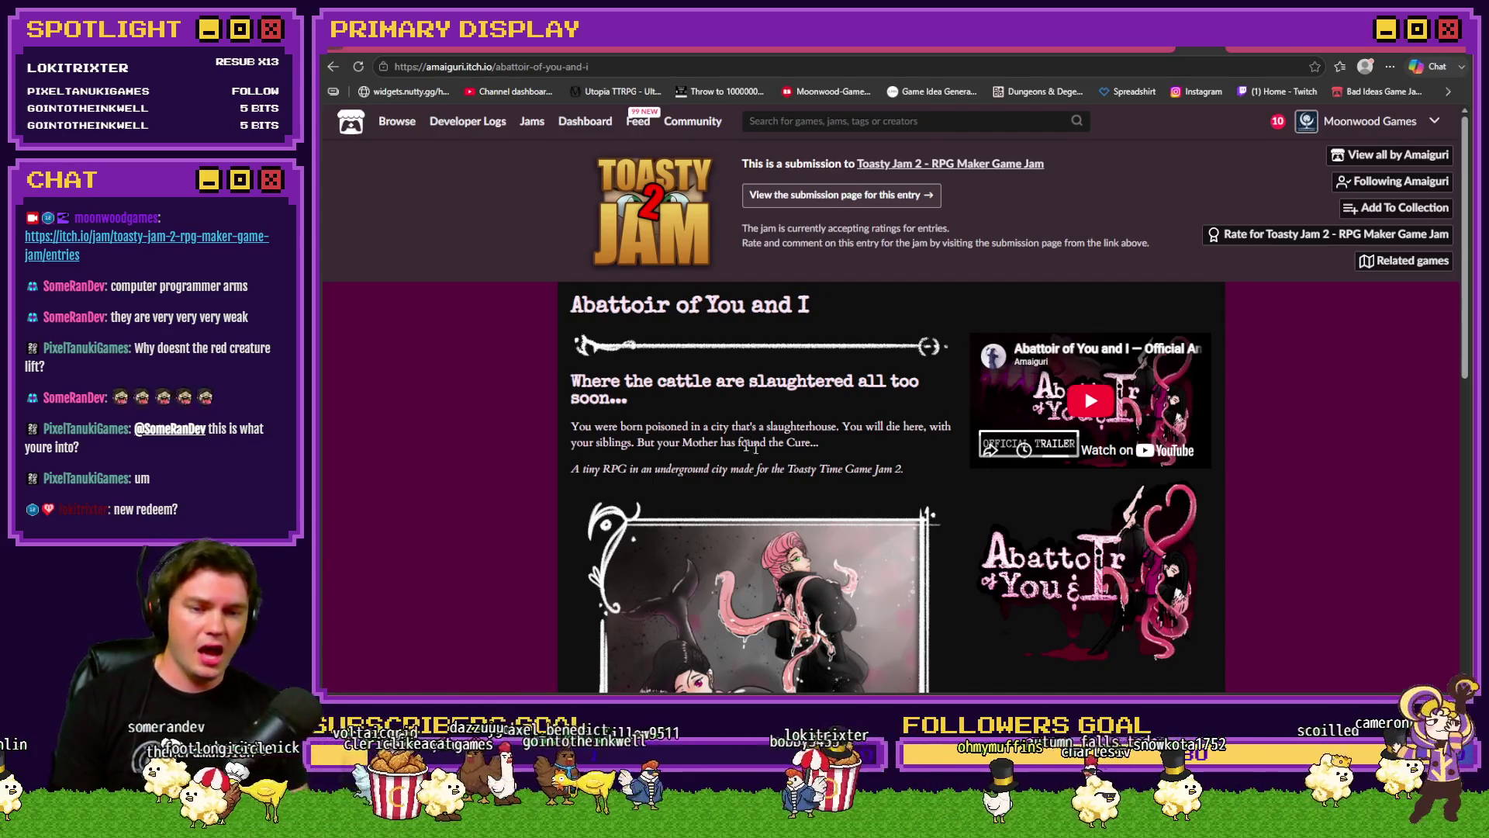
Step: Skim the game page, return to the entries list, and reopen Abattoir of You and I's page
scroll(759, 448, down, 10)
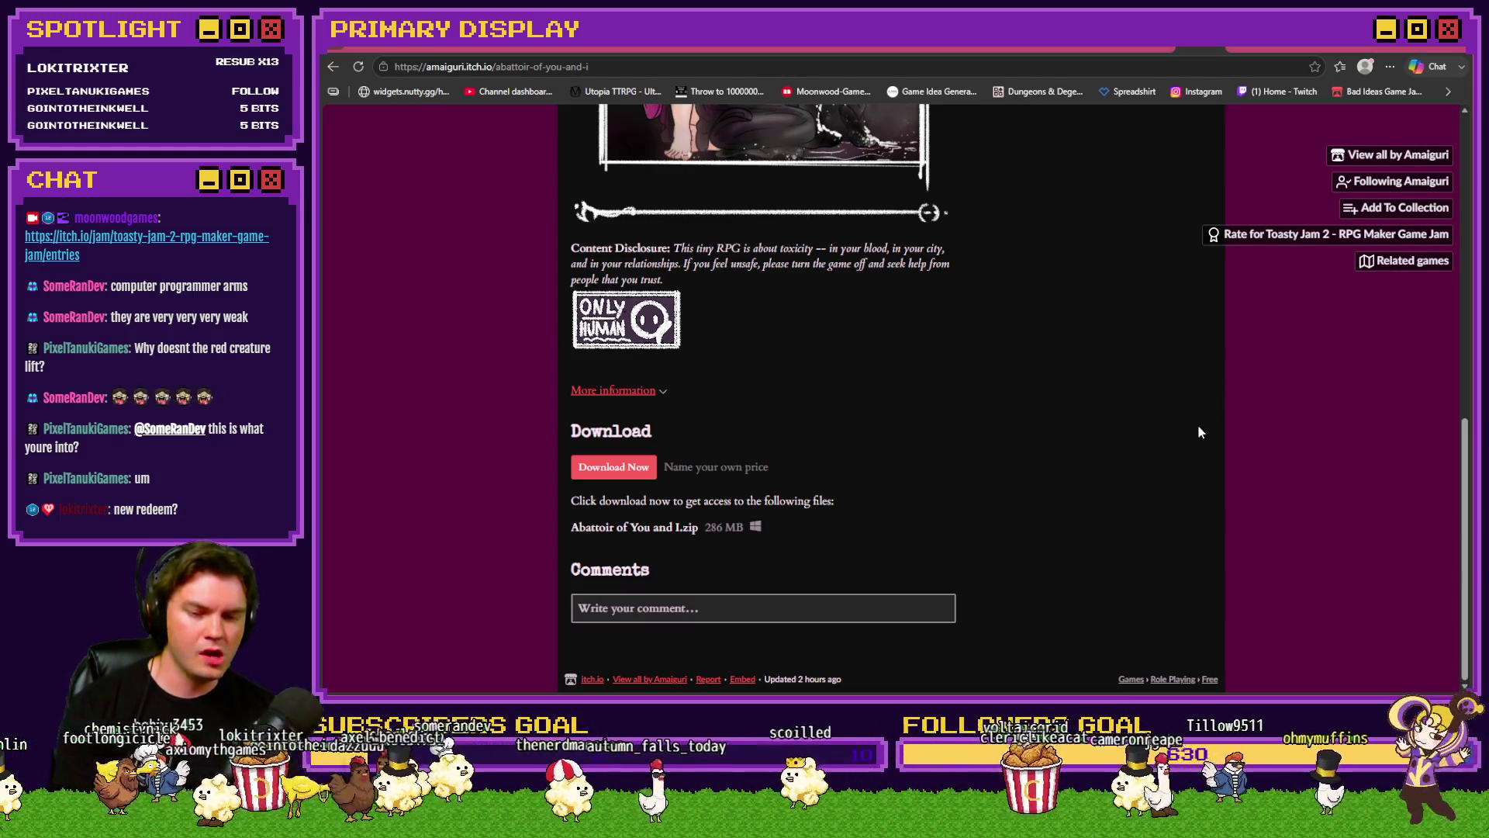
scroll(1198, 426, up, 10)
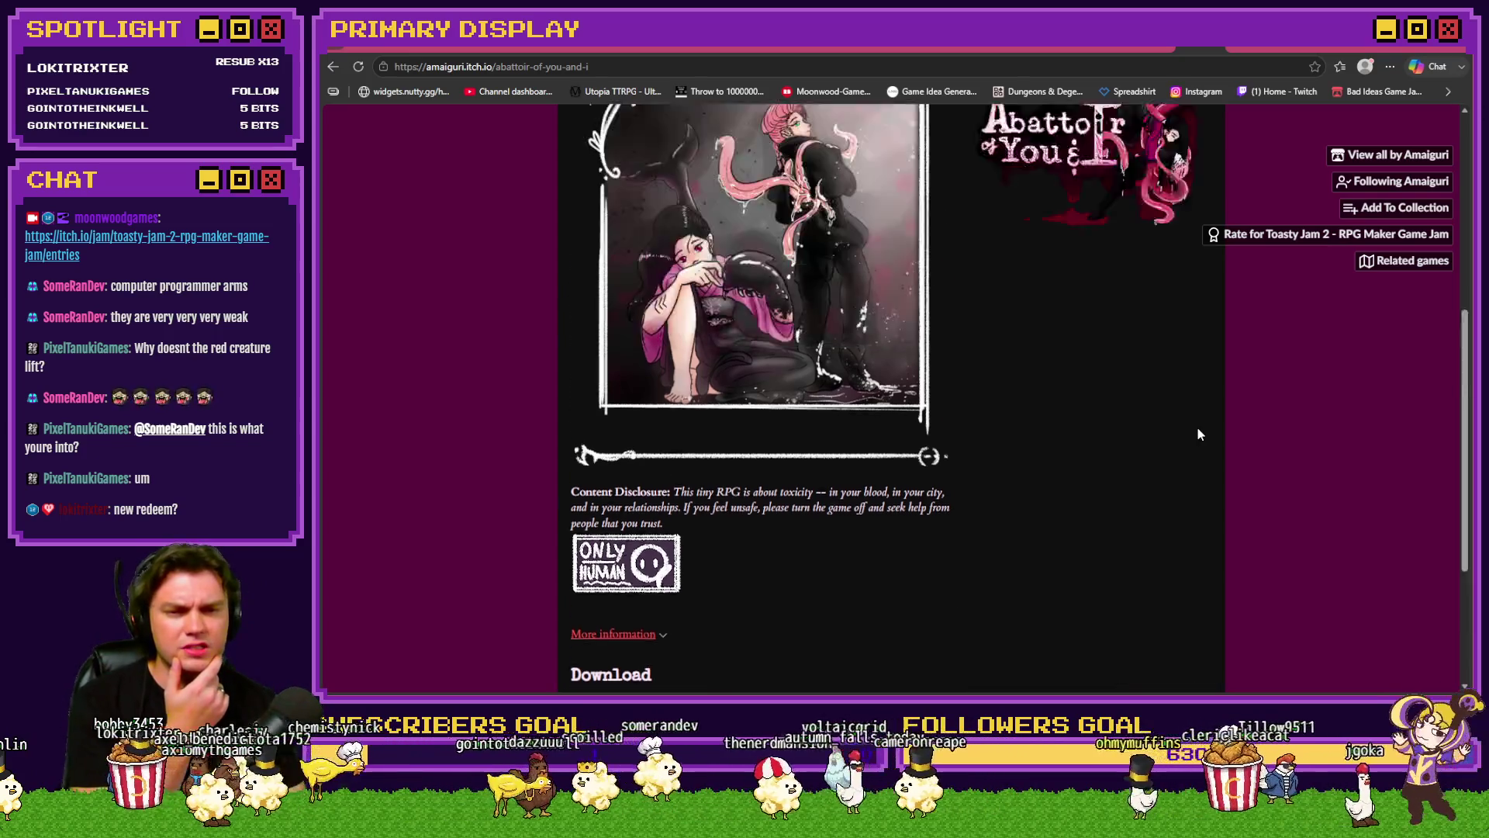
scroll(1244, 429, down, 7)
scroll(1245, 438, down, 3)
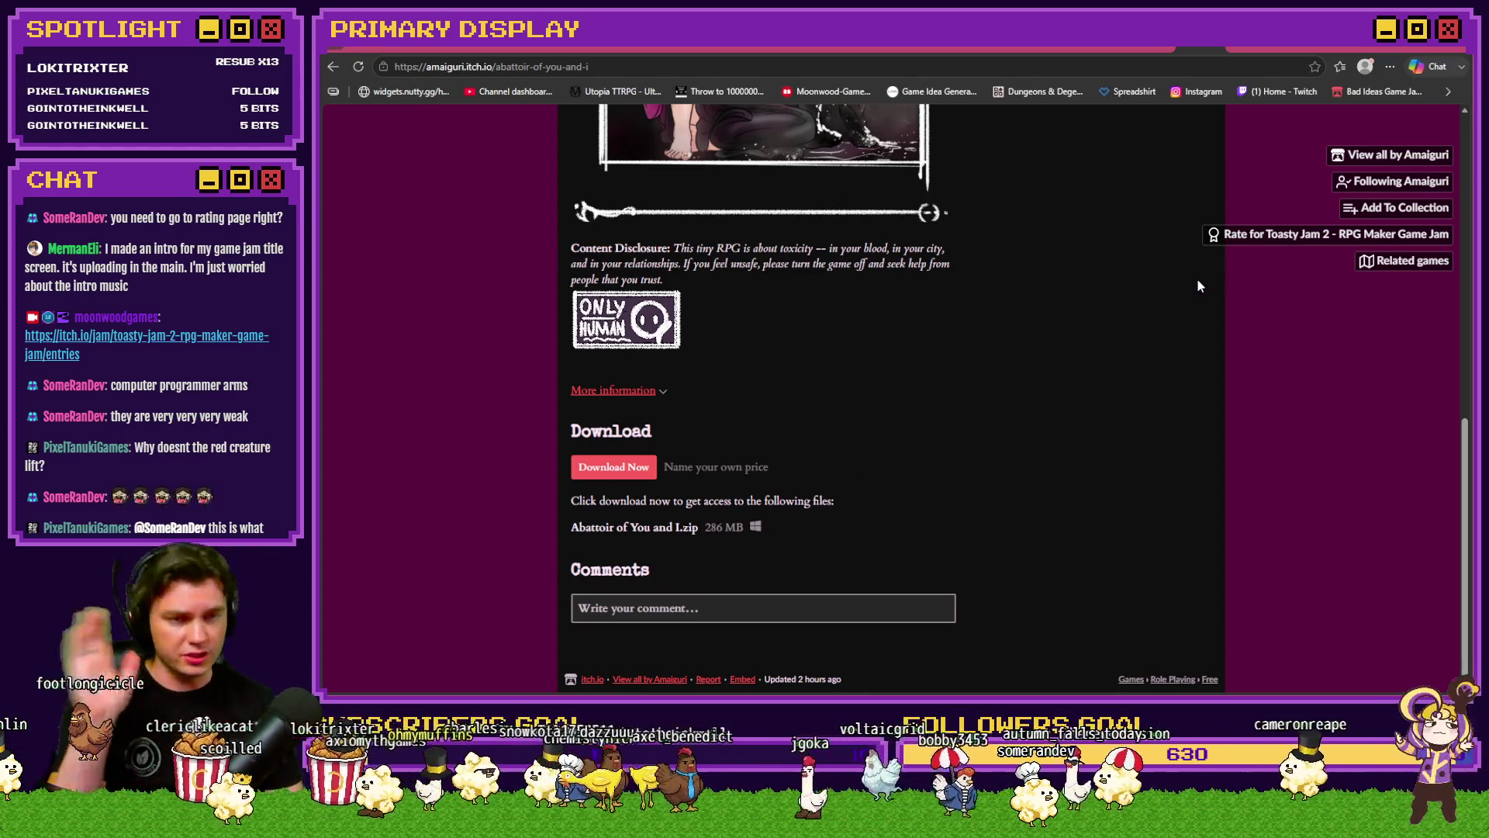
key(alt+Left)
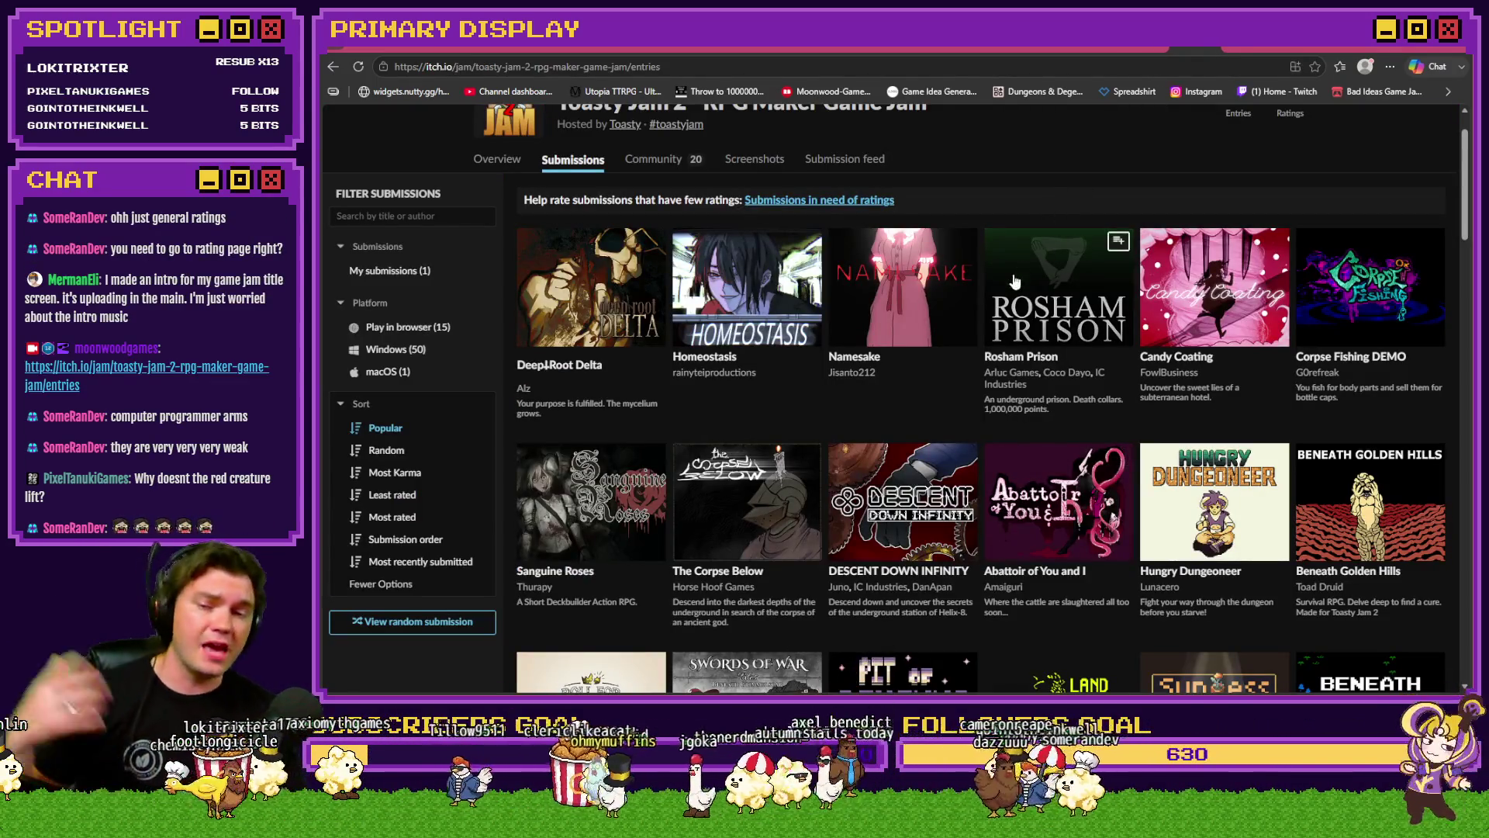
mouse_move(1018, 281)
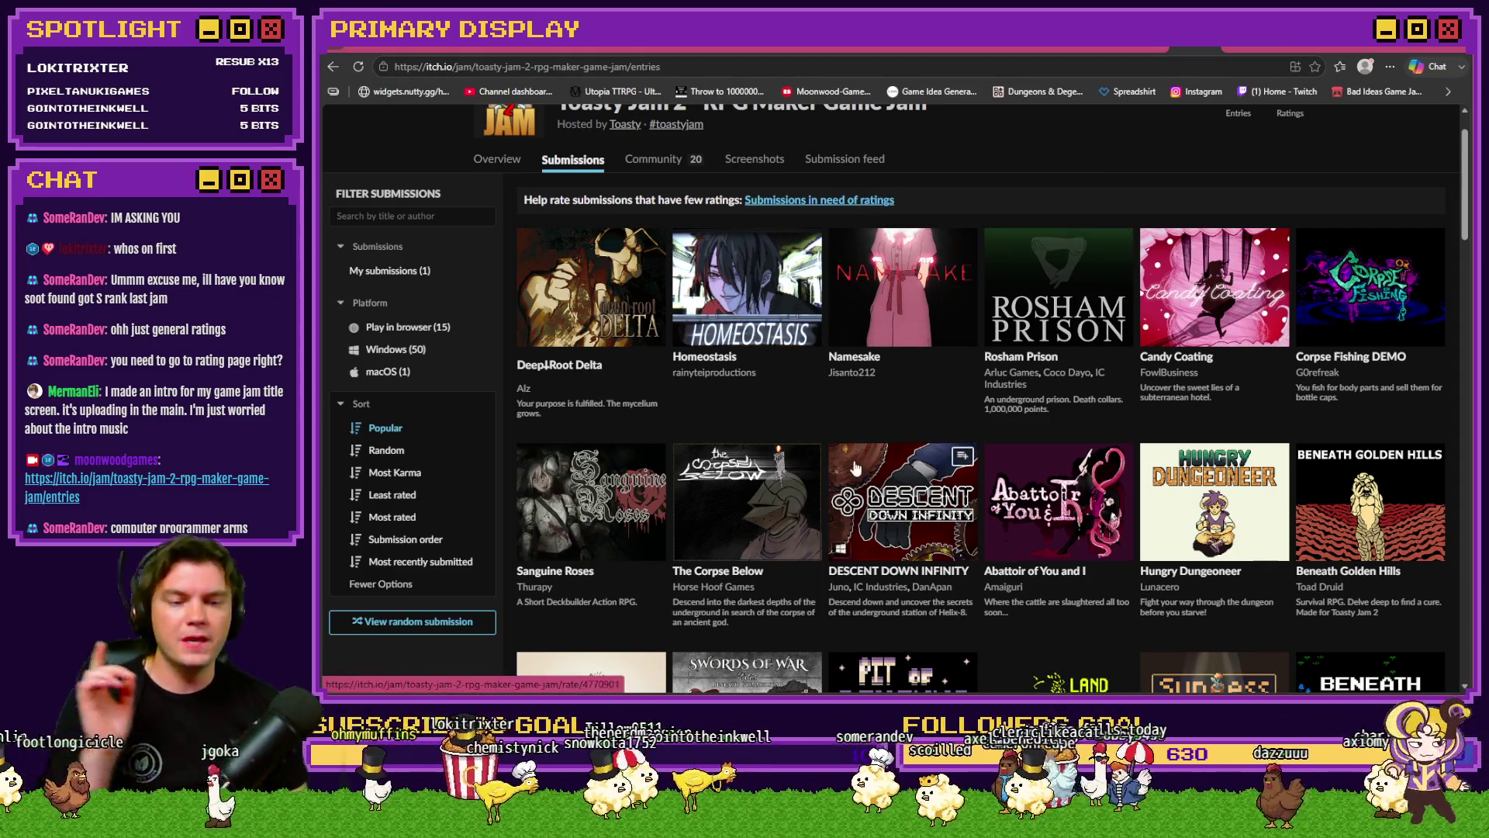
click(1055, 492)
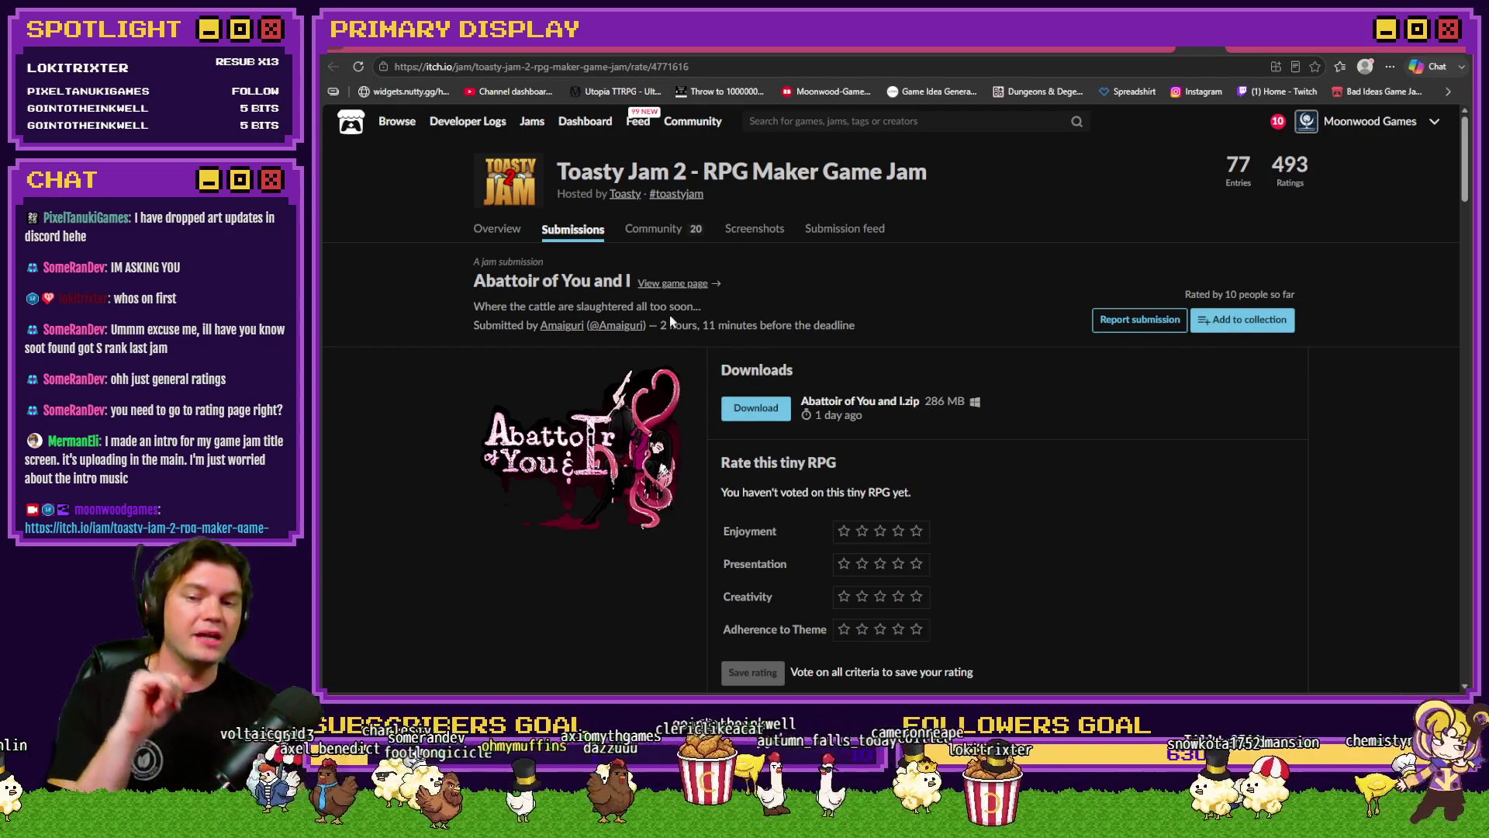
click(672, 283)
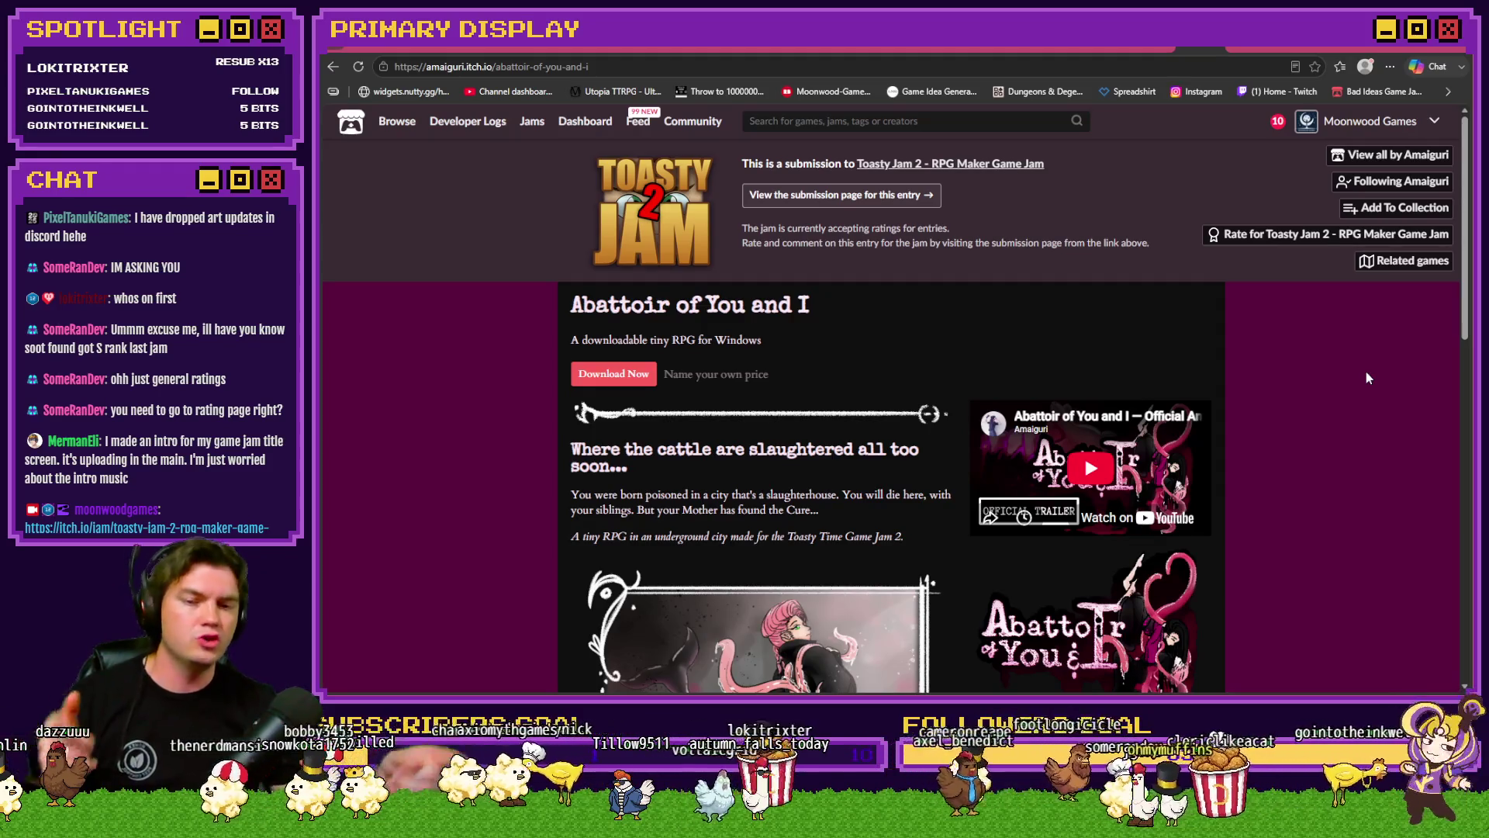
Step: Download the 286 MB Abattoir of You and I.zip free, then return to its Tiny RPG page
click(617, 376)
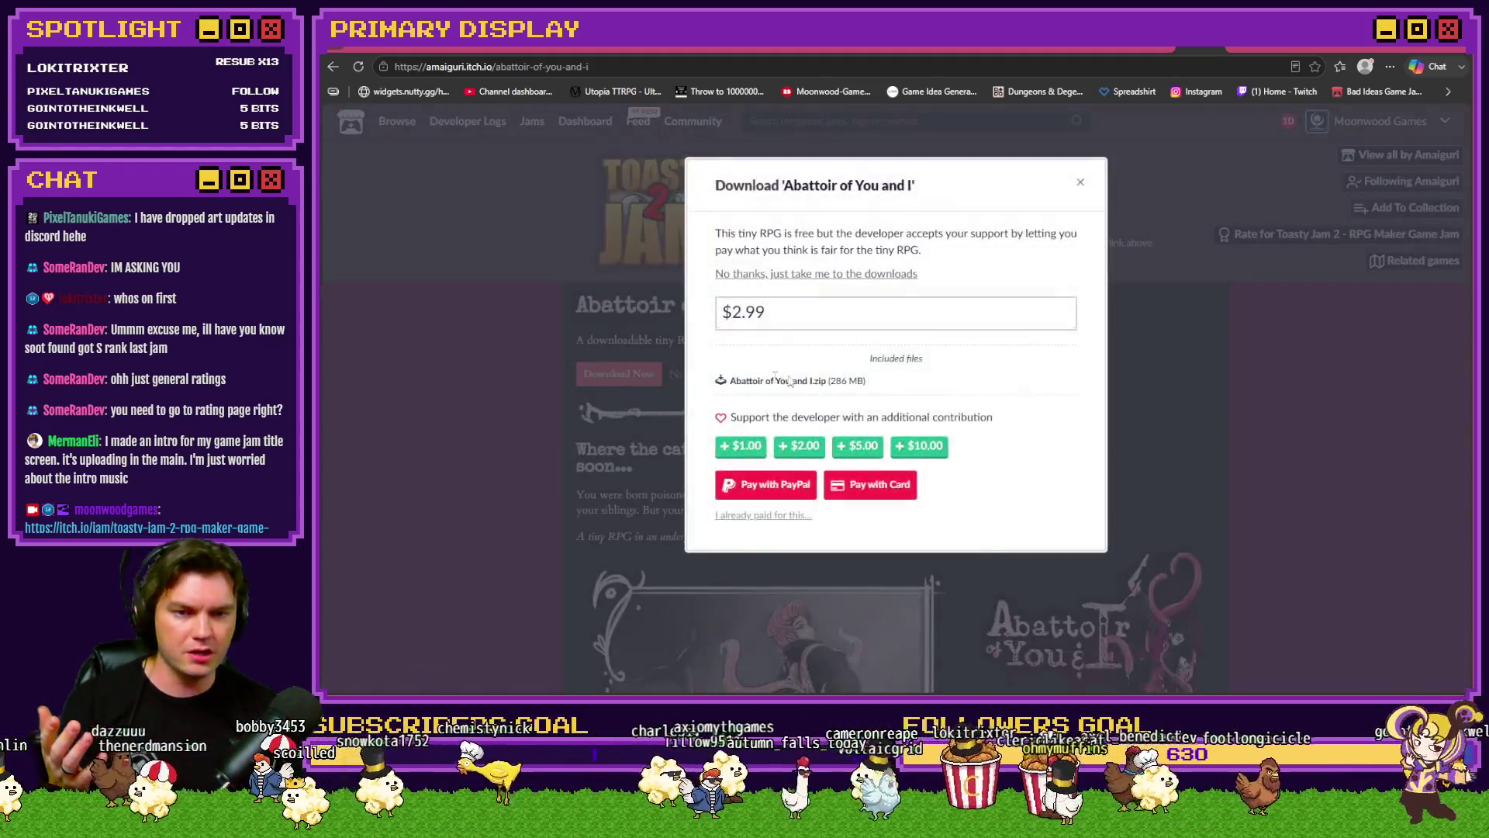
click(814, 274)
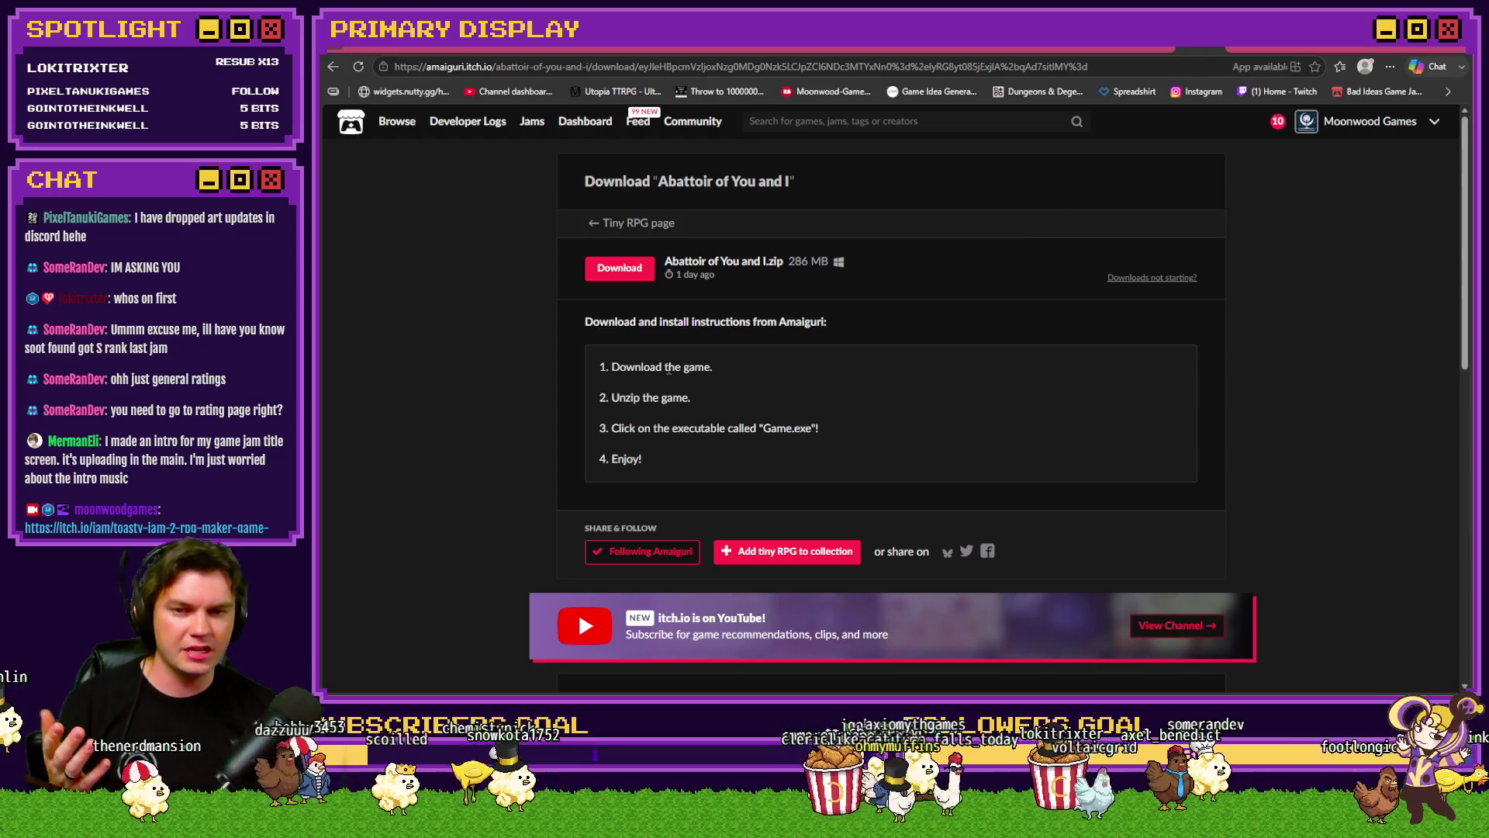
click(643, 277)
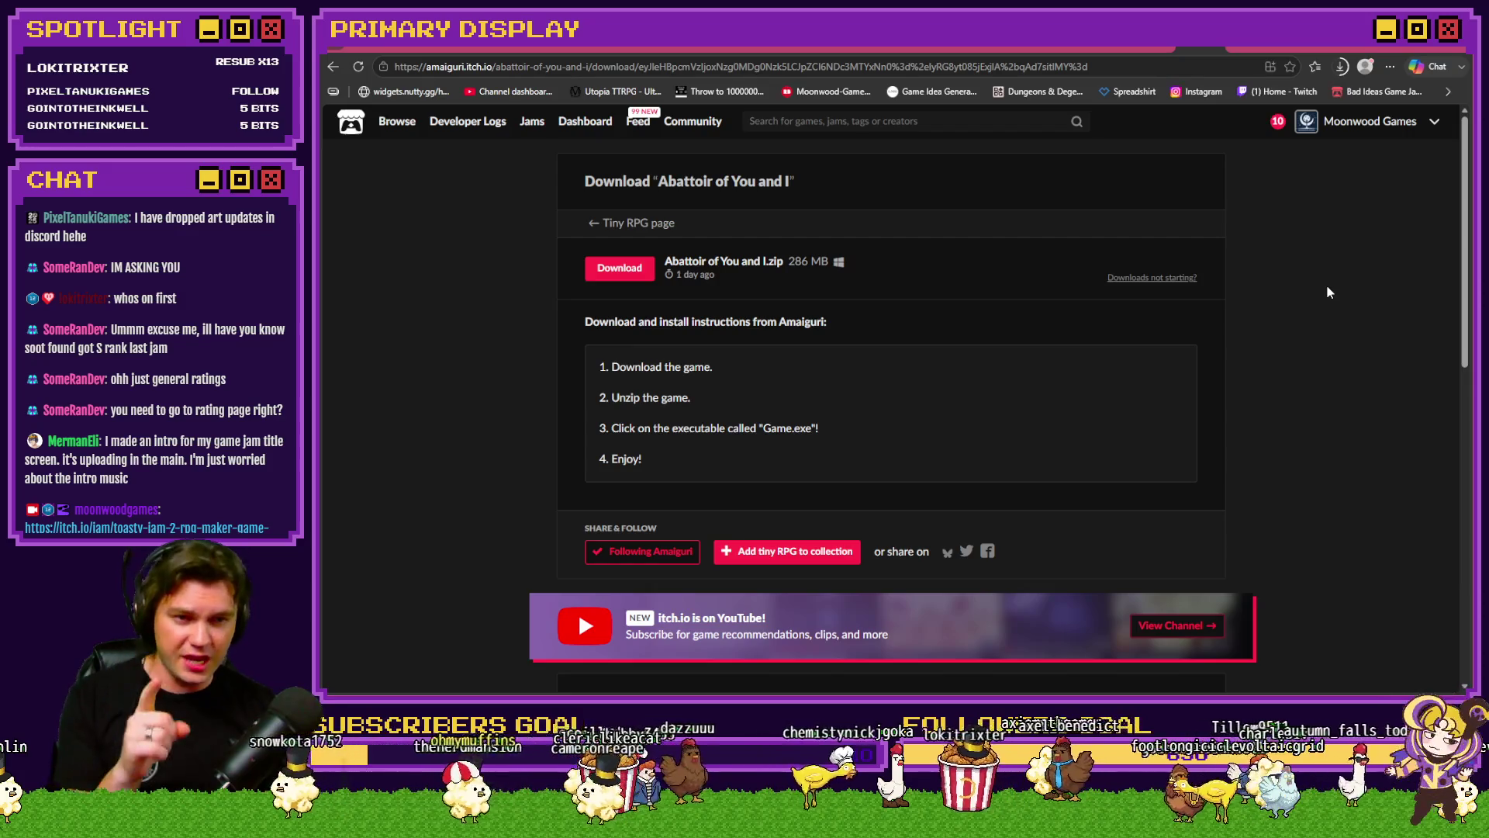
click(1341, 67)
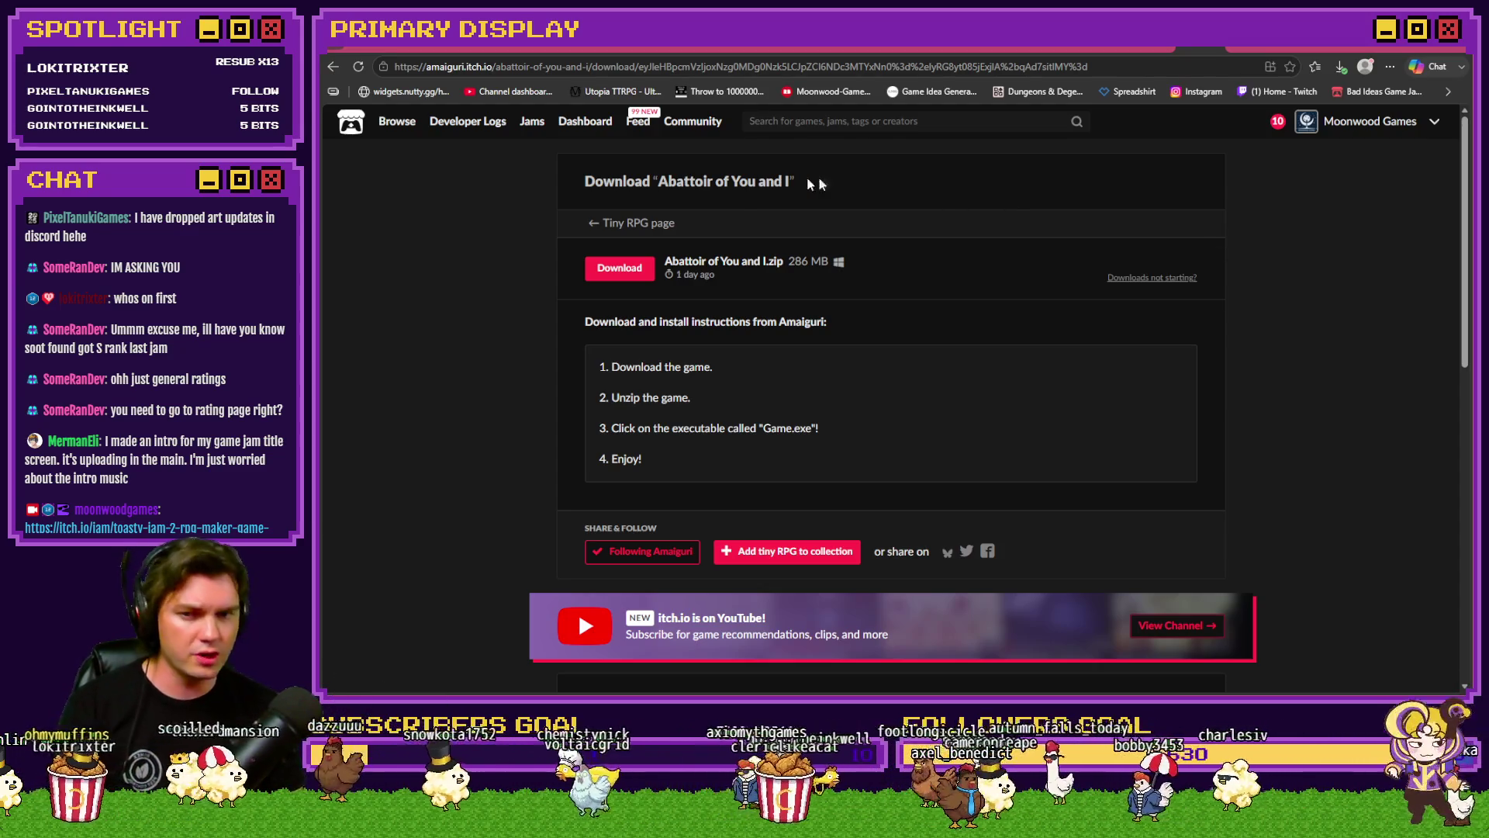
click(647, 224)
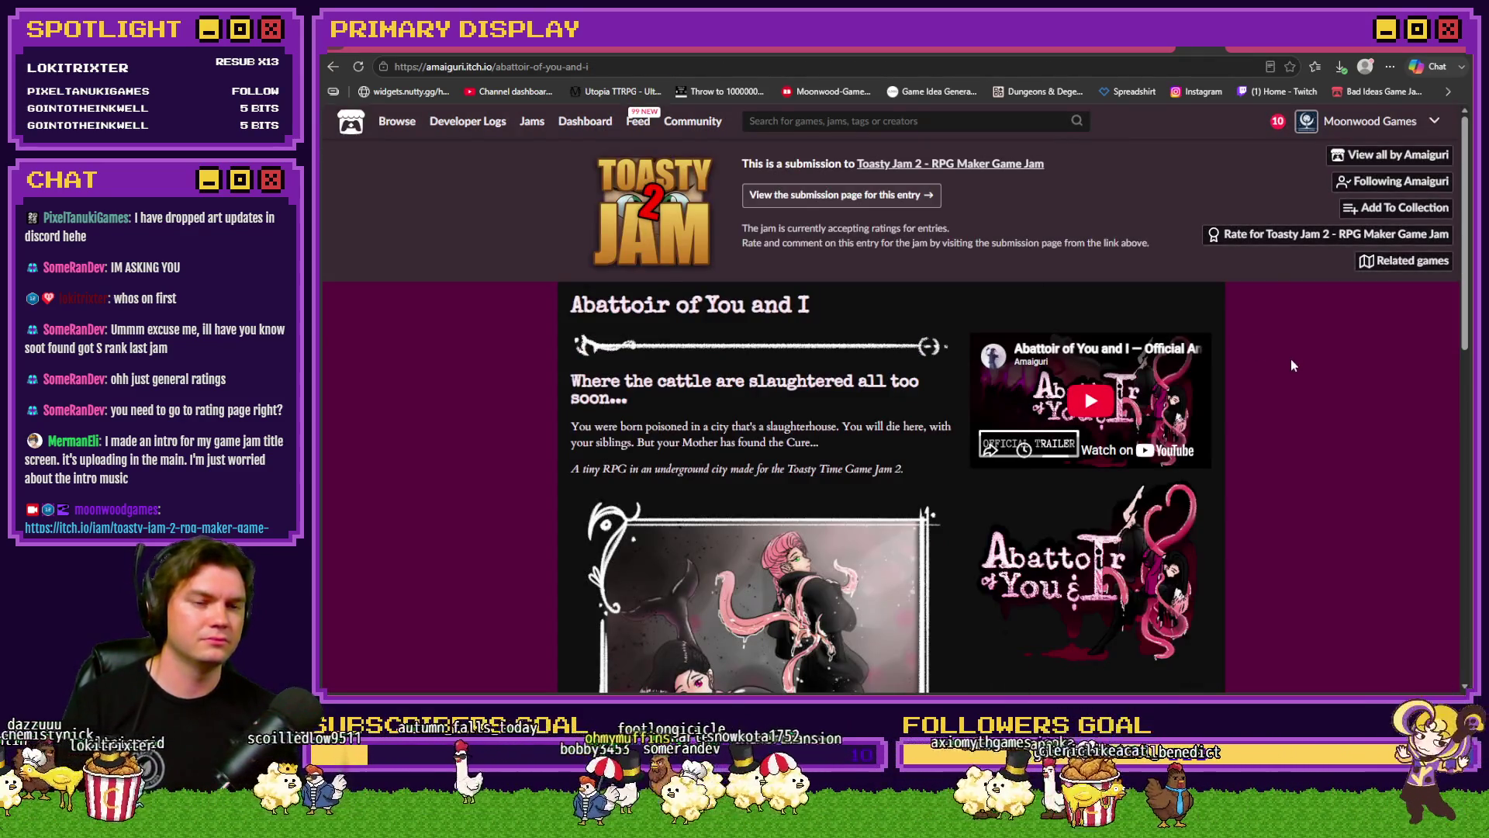
Step: Reload the game page and open its Rate for Toasty Jam 2 page
key(F5)
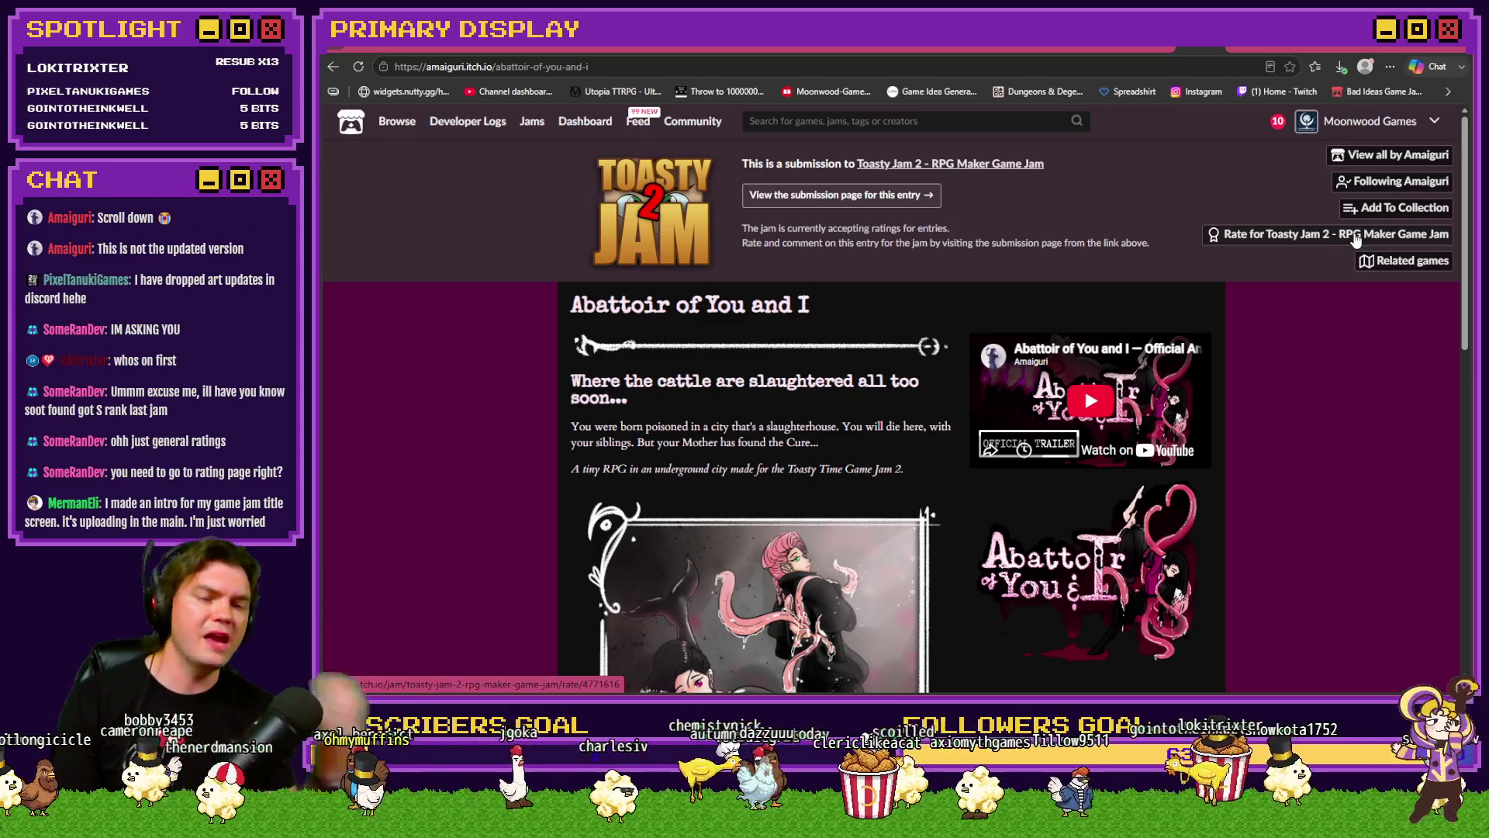
click(1355, 236)
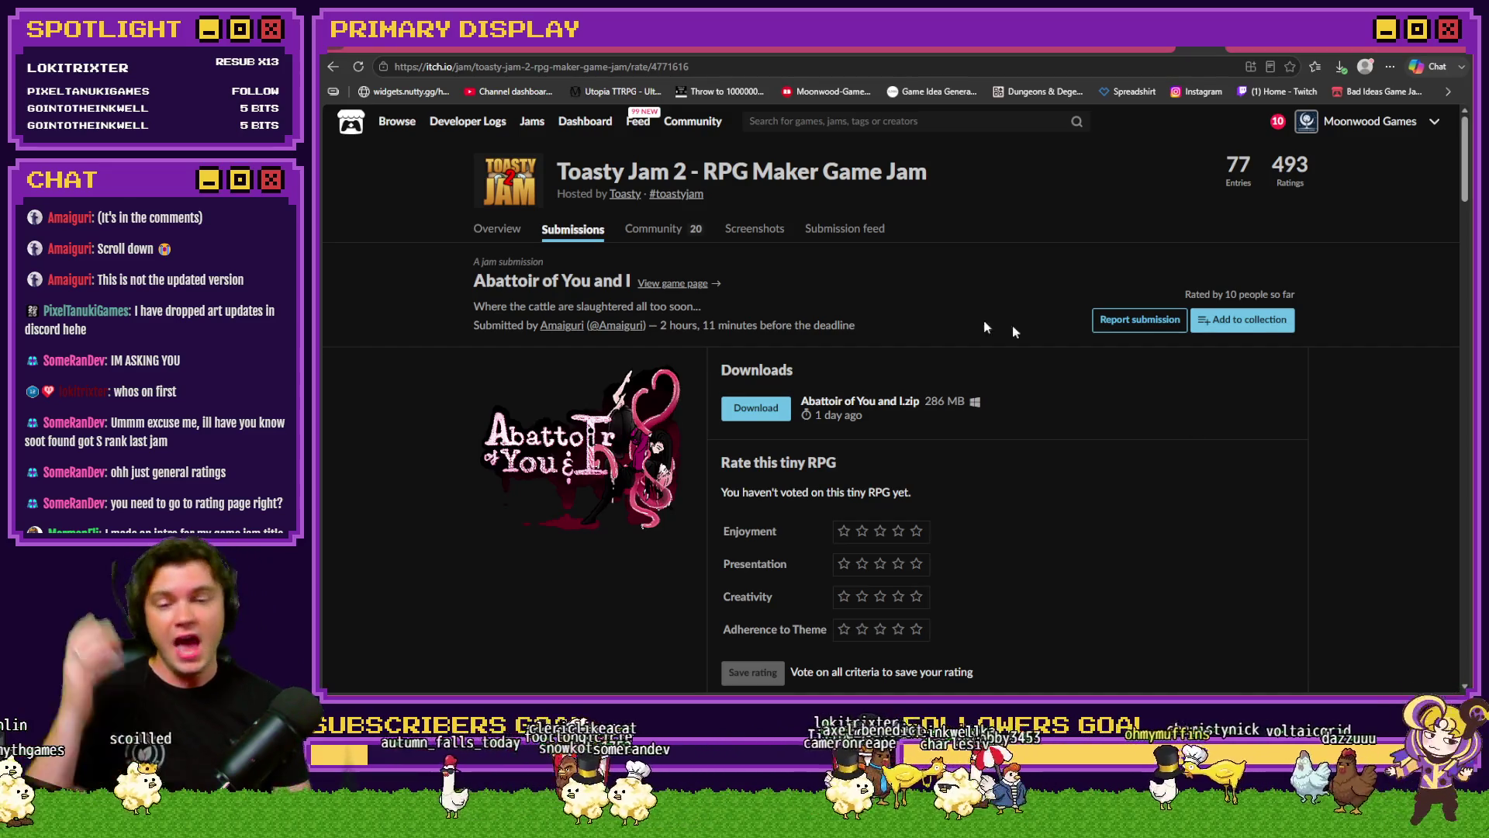
Step: Look over the Abattoir of You and I game page again, then return to the Toasty Jam 2 submissions
click(691, 283)
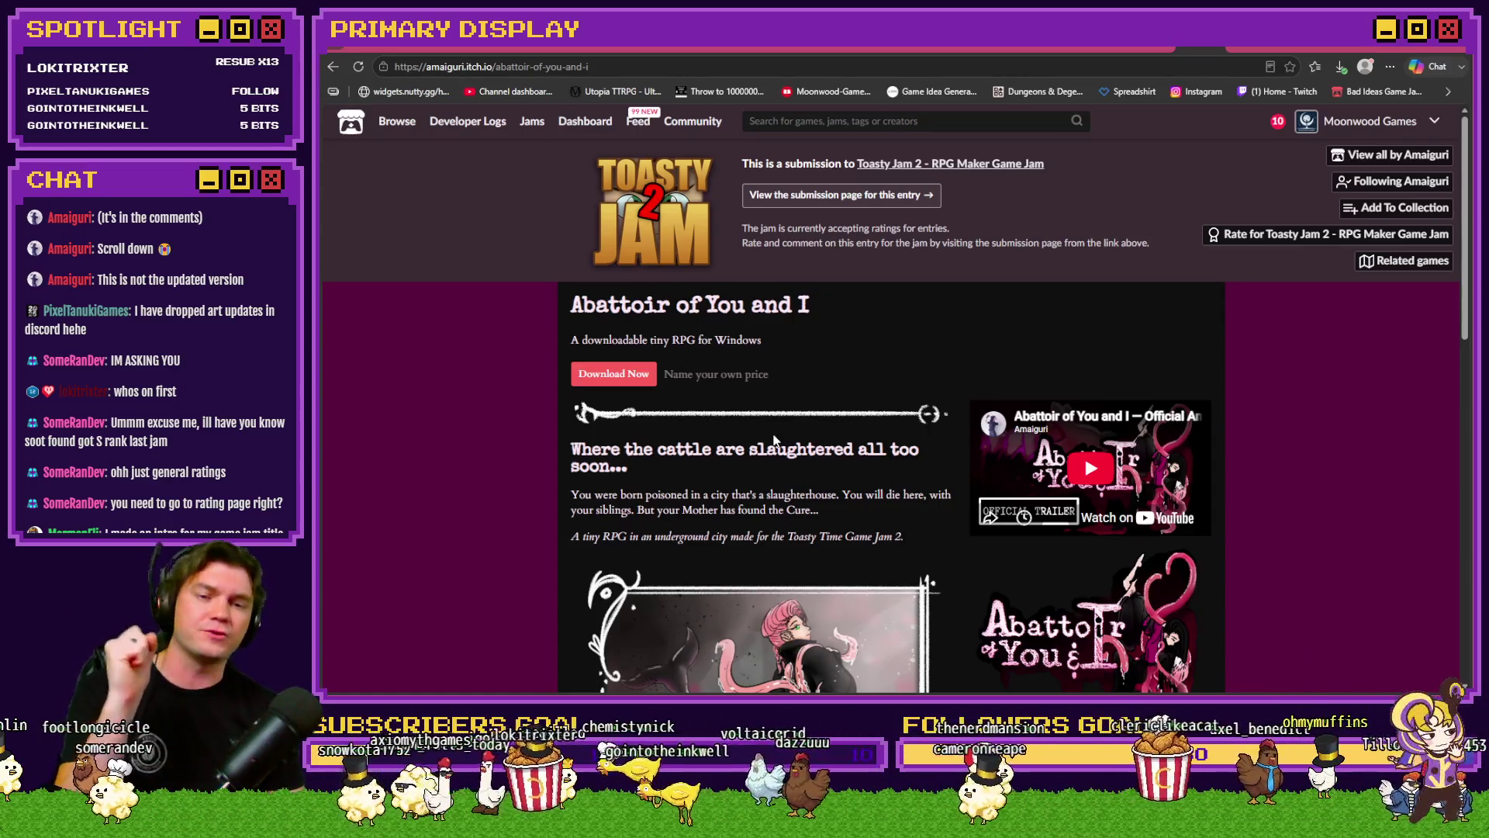
scroll(651, 450, down, 5)
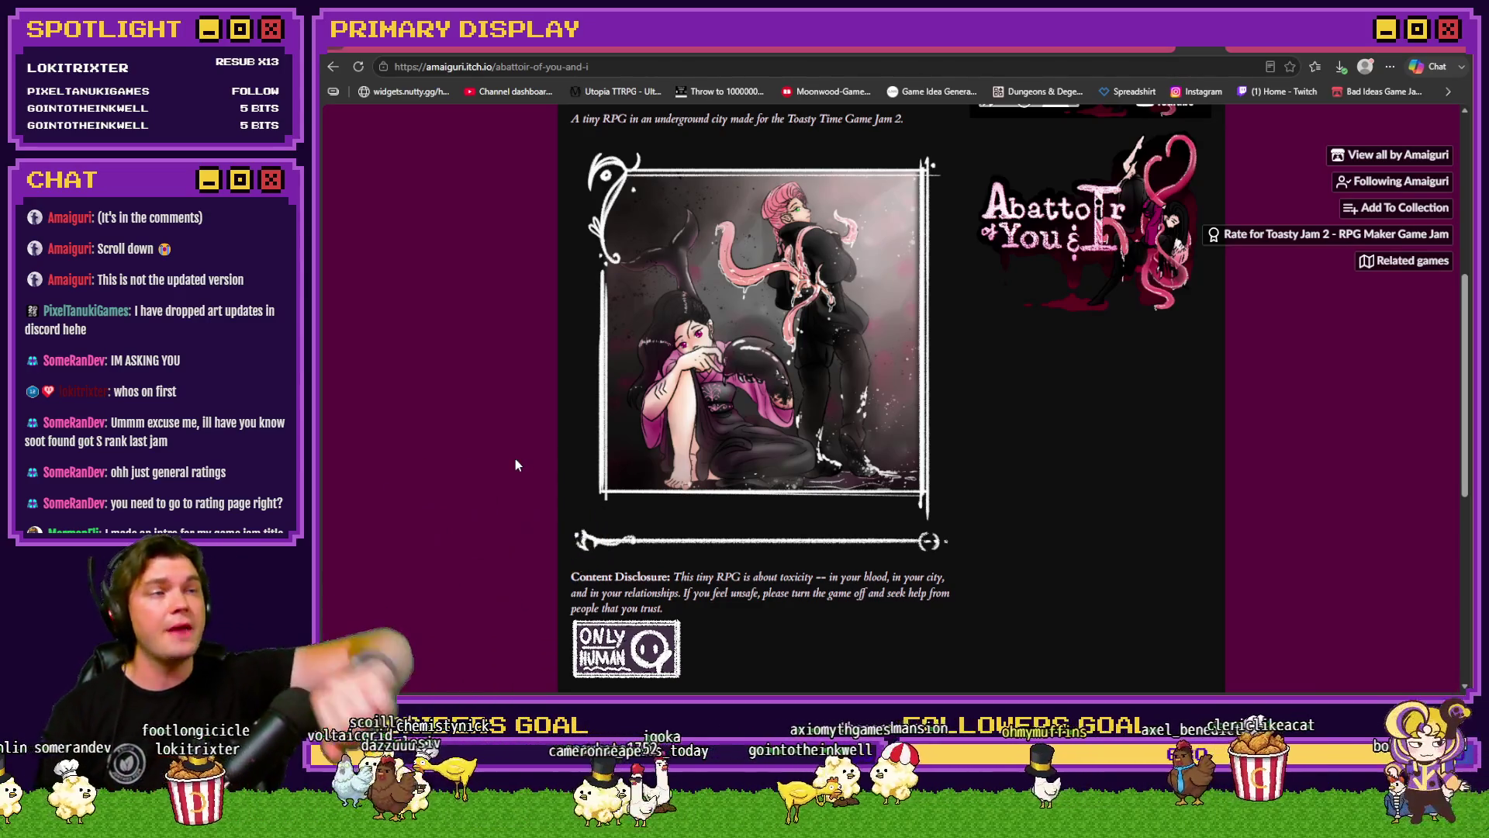
scroll(516, 464, down, 3)
scroll(536, 487, down, 3)
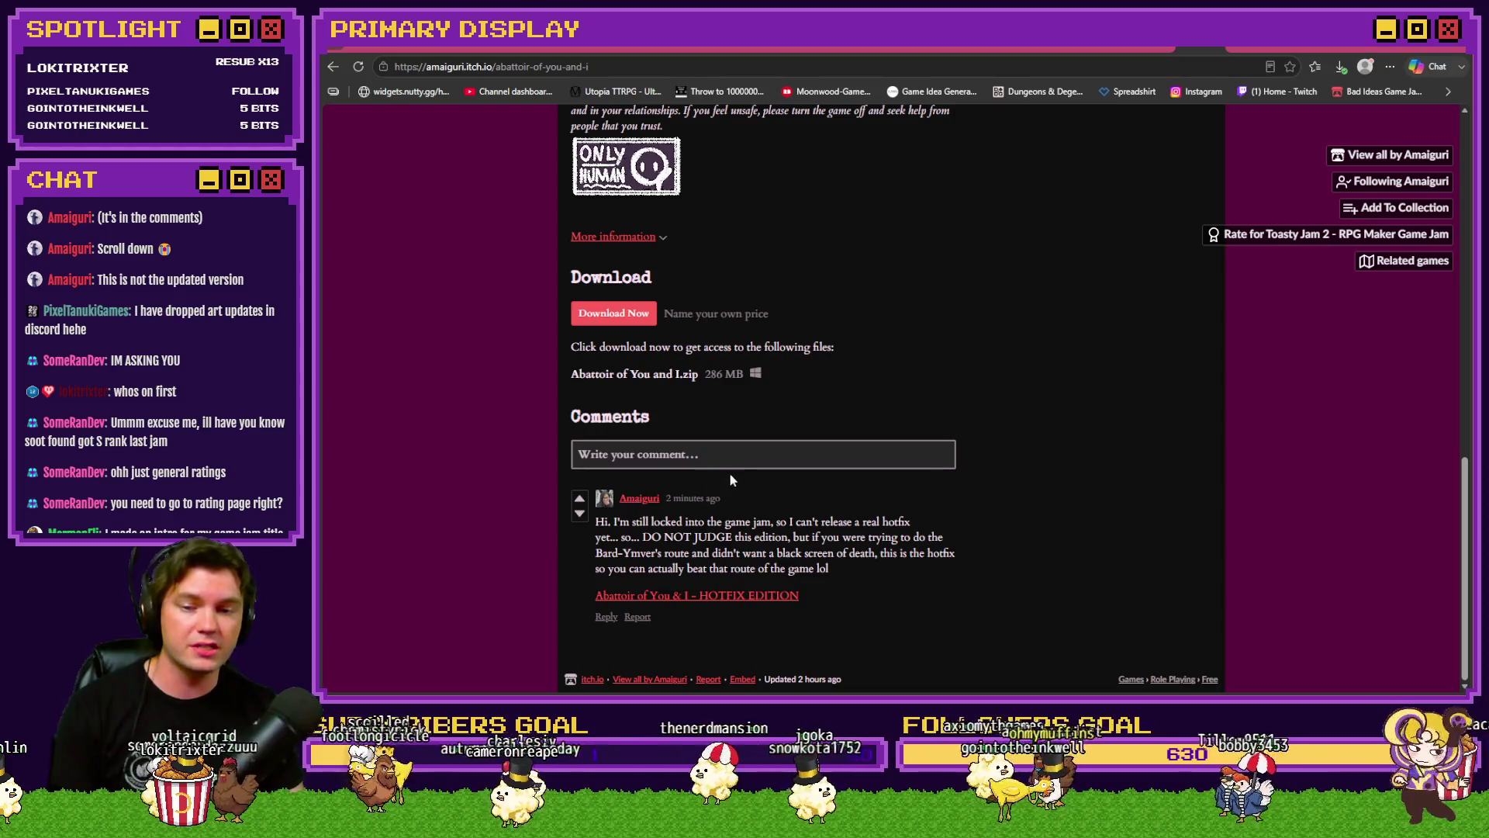
scroll(731, 473, up, 5)
scroll(795, 497, up, 5)
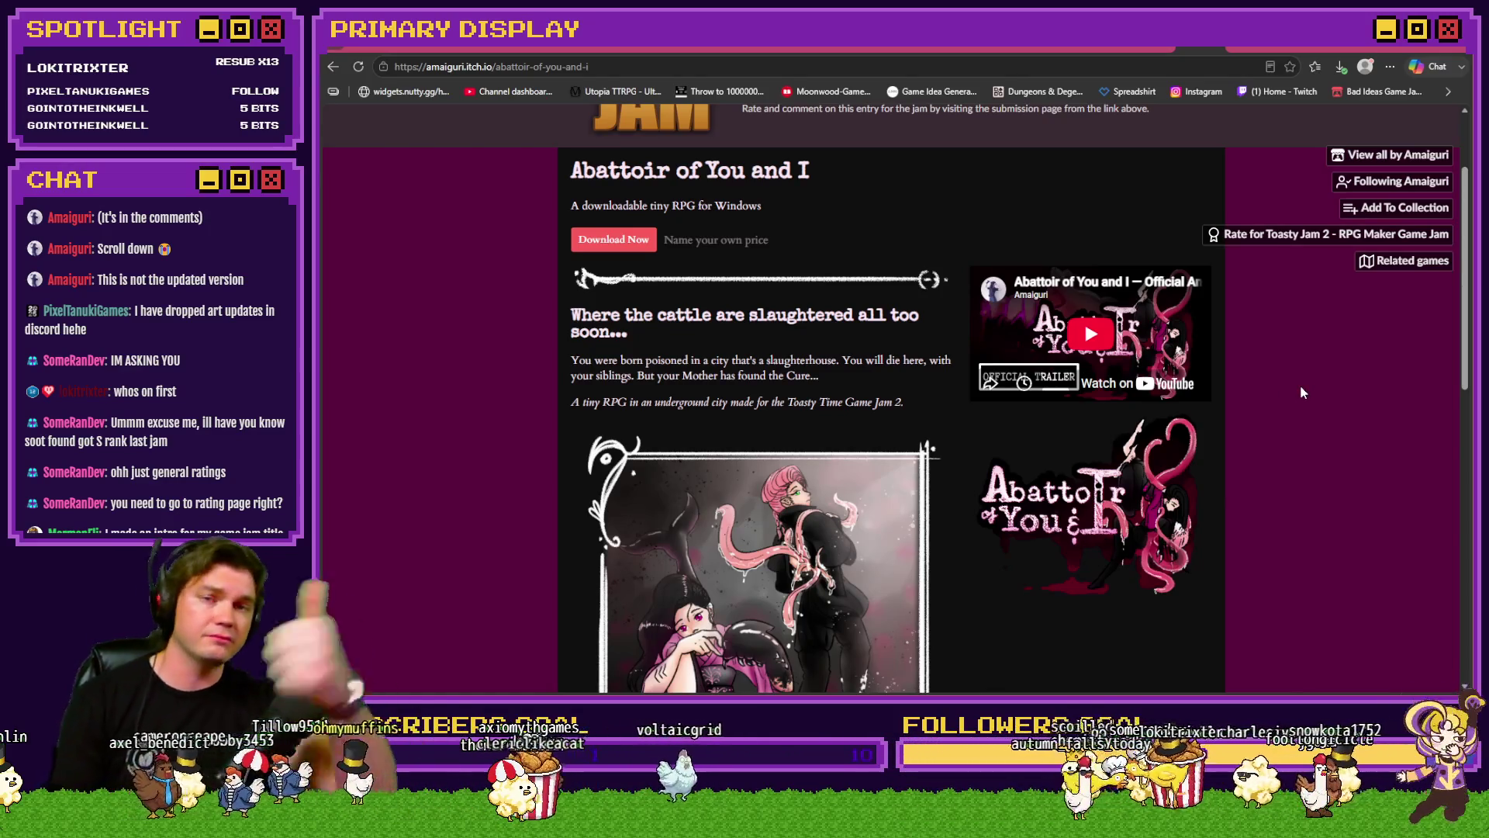
click(1151, 45)
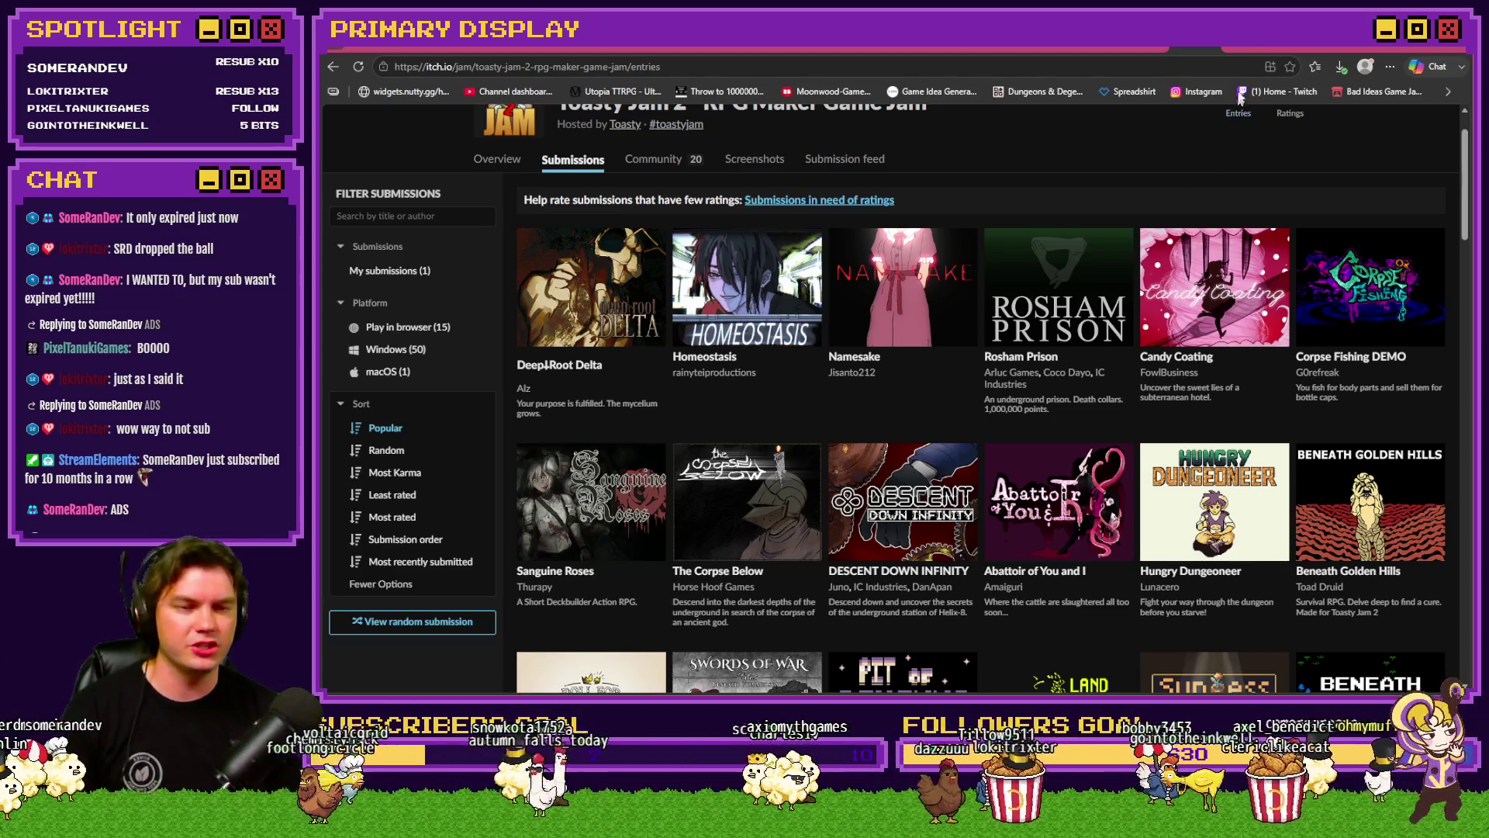
Step: Switch to the Discord tab and scroll Moonwood Games #general down to the latest posts
key(ctrl+Tab)
scroll(958, 473, down, 5)
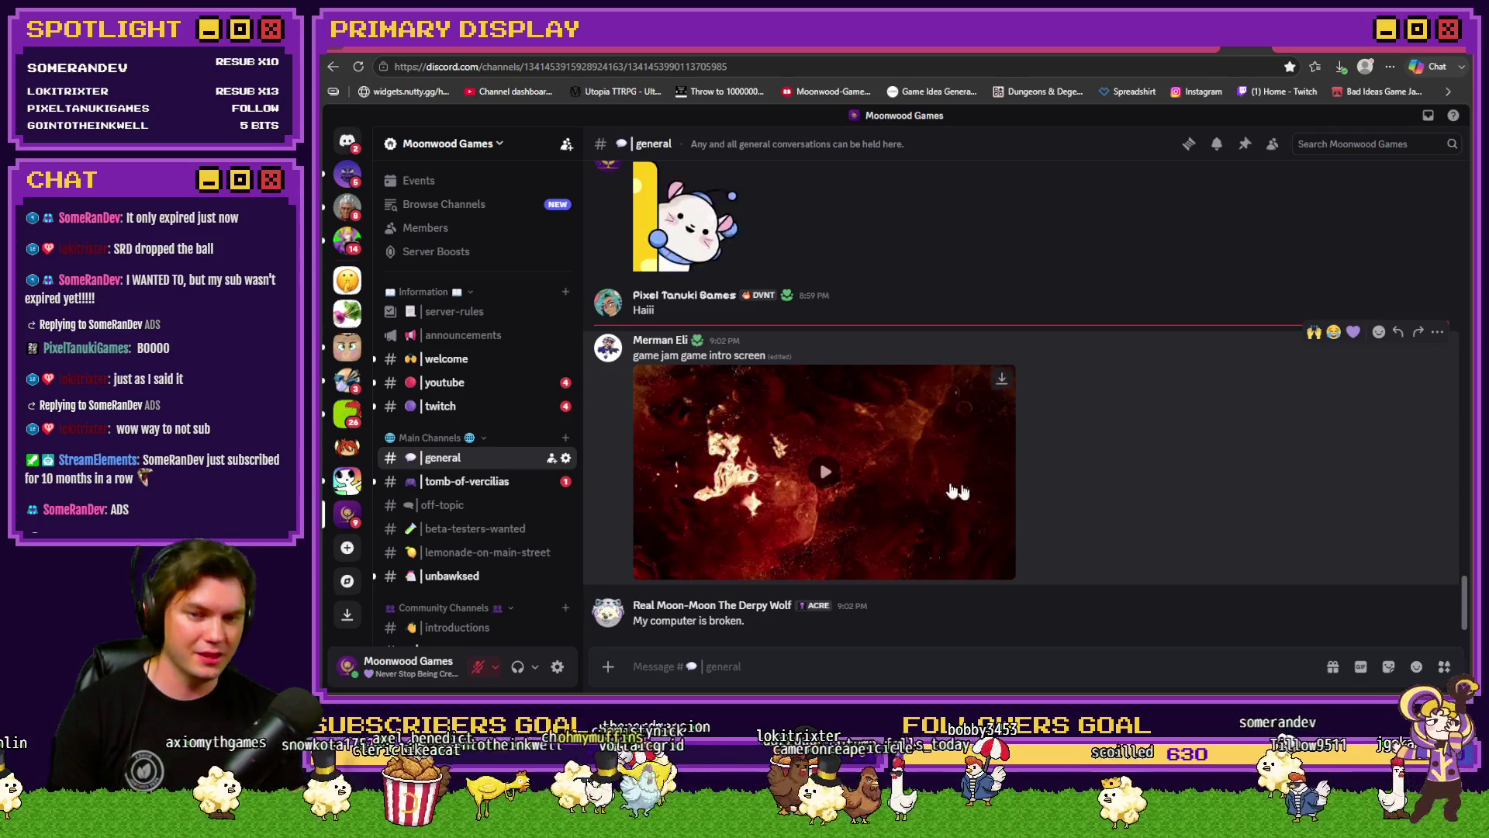
Step: Play the game jam intro screen video, resuming it, until it ends at 1:03
click(827, 479)
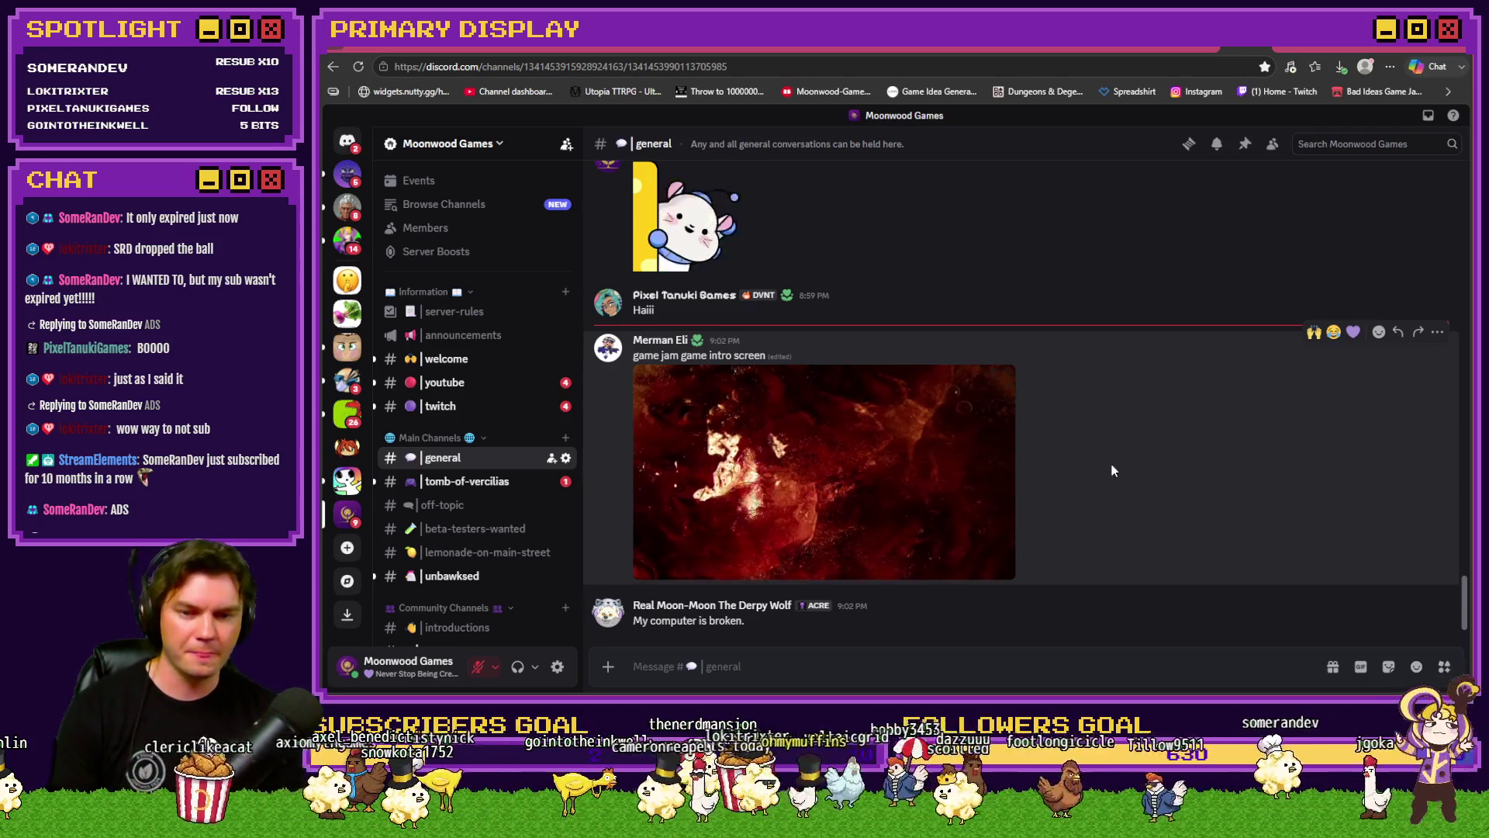
click(943, 487)
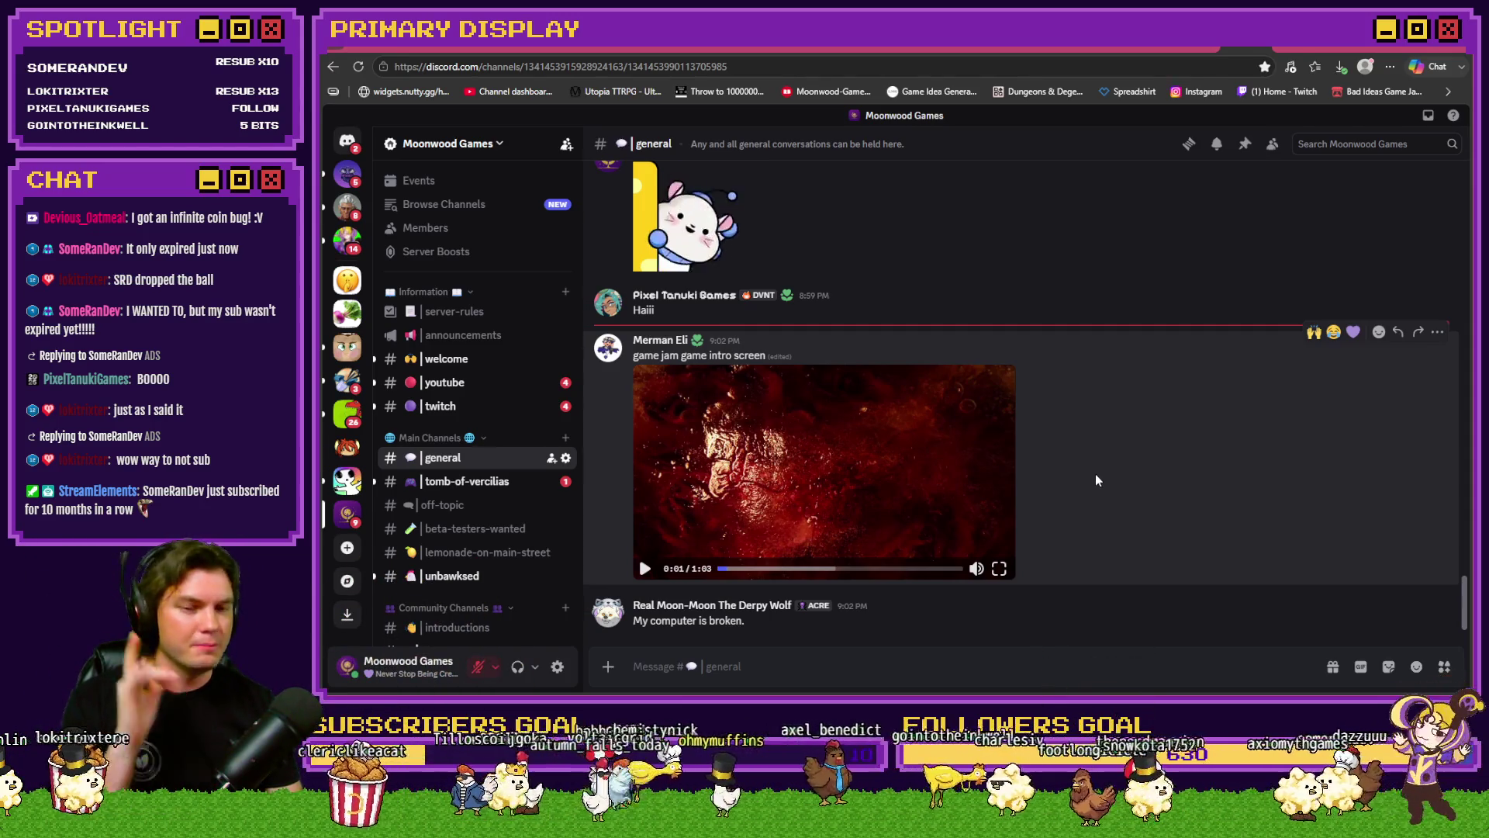
click(991, 491)
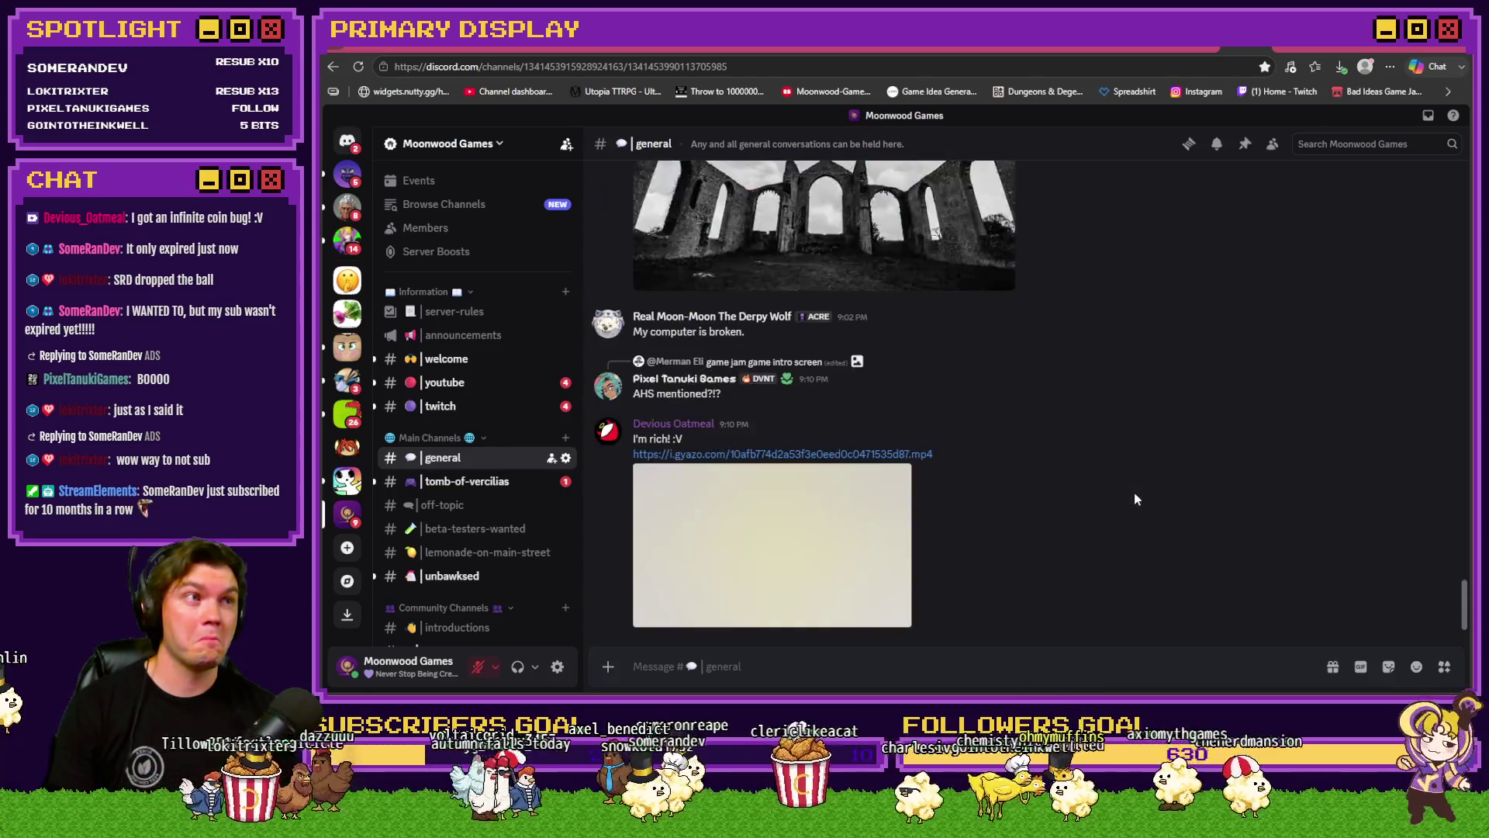
scroll(1134, 497, up, 4)
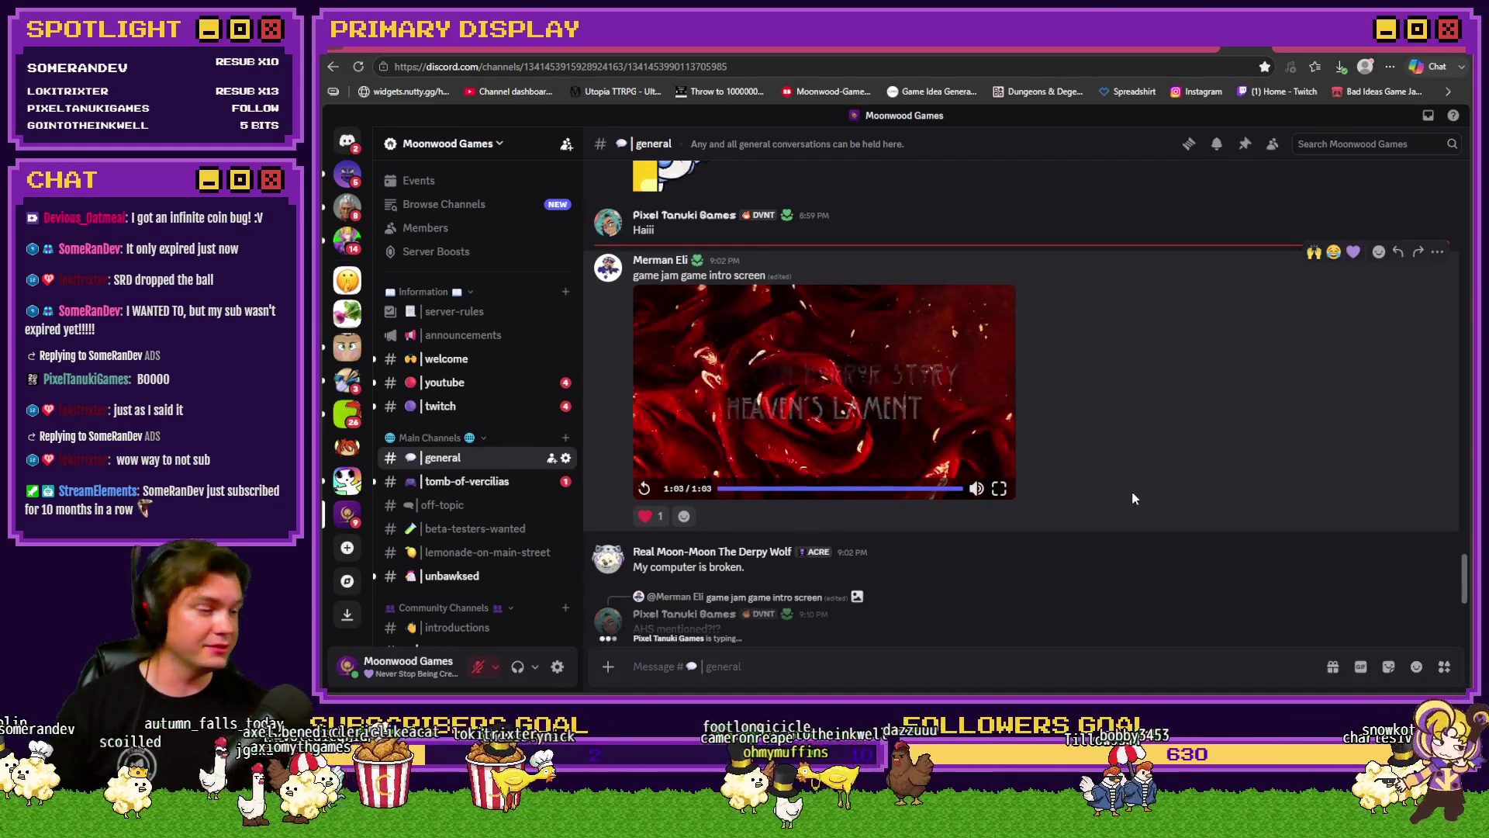
Step: Add purple-heart and raised-hands reactions to the intro video post
click(1354, 252)
click(1314, 252)
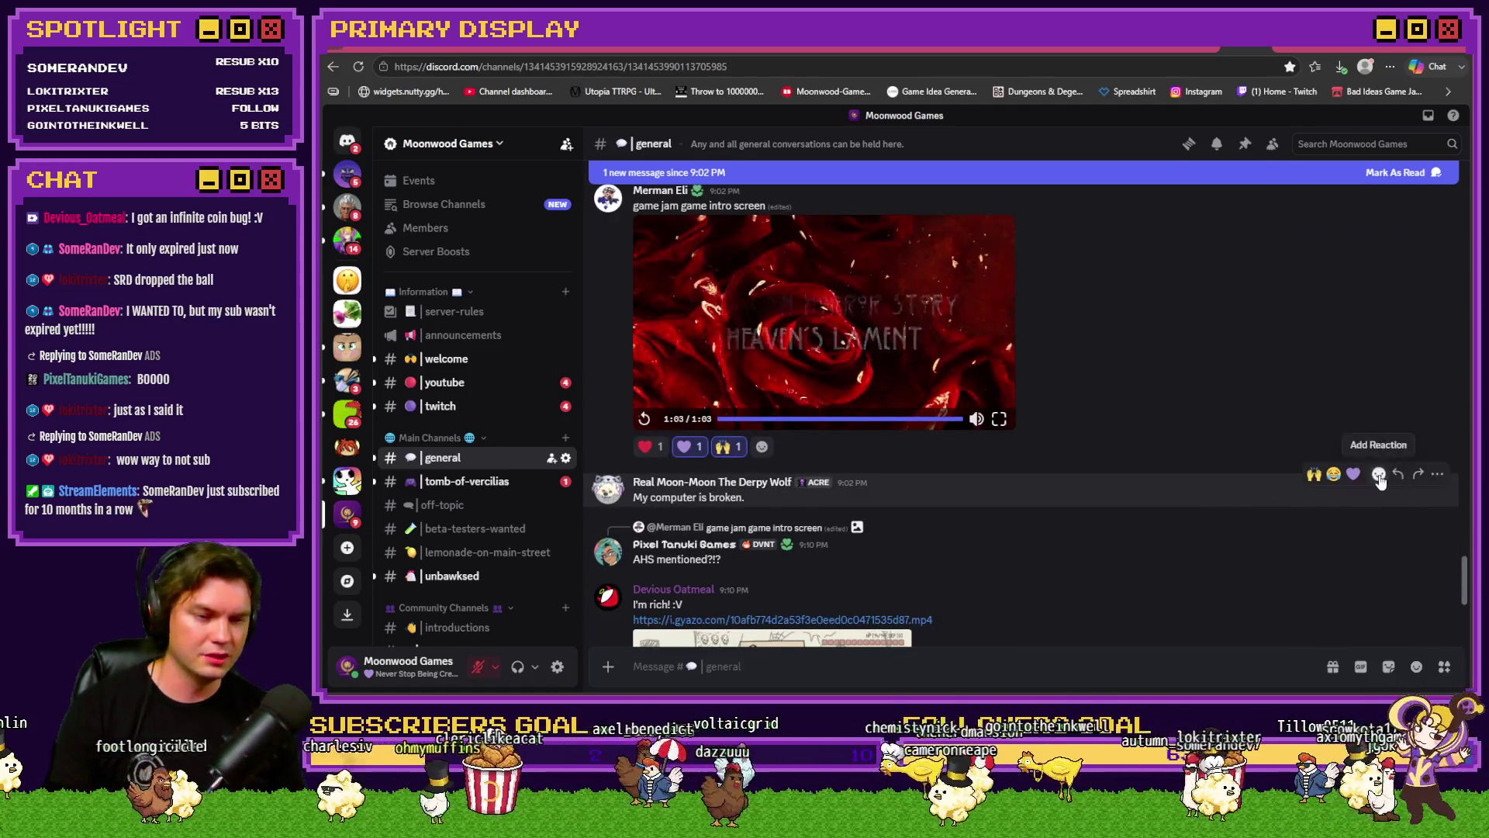
Step: React to the 'My computer is broken.' message with the sob emoji
click(1380, 475)
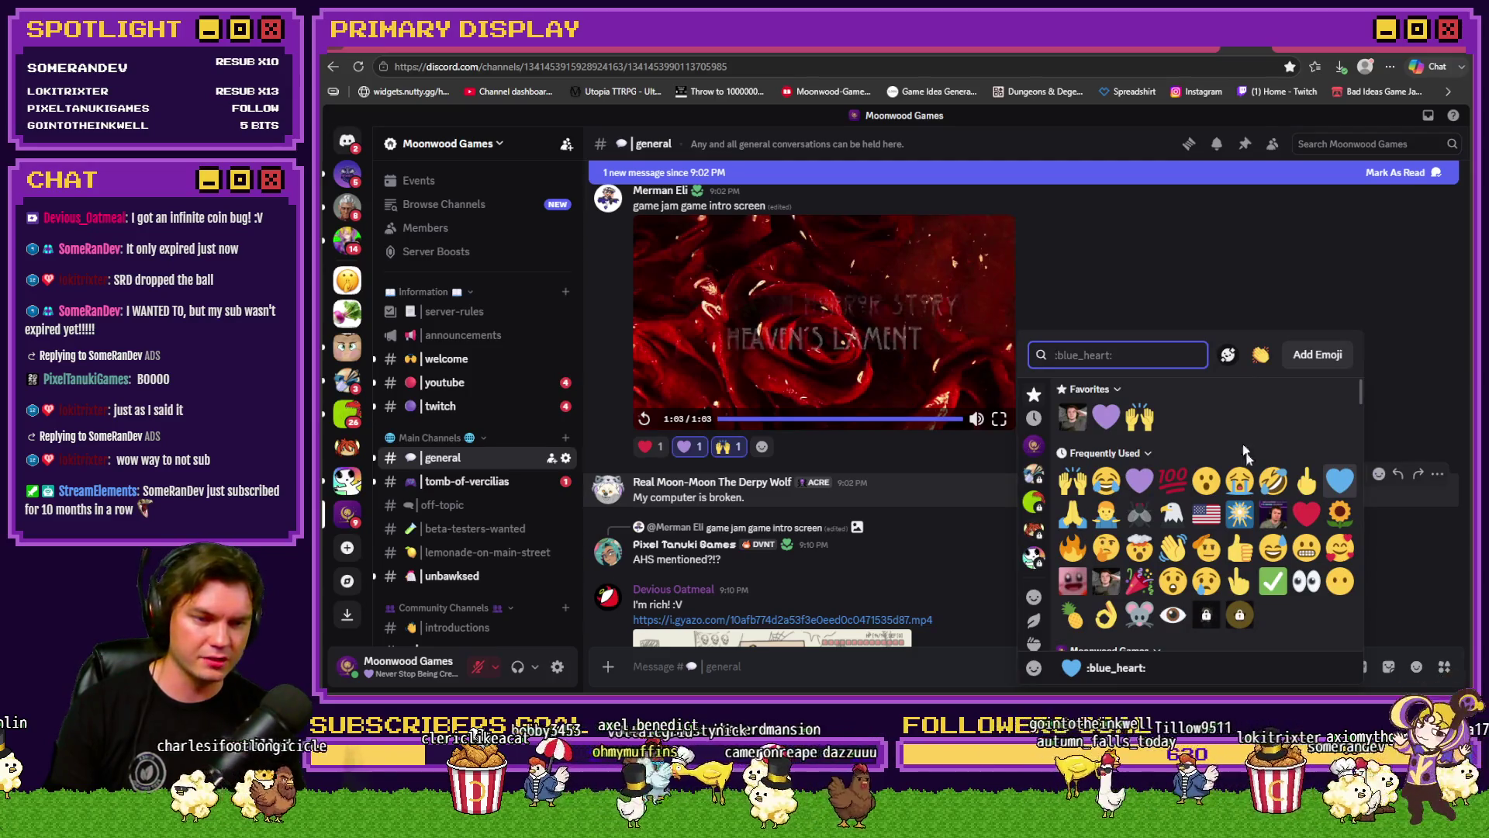
click(1238, 480)
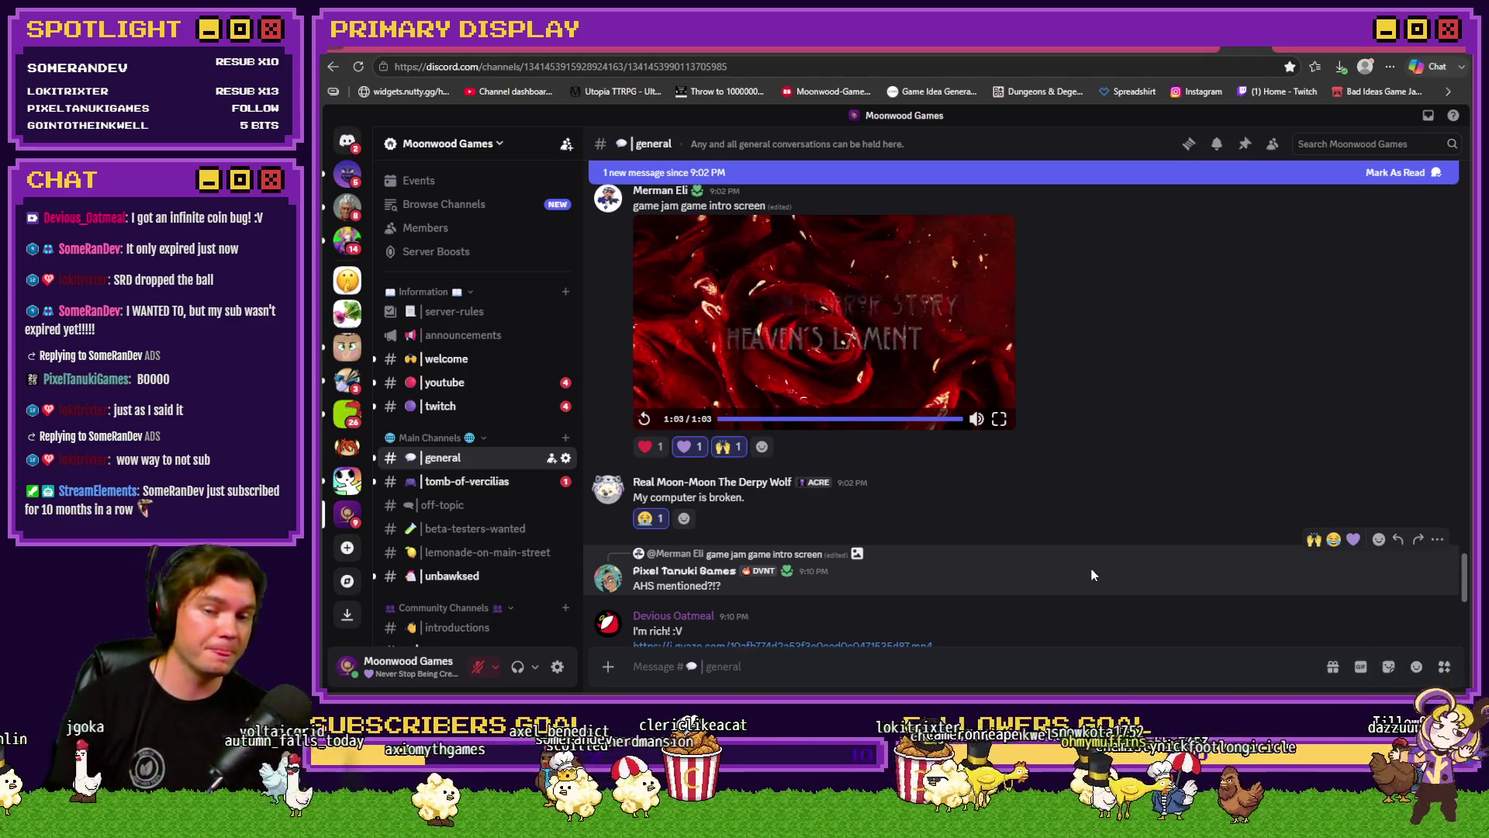
scroll(1097, 561, down, 3)
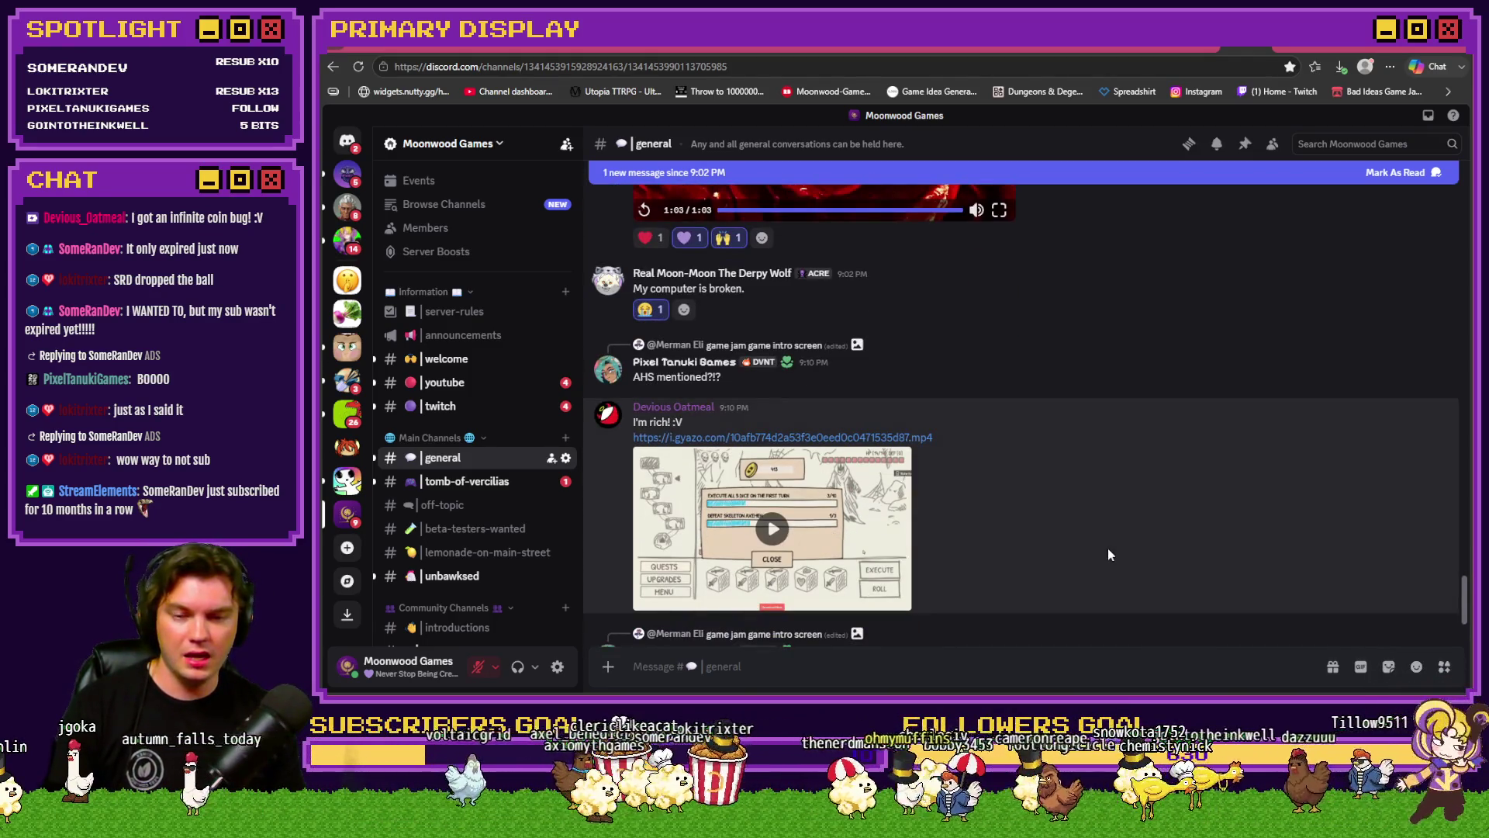
Step: Play the 'I'm rich! :V' gyazo clip, then switch back to the itch.io submissions tab
scroll(1109, 554, down, 1)
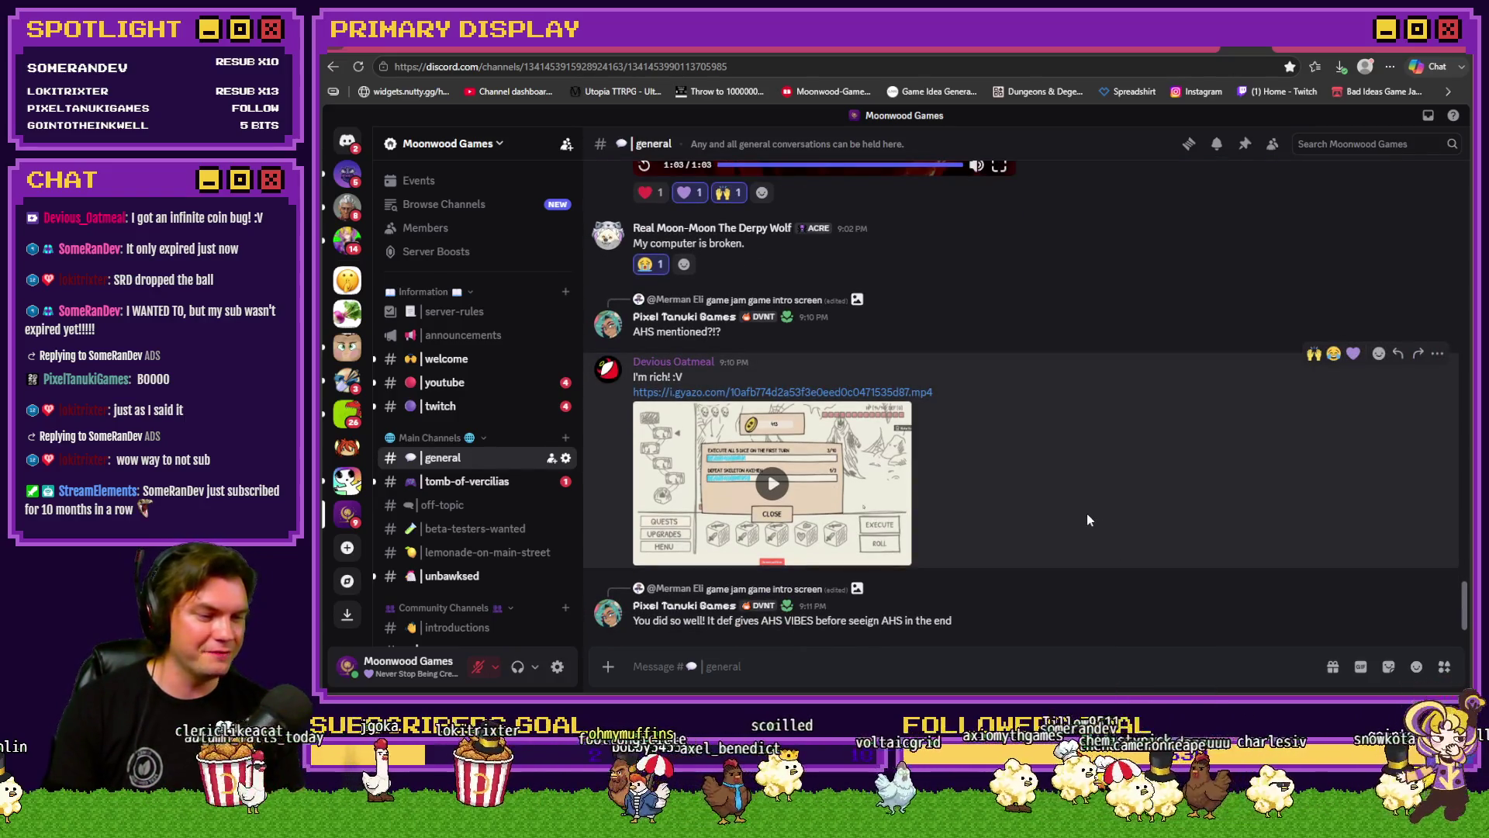
click(776, 487)
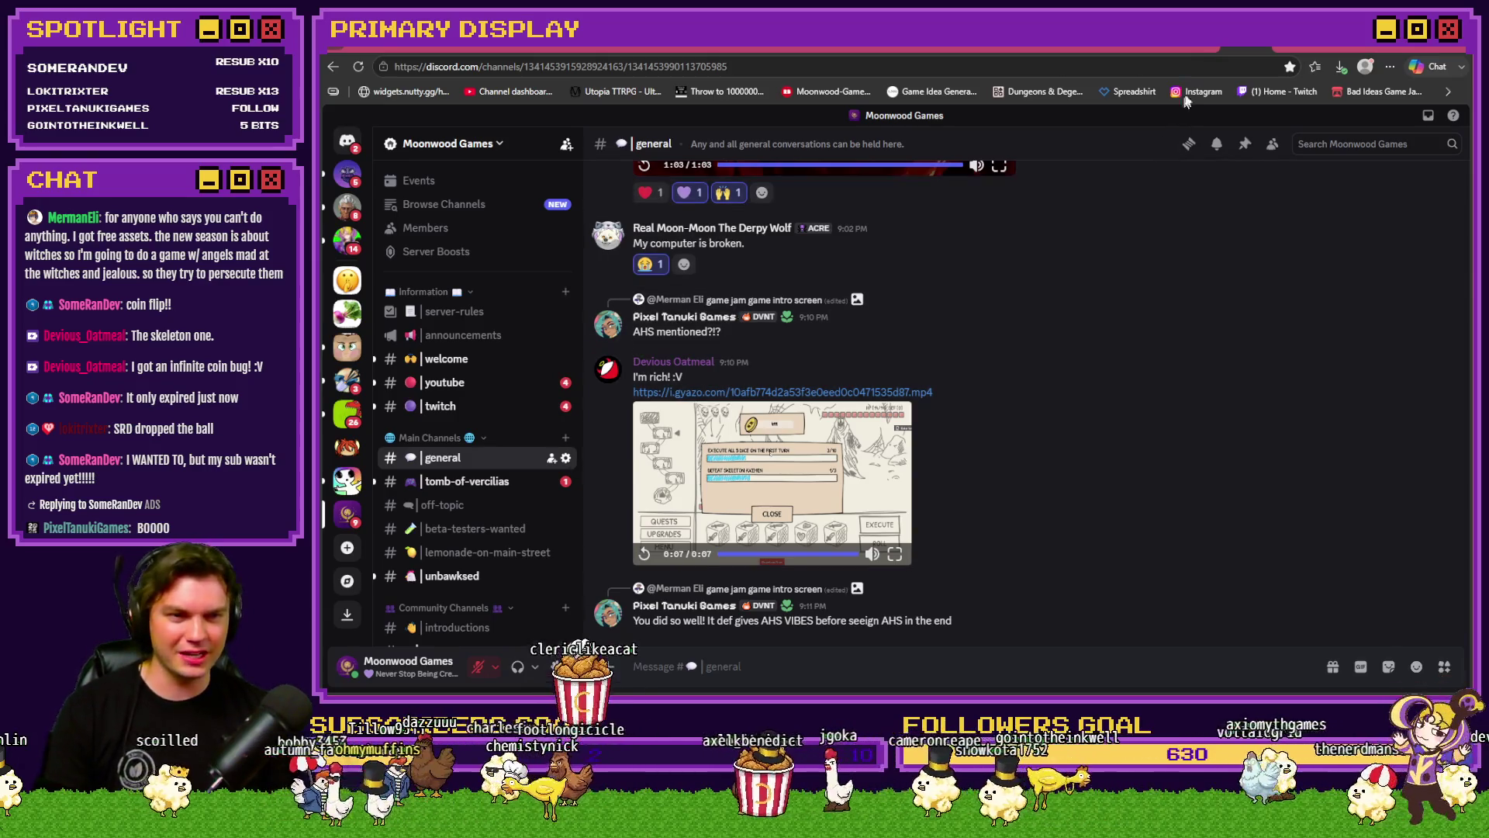
click(1189, 44)
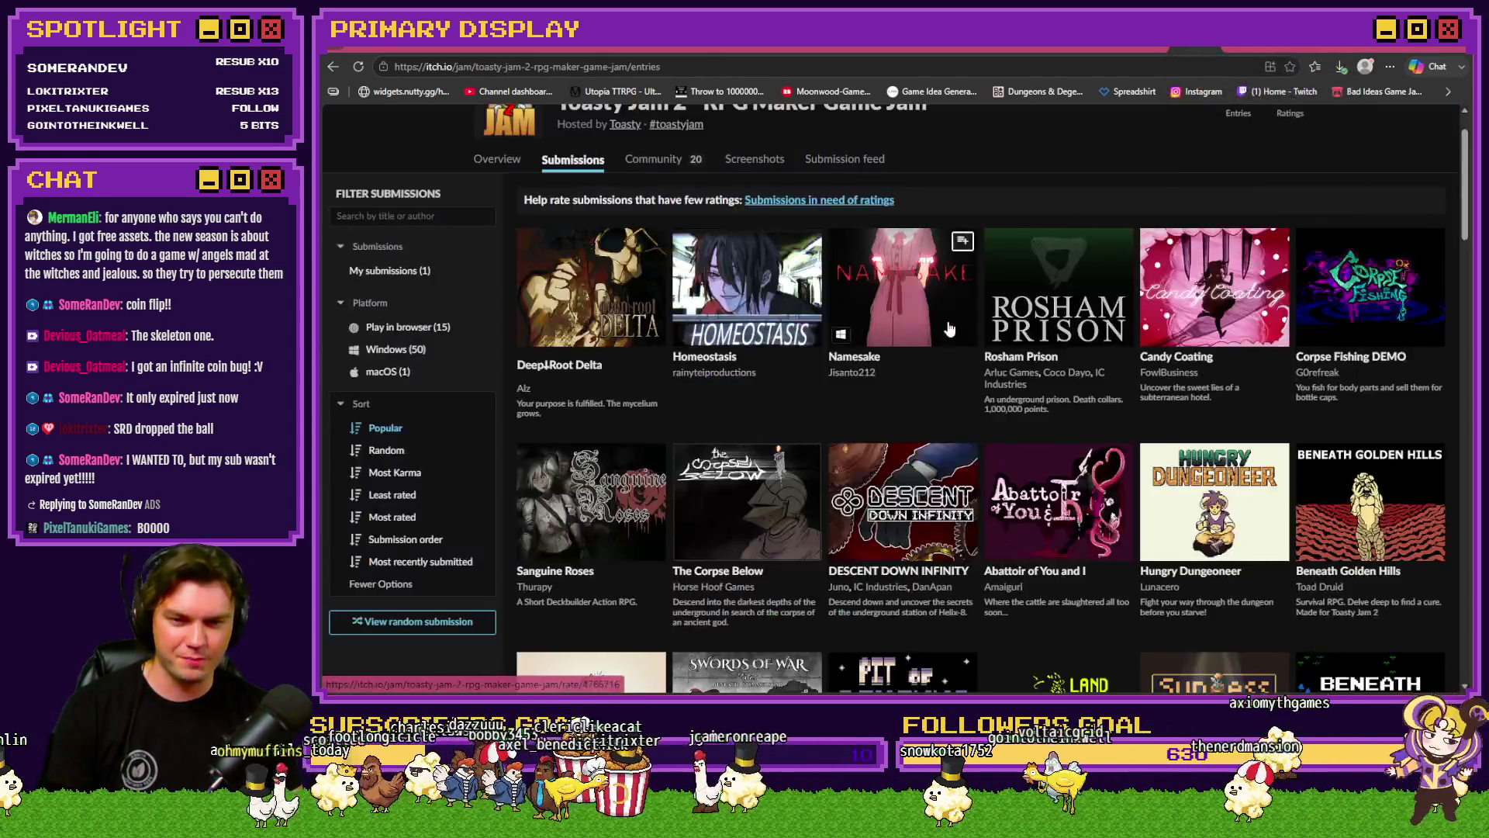
Step: Open the Roll for Redemption submission, skim its comments, and open its game page
scroll(952, 414, down, 3)
click(605, 589)
scroll(812, 440, down, 10)
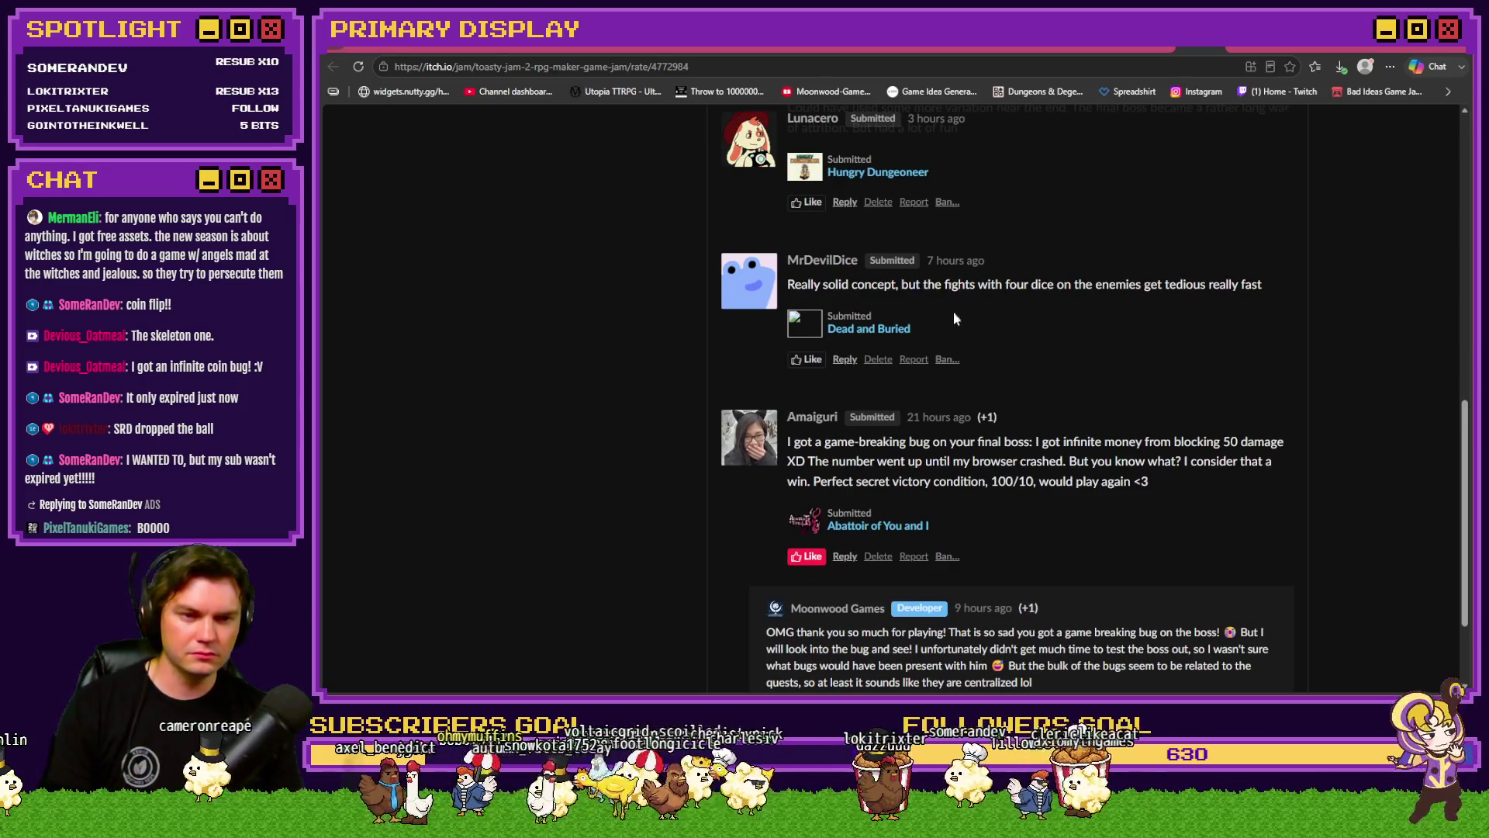
scroll(952, 318, up, 2)
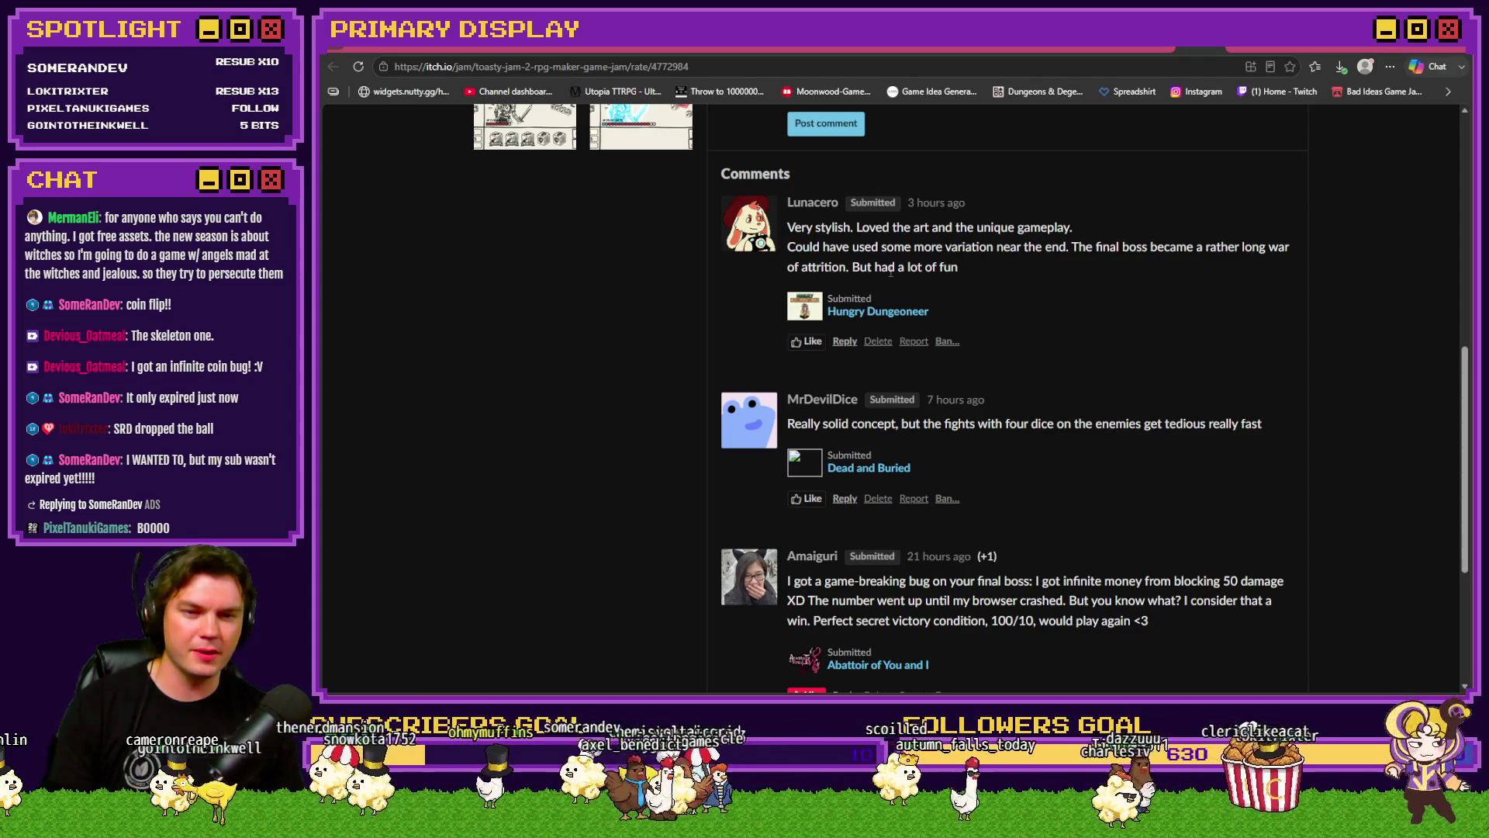
scroll(1013, 309, down, 4)
scroll(1013, 314, up, 12)
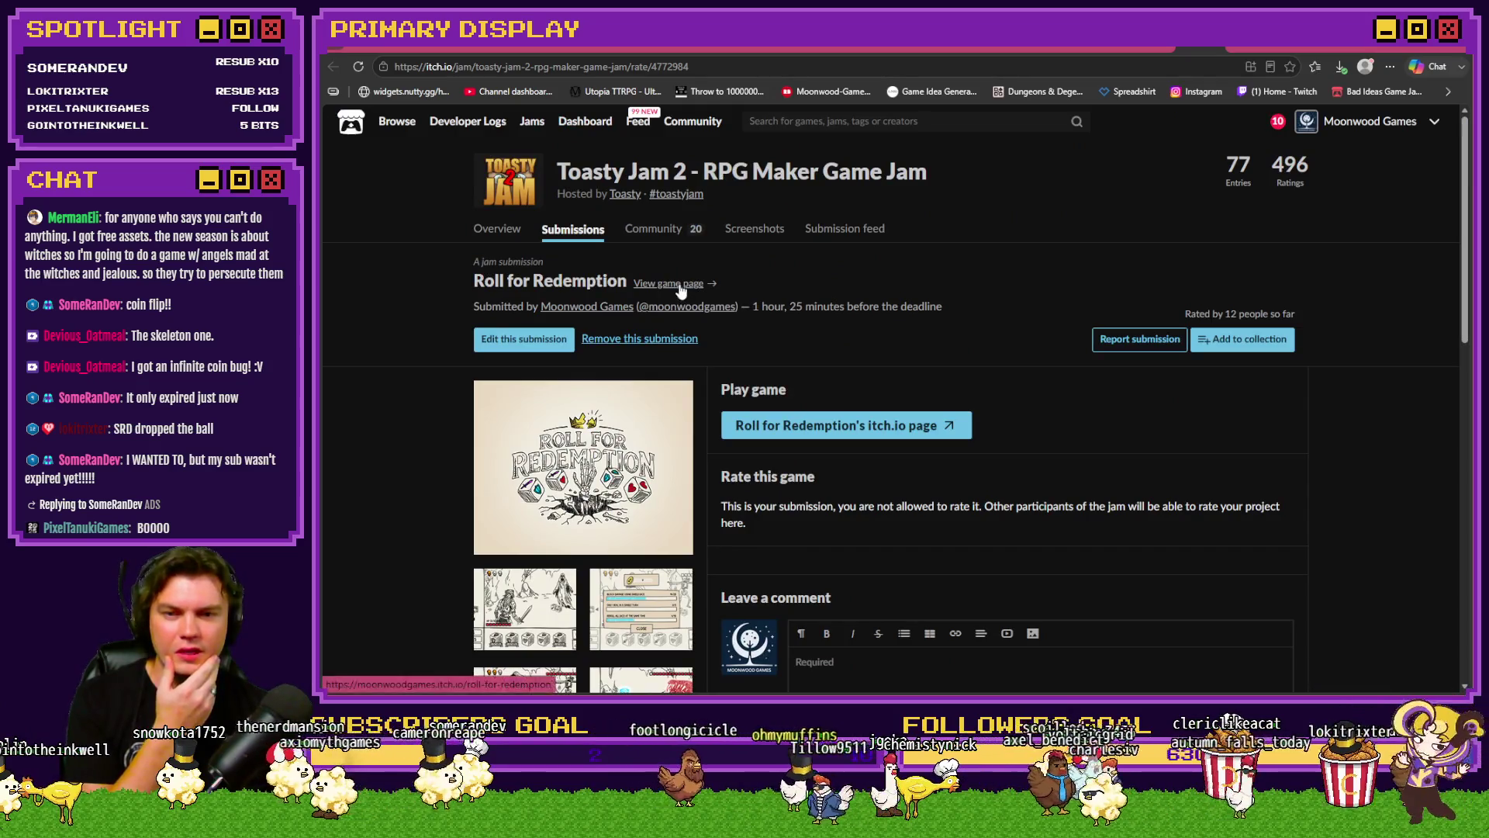
click(769, 428)
Step: Scroll through the Roll for Redemption comments, then go back to the Toasty Jam 2 submissions grid
scroll(769, 435, down, 15)
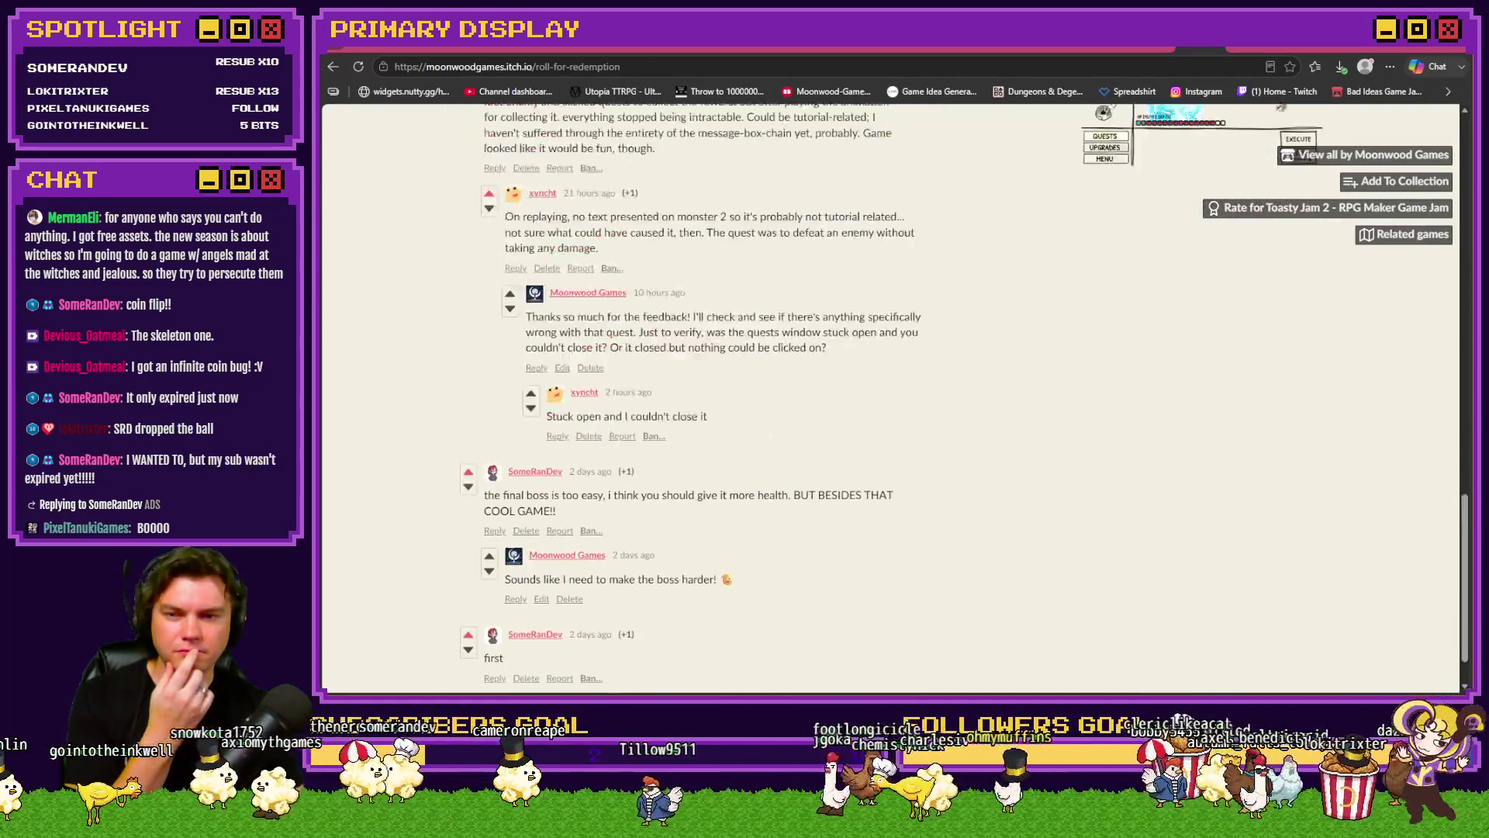
scroll(771, 440, up, 5)
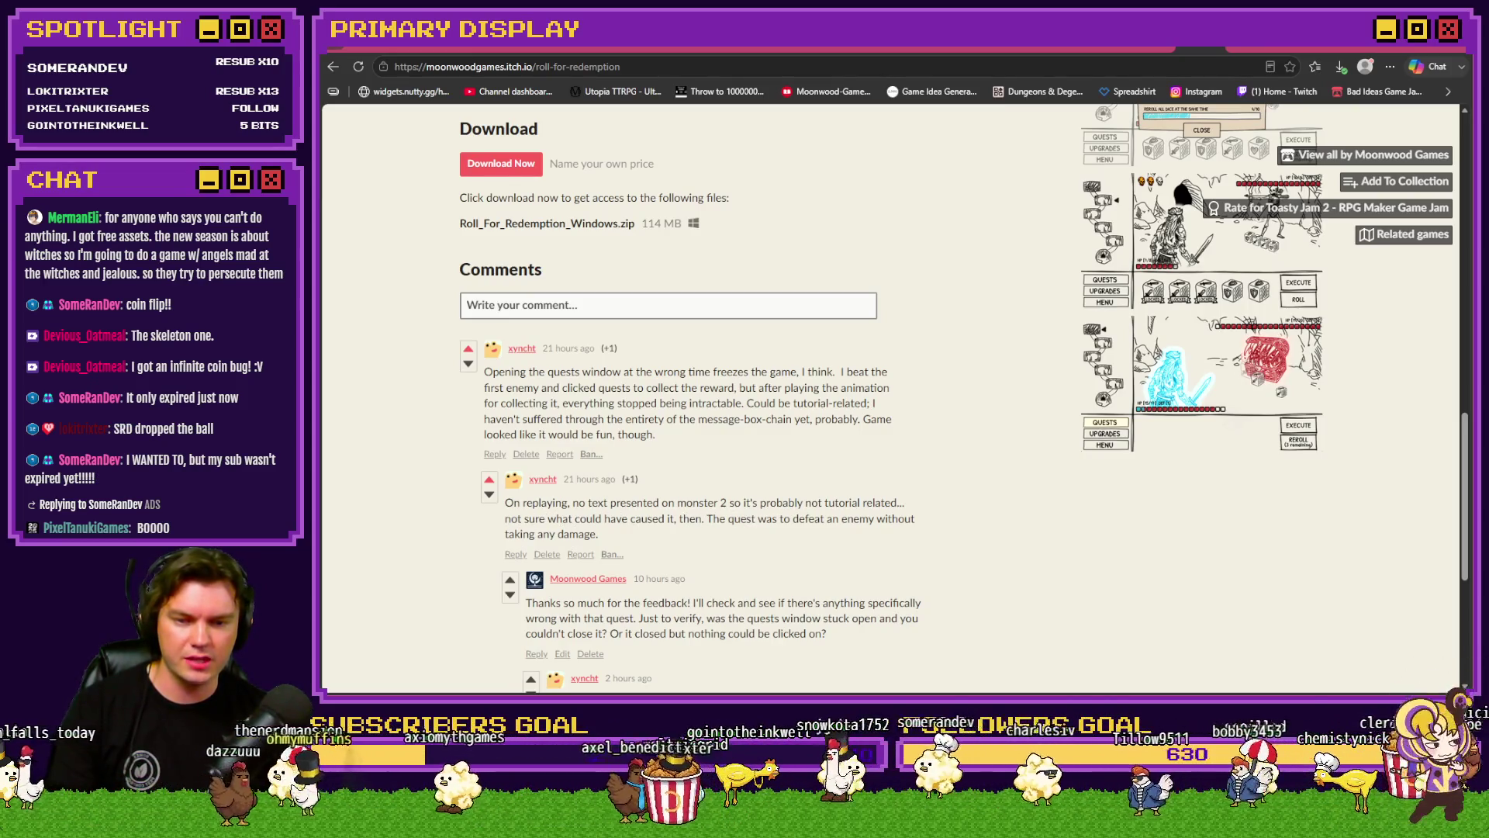
scroll(637, 538, down, 3)
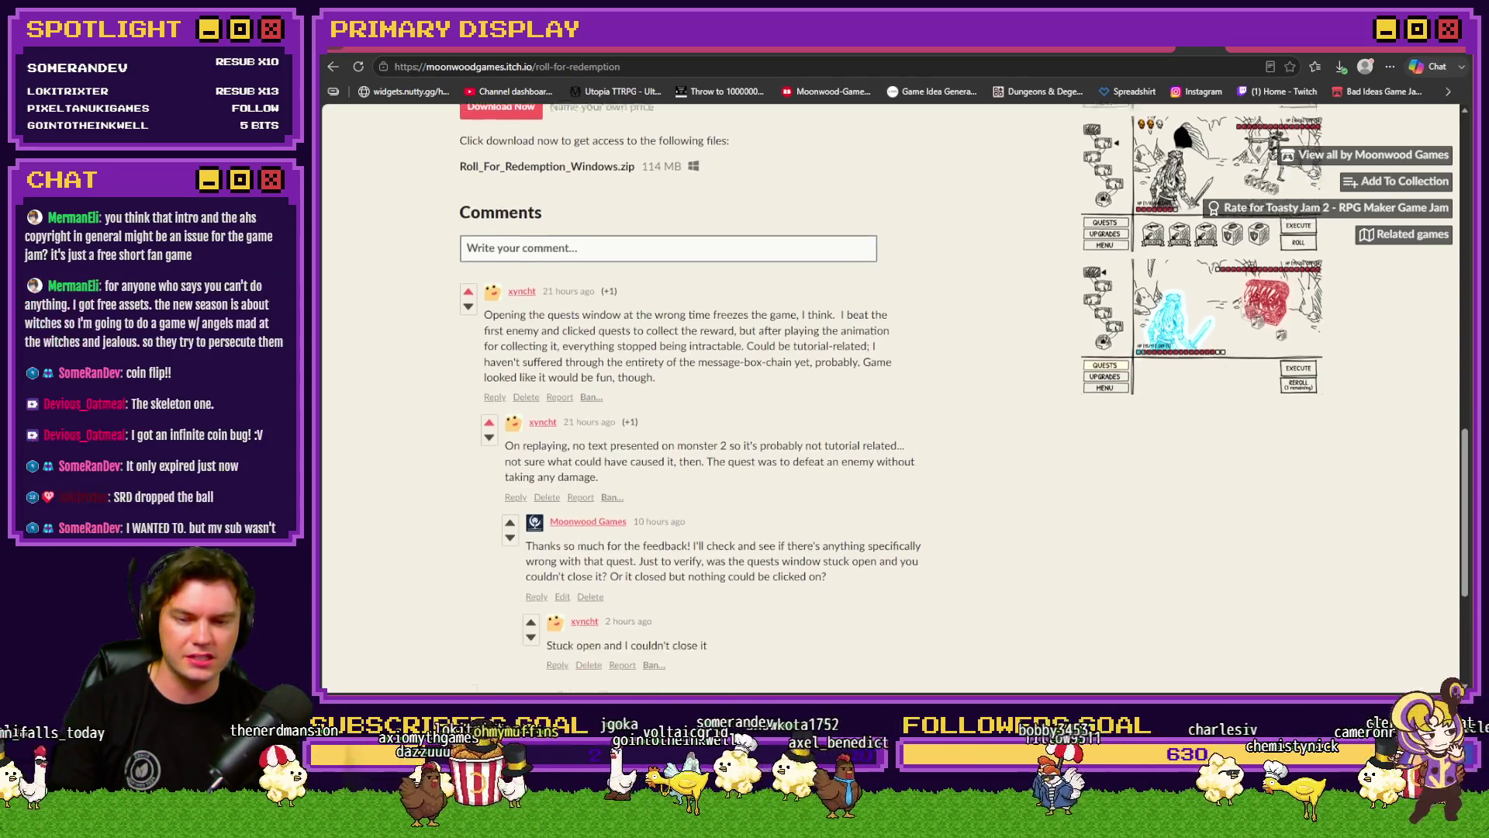
scroll(674, 494, down, 2)
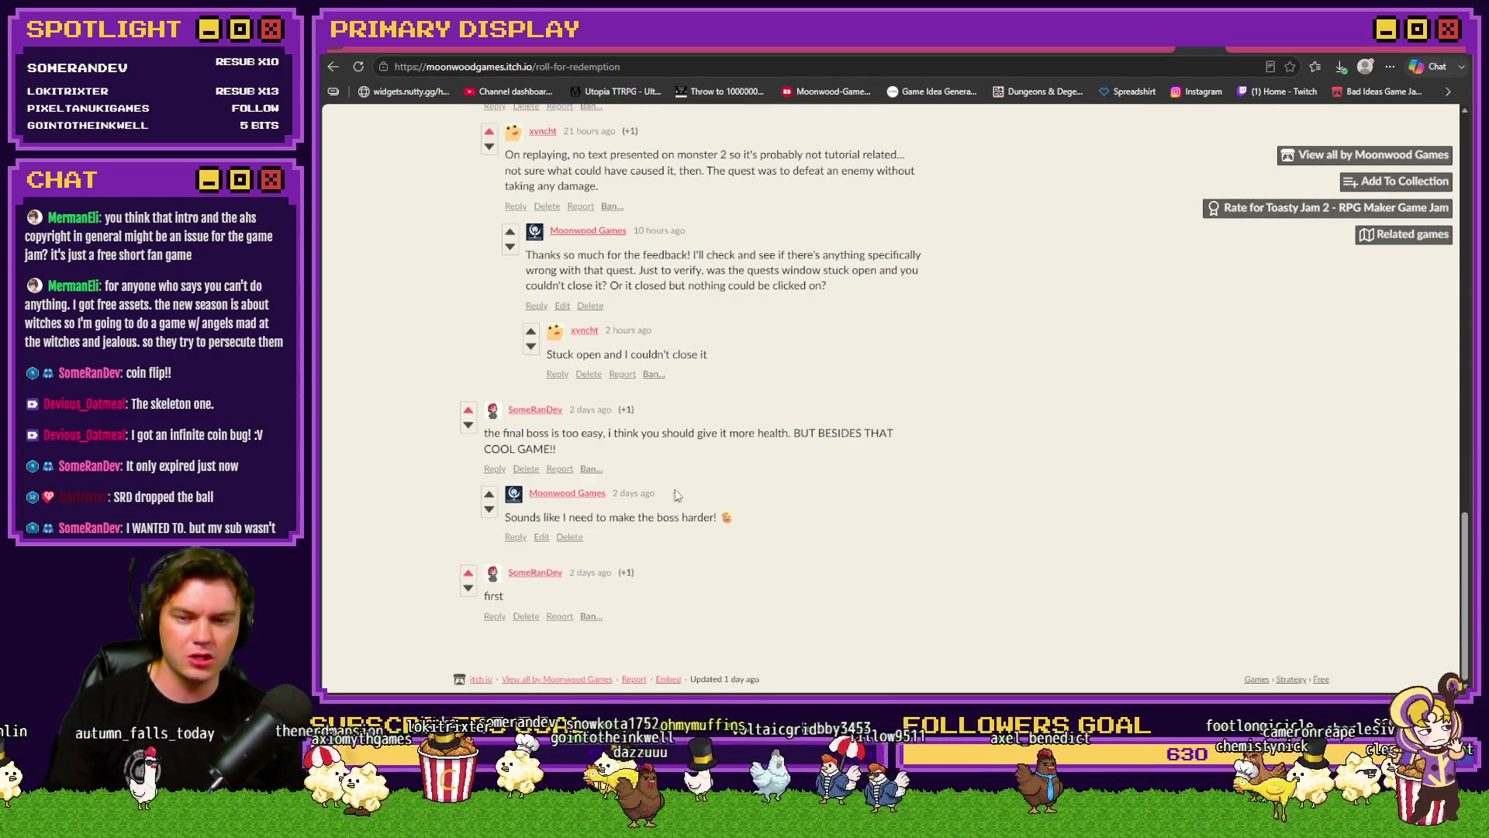
scroll(677, 500, up, 4)
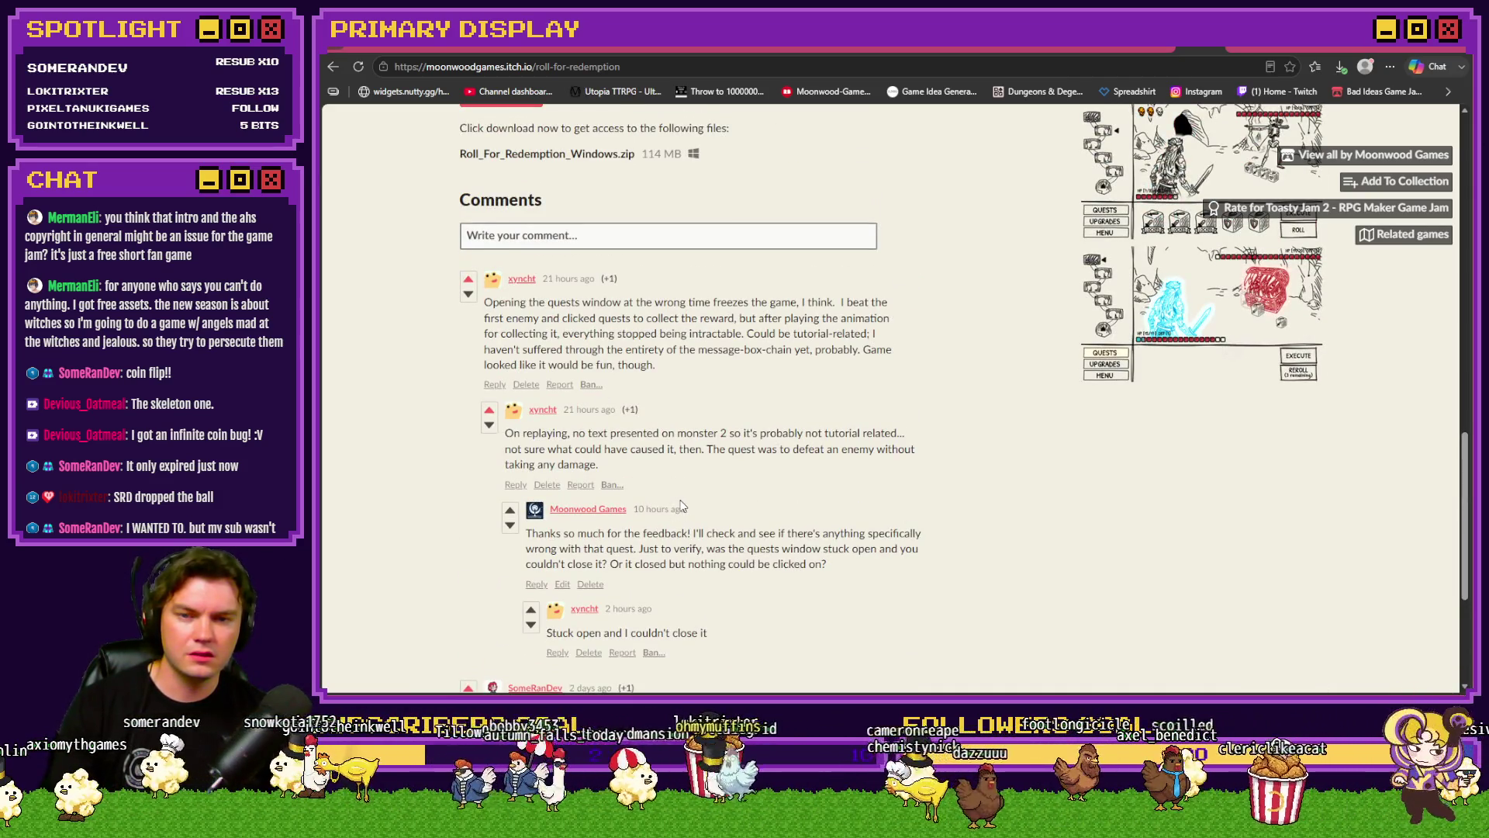
scroll(682, 506, up, 15)
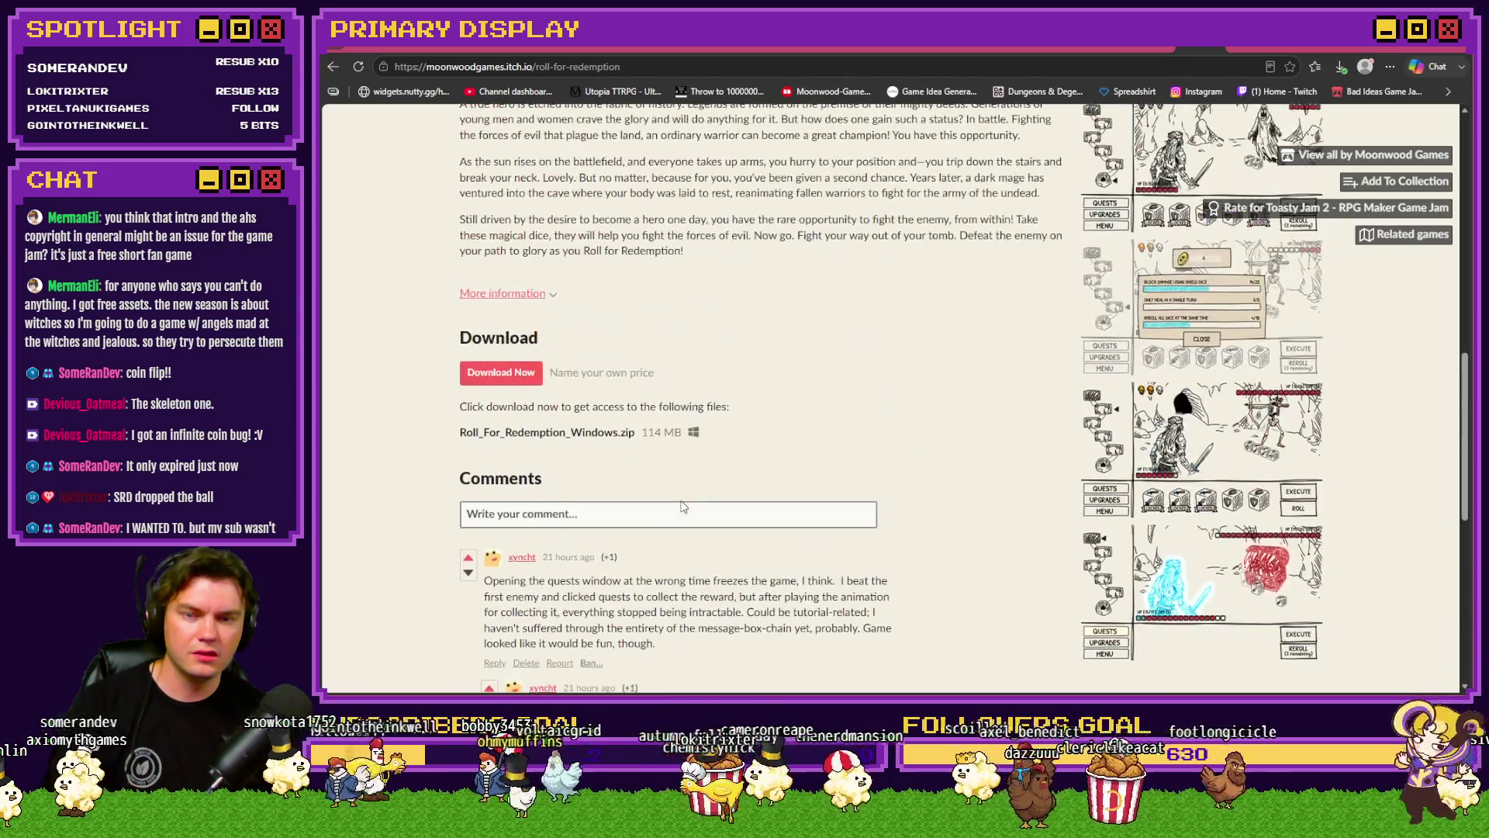
scroll(682, 505, down, 8)
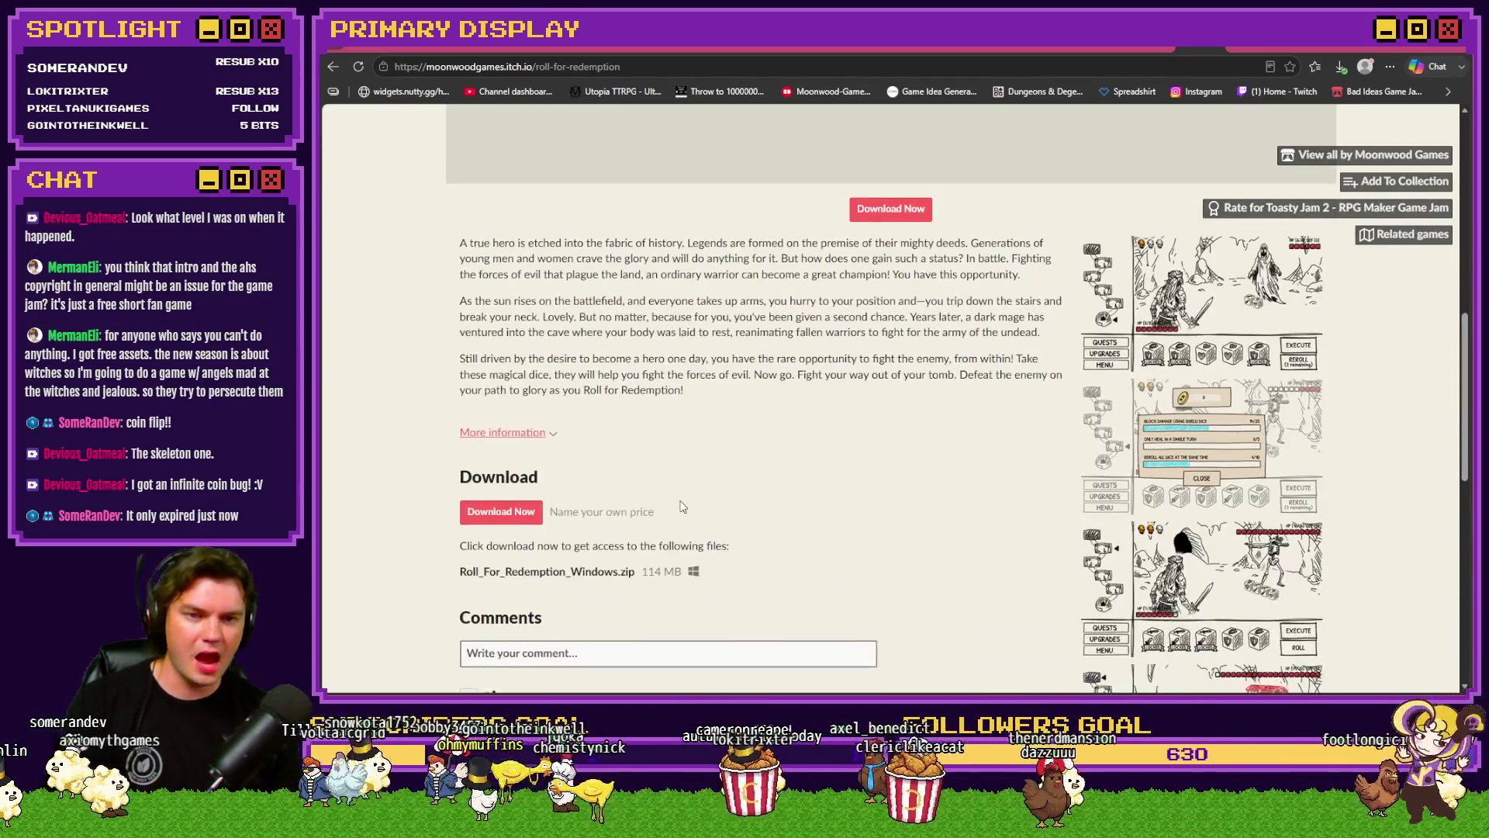
scroll(682, 506, down, 5)
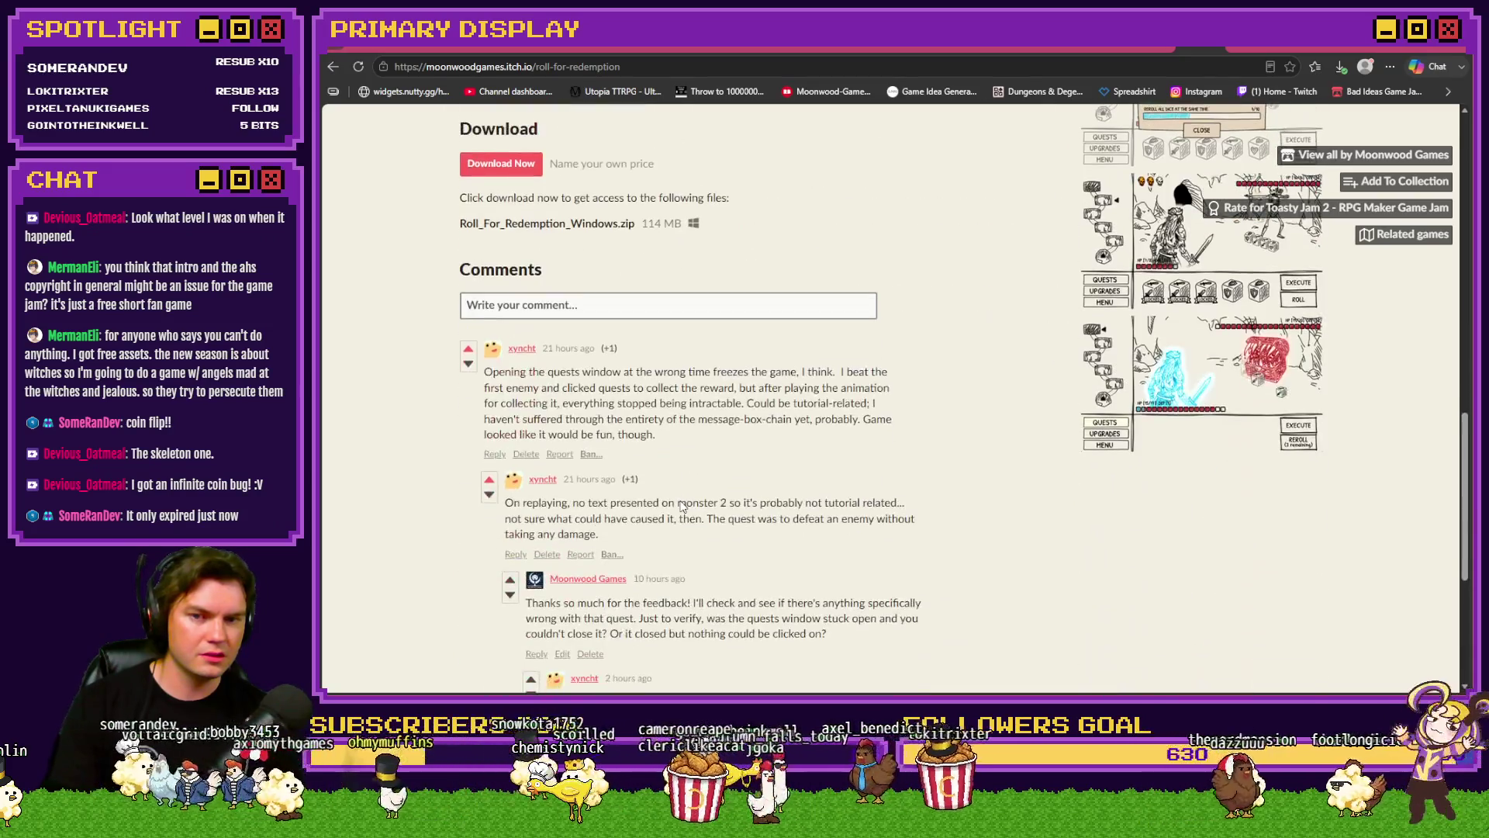
click(1181, 56)
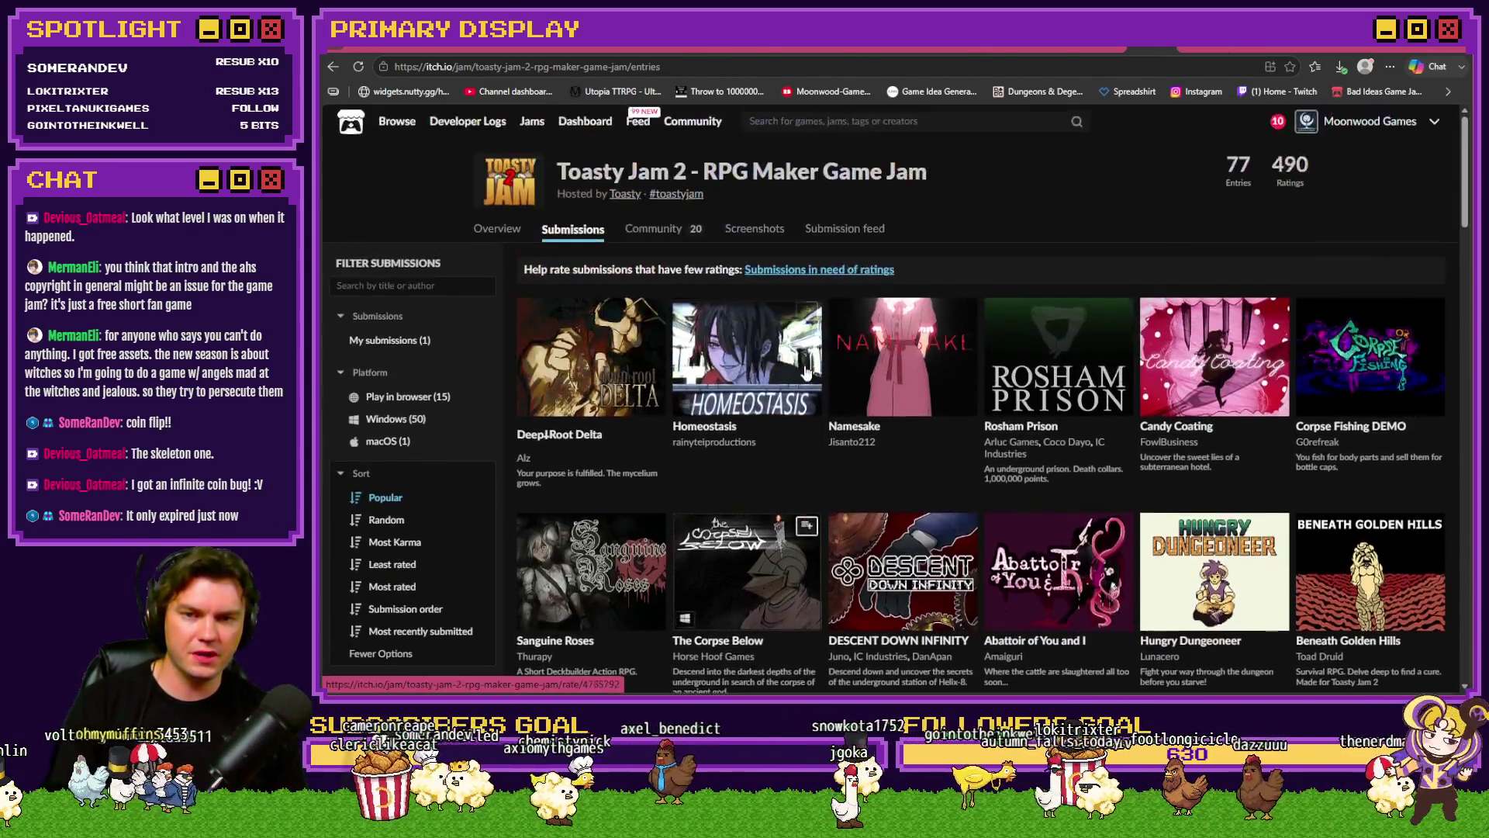
Step: Open the Roll for Redemption rating page and scroll down to its comments
scroll(806, 373, down, 5)
click(595, 389)
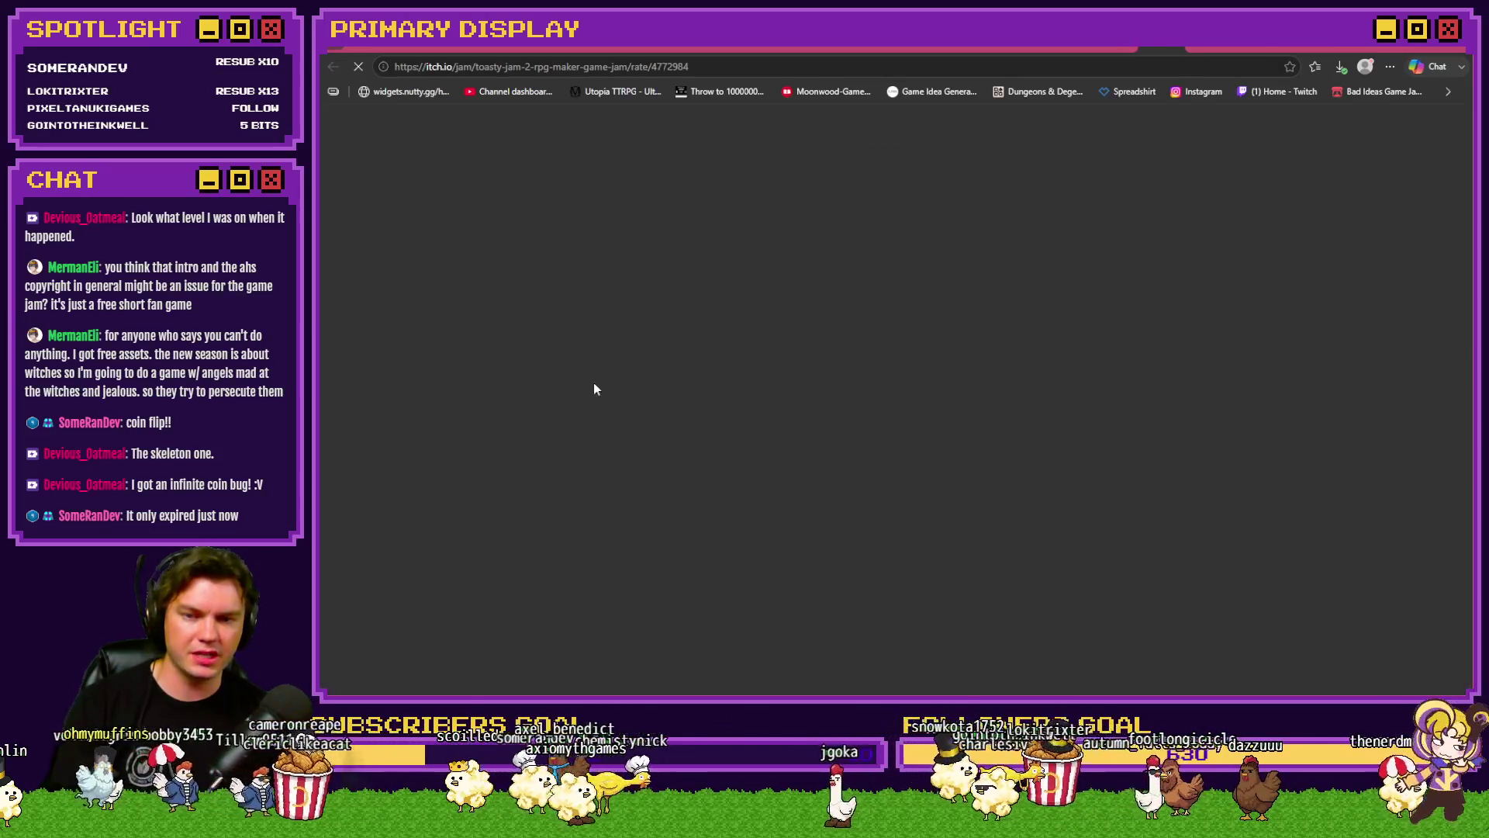
scroll(777, 425, down, 6)
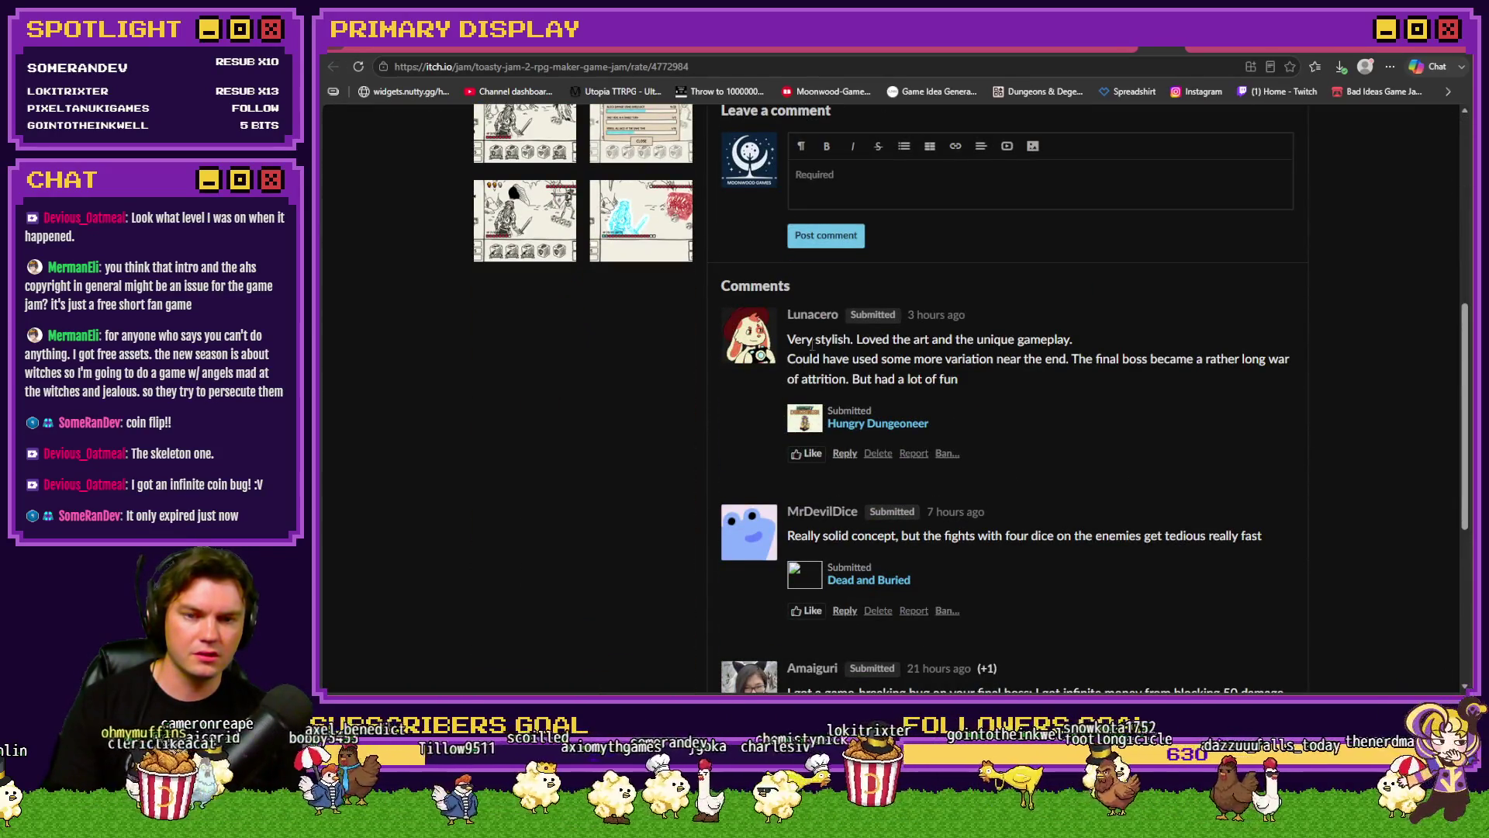
scroll(794, 347, down, 2)
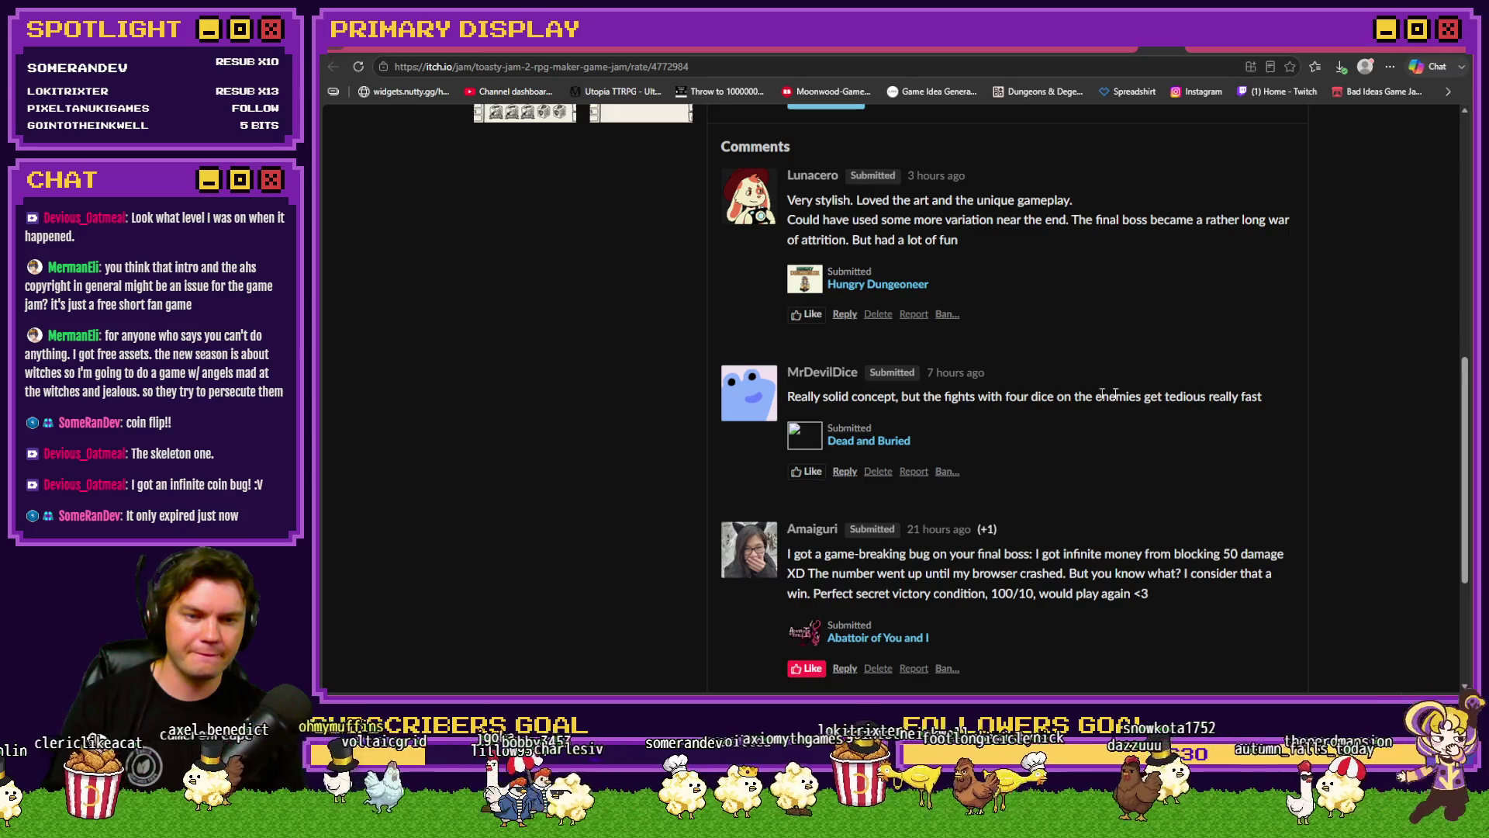
scroll(1094, 394, down, 3)
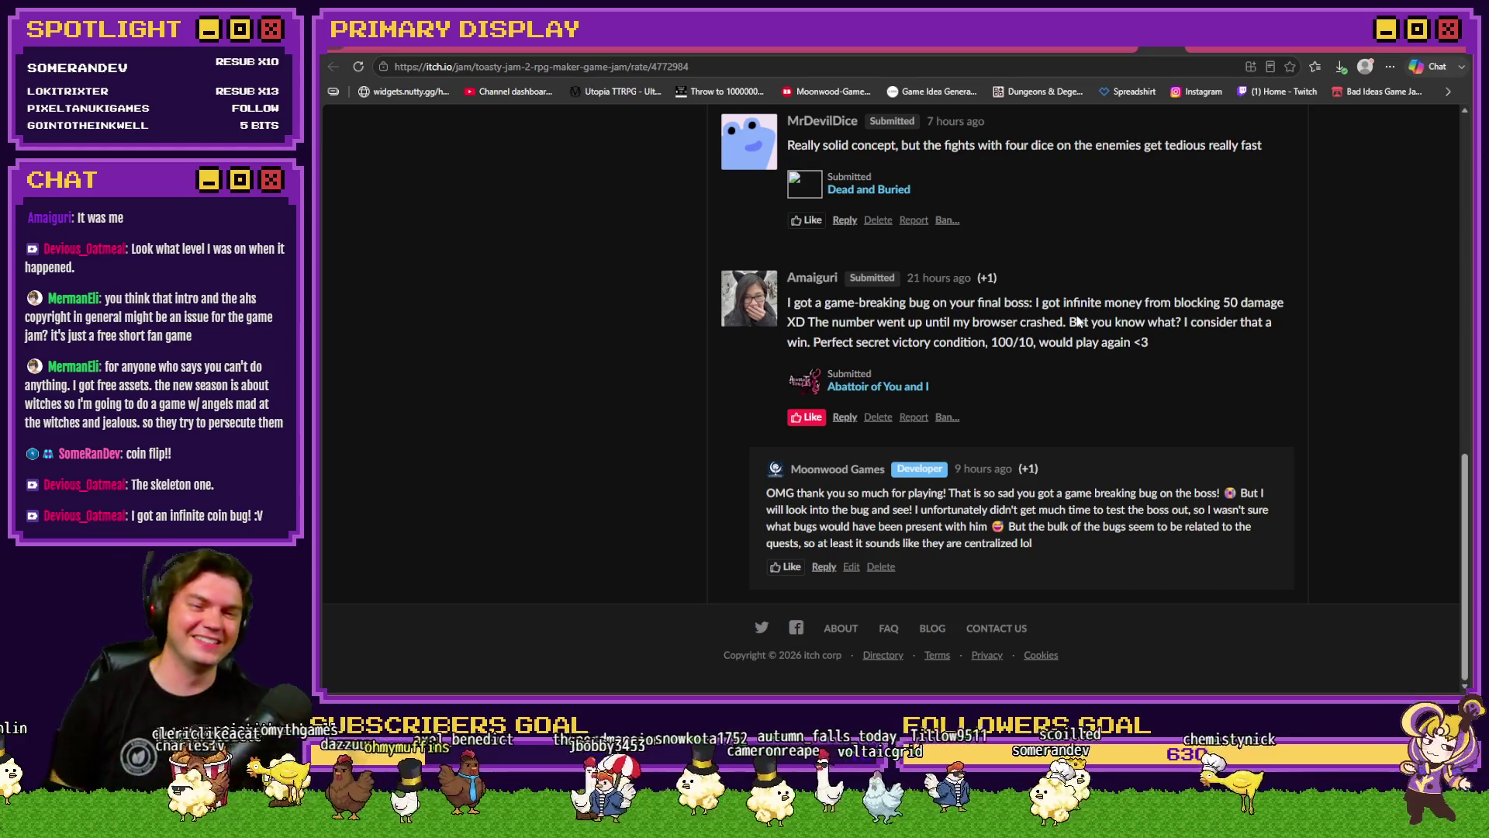
Step: Highlight the infinite-money wording in the bug report, then move on to Discord
mouse_move(1038, 303)
mouse_down()
mouse_move(1262, 303)
mouse_move(875, 336)
mouse_up()
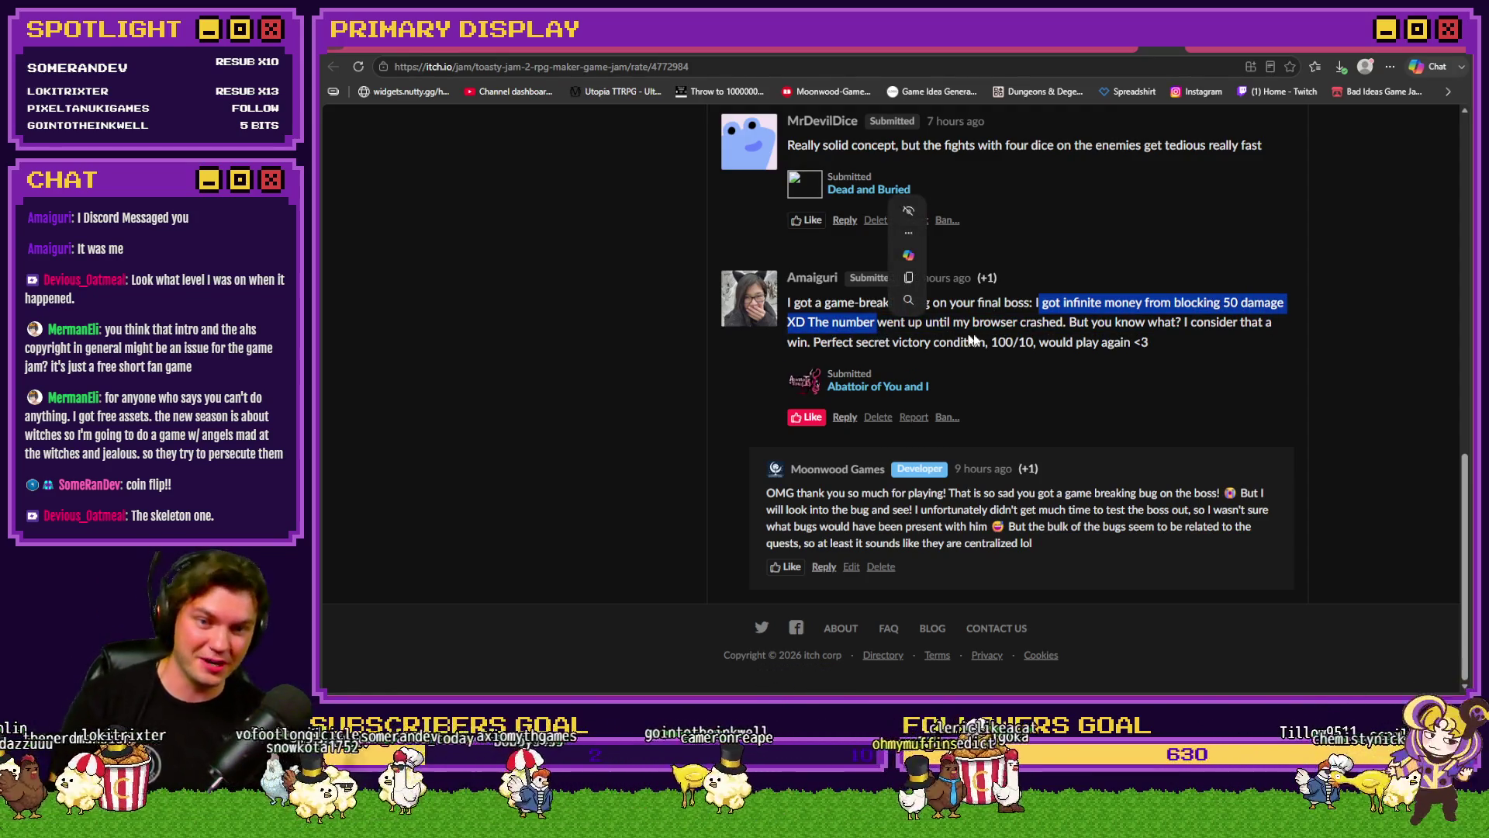
click(1009, 325)
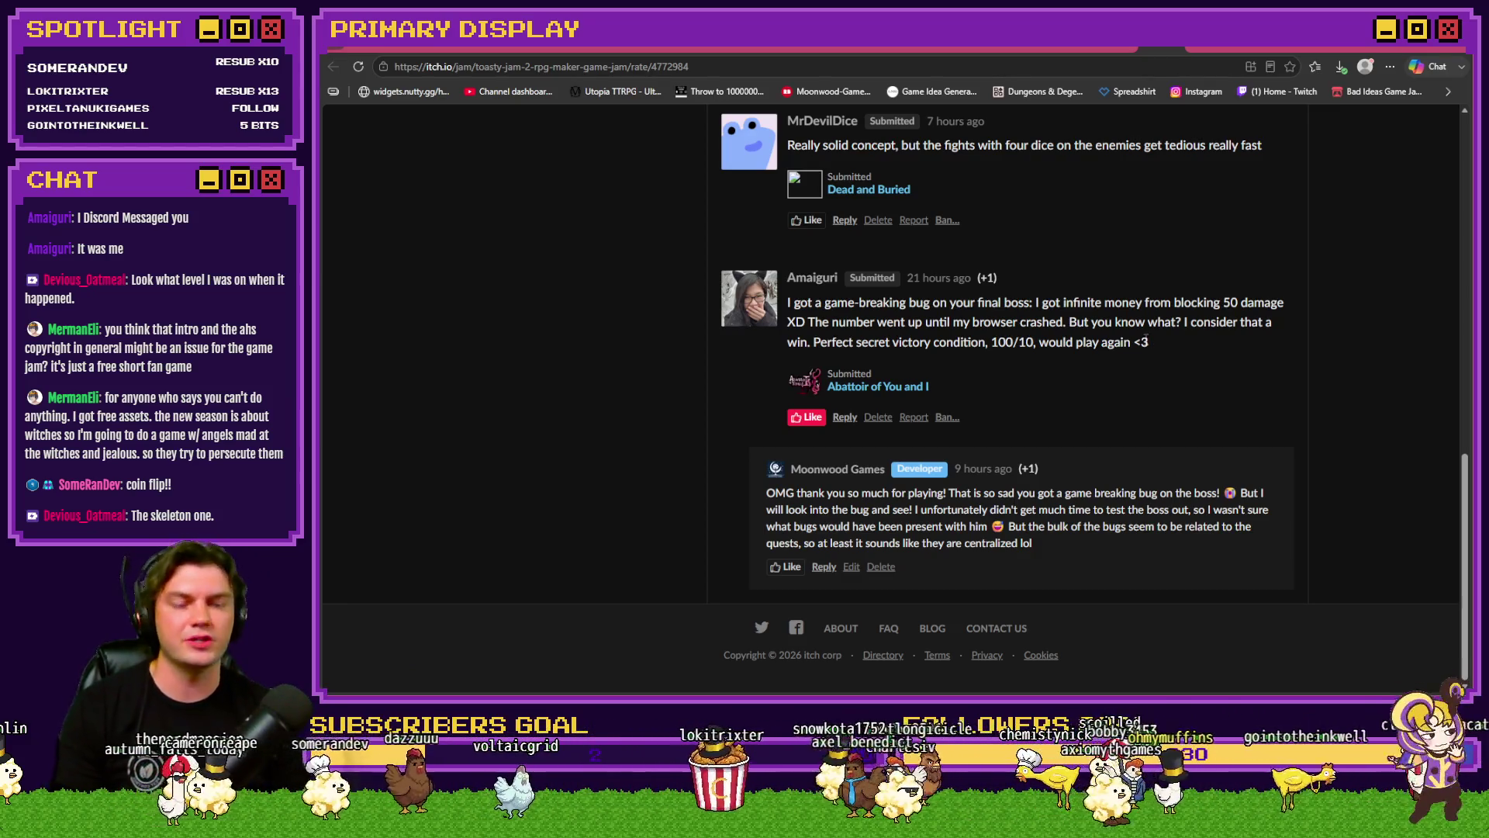
mouse_move(1173, 304)
mouse_down()
mouse_move(1303, 305)
mouse_move(857, 323)
mouse_move(1096, 304)
mouse_up()
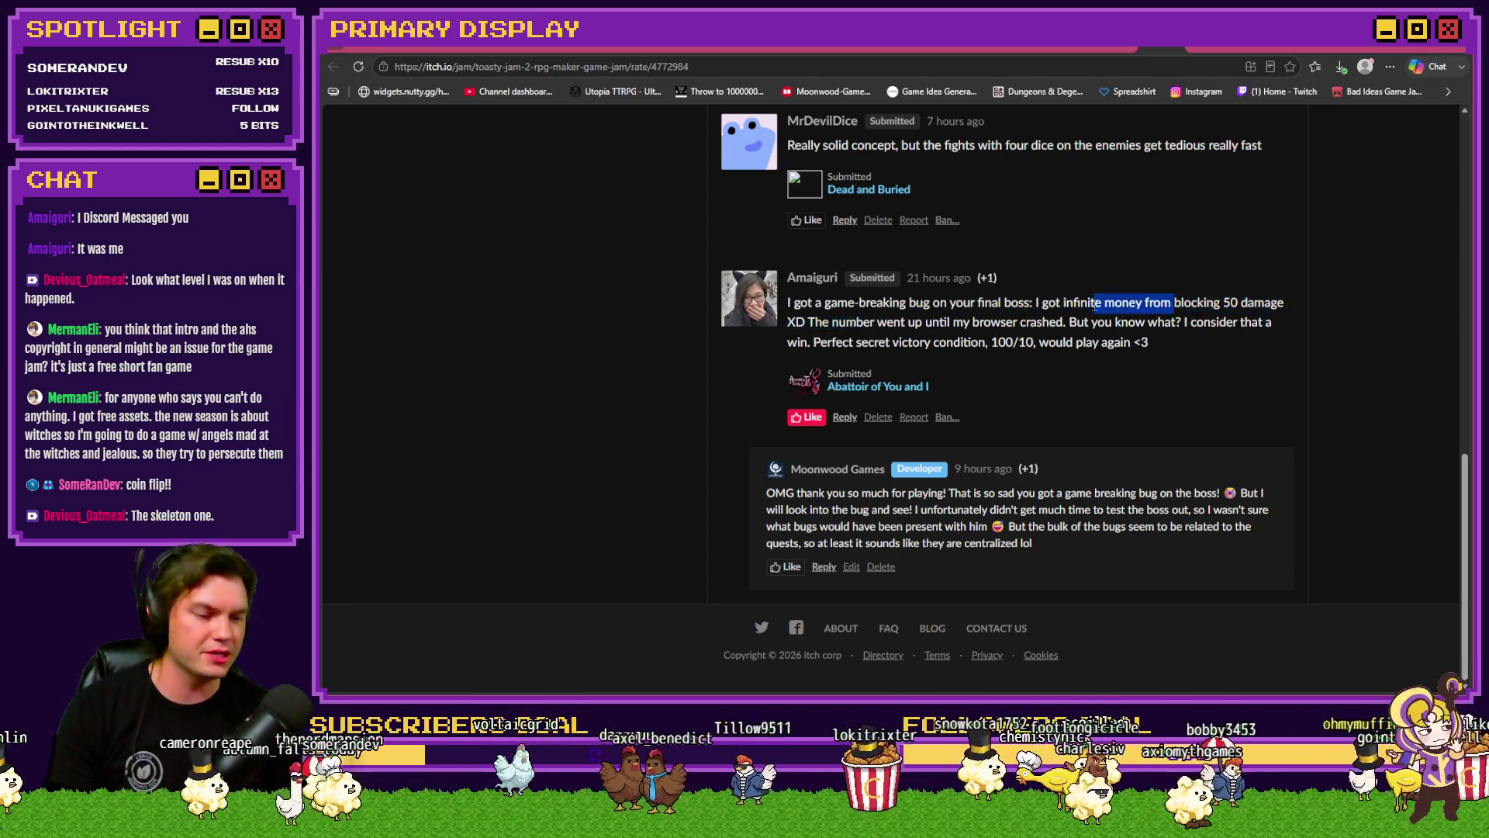
click(1344, 350)
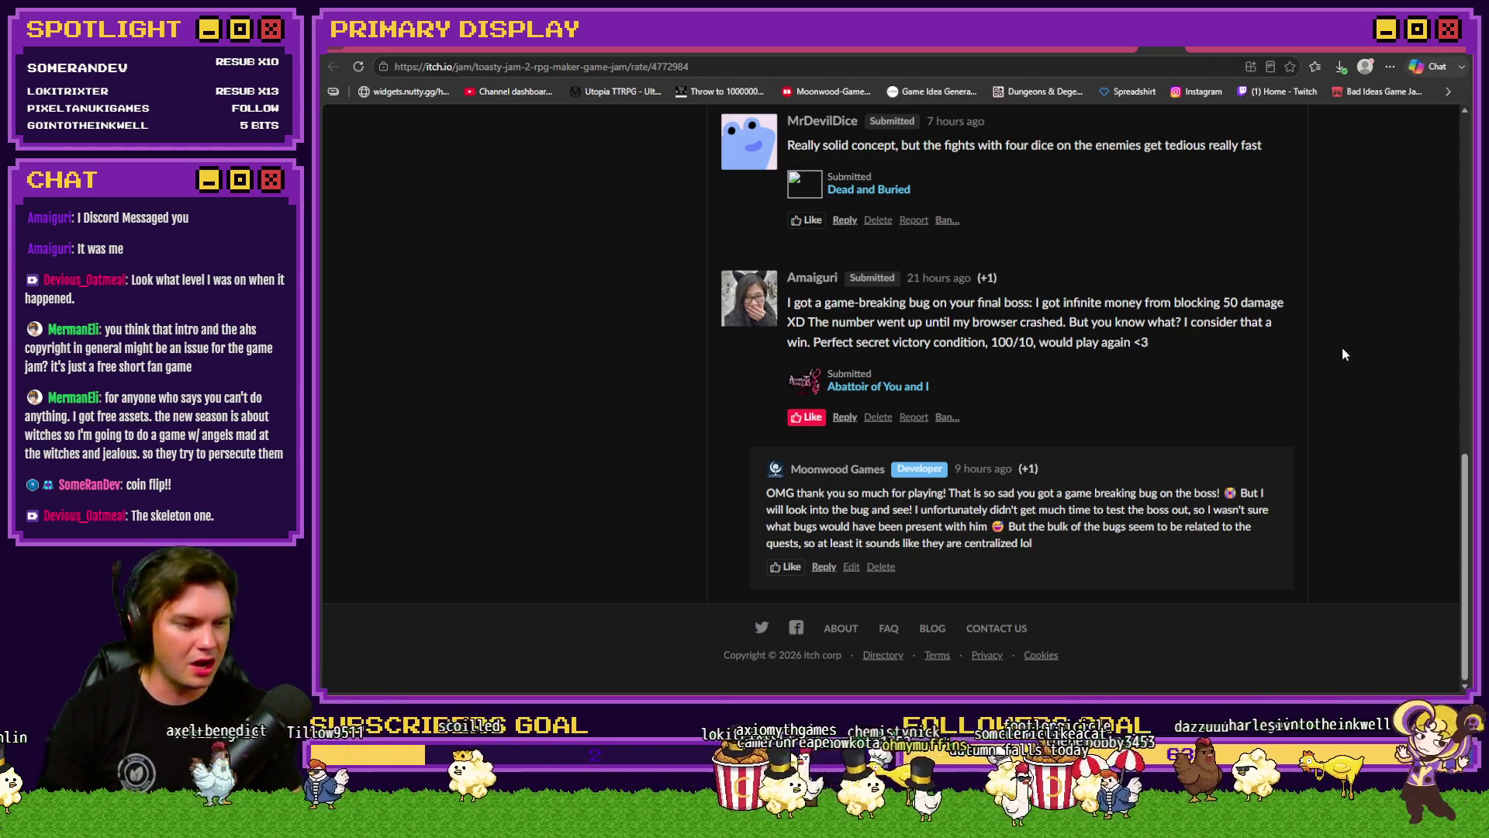
click(1220, 48)
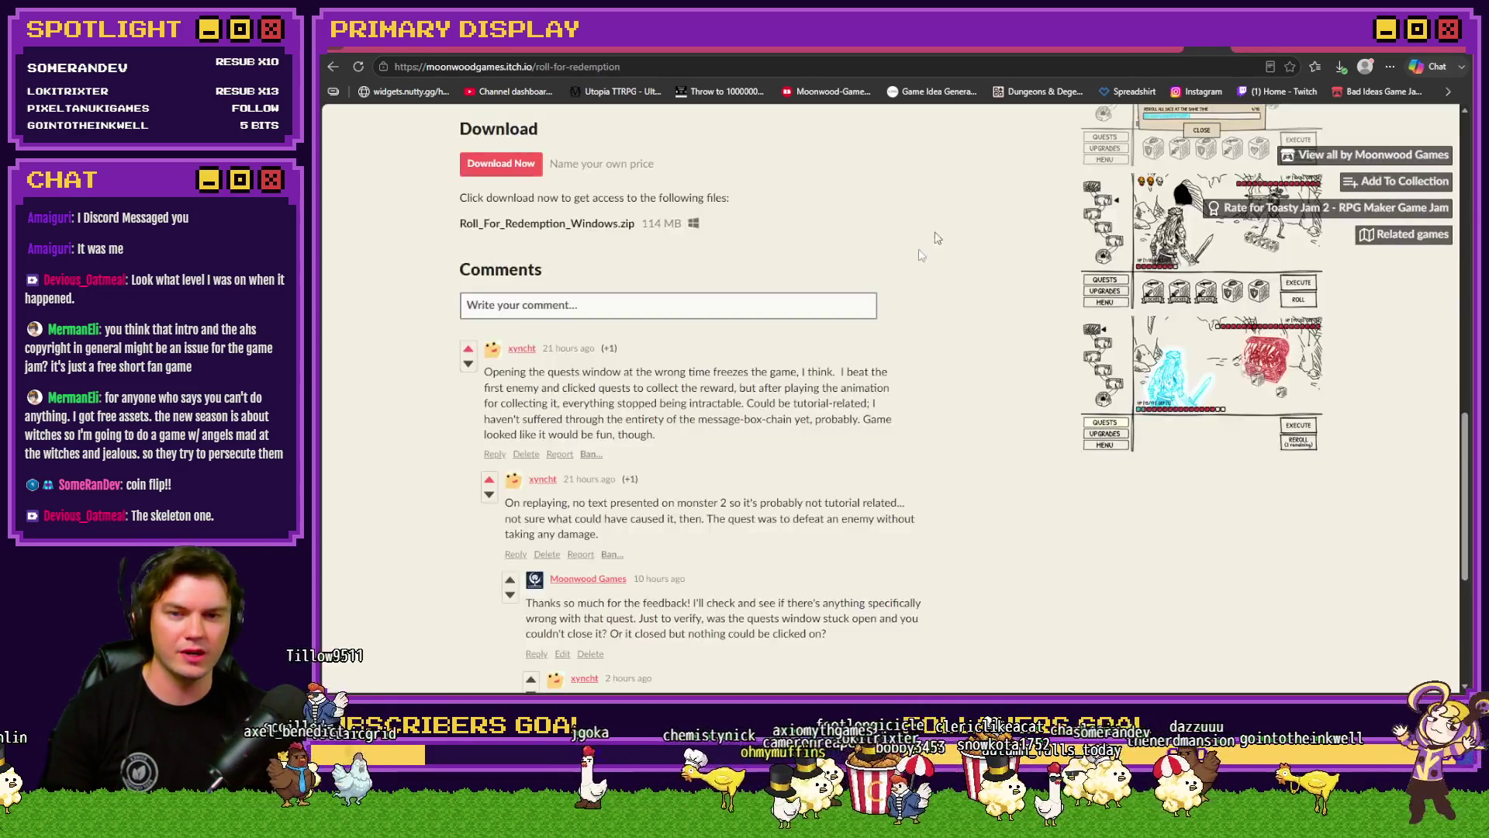
click(1238, 48)
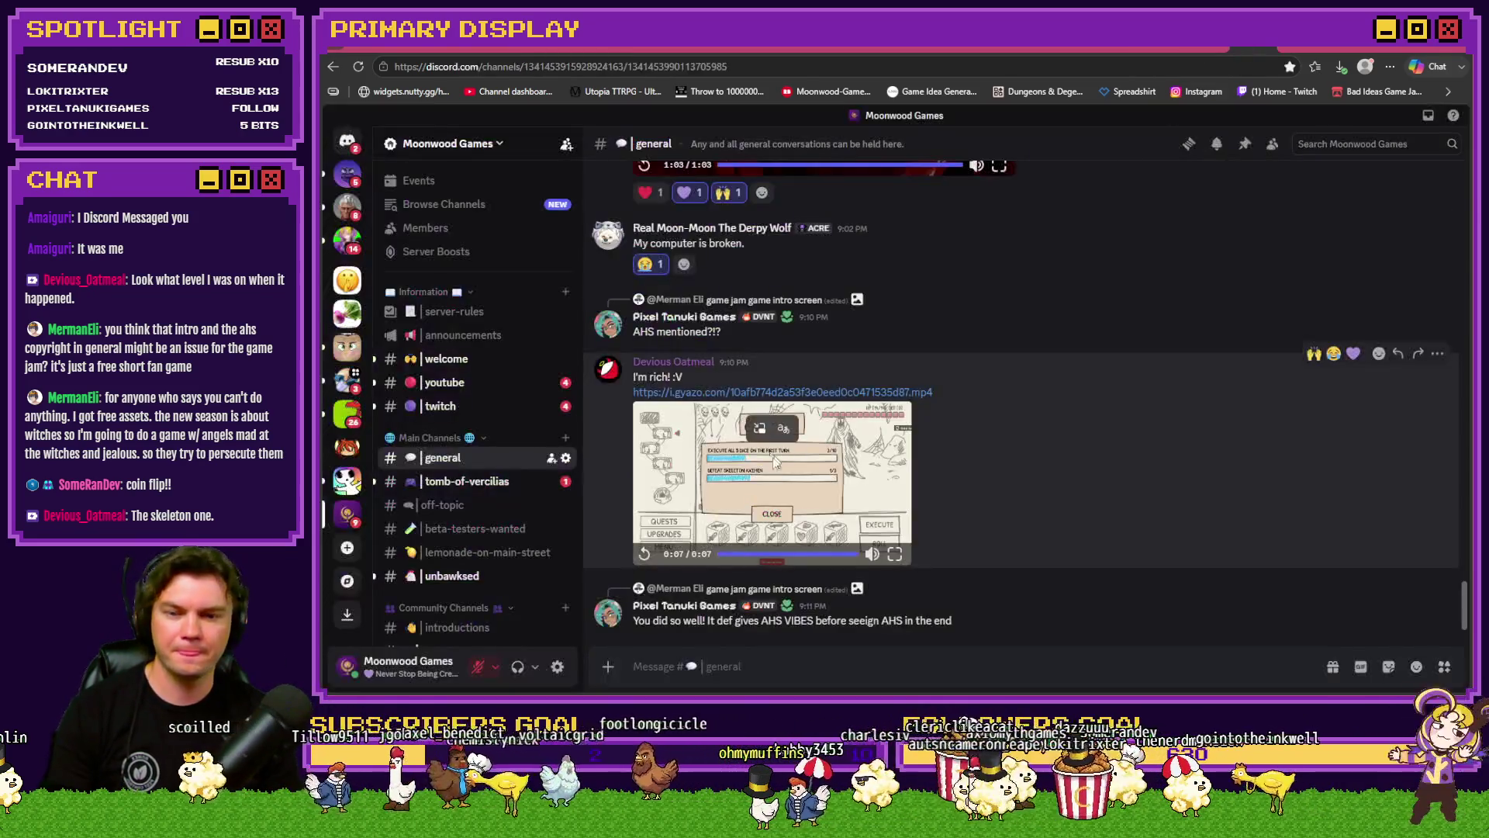
Step: Open the "I'm rich! :V" coin-bug clip in #general full screen
click(906, 521)
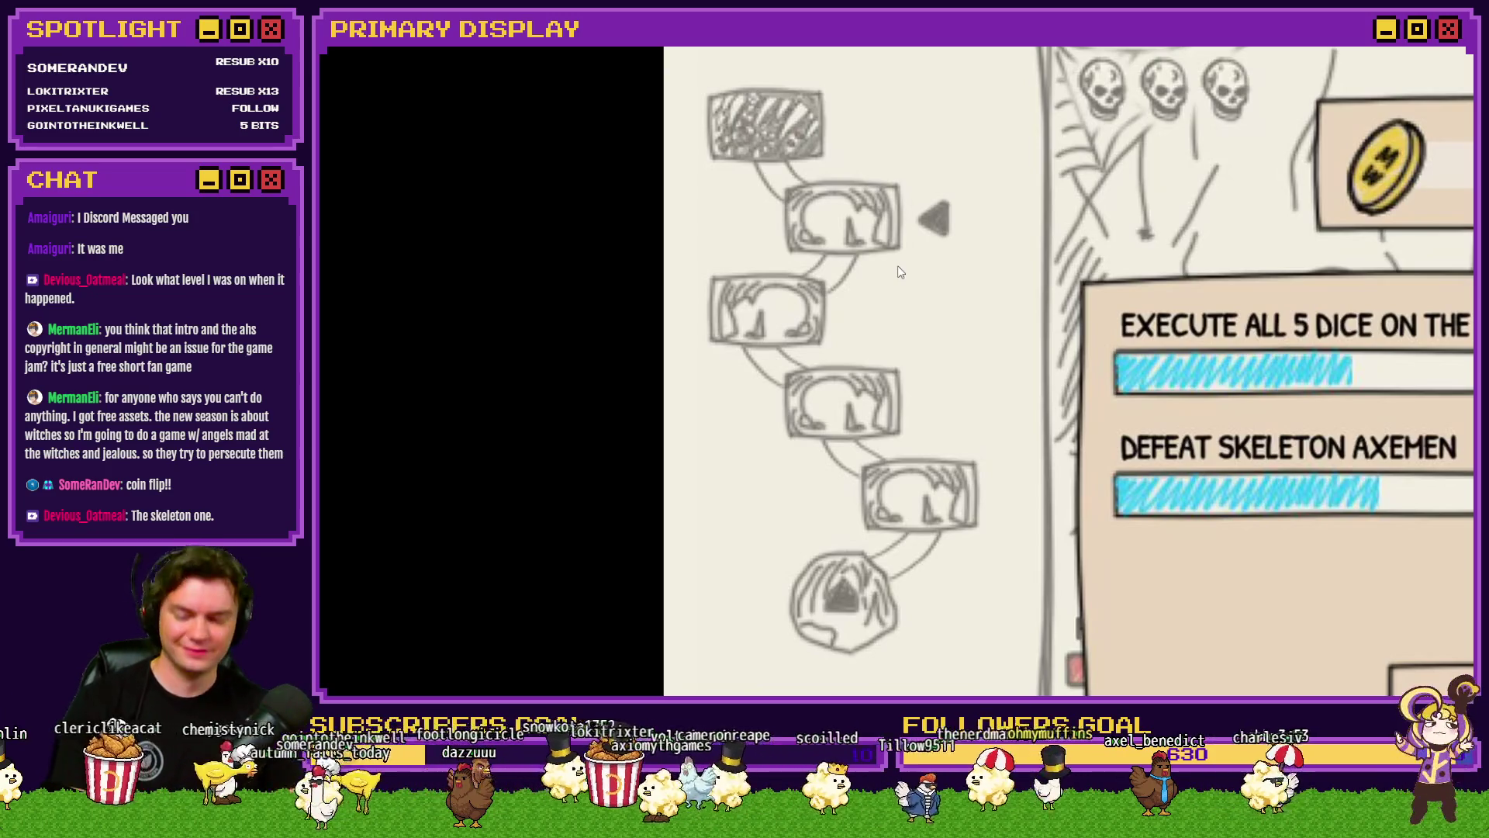
Step: Exit the full-screen coin-bug clip with Esc
key(Escape)
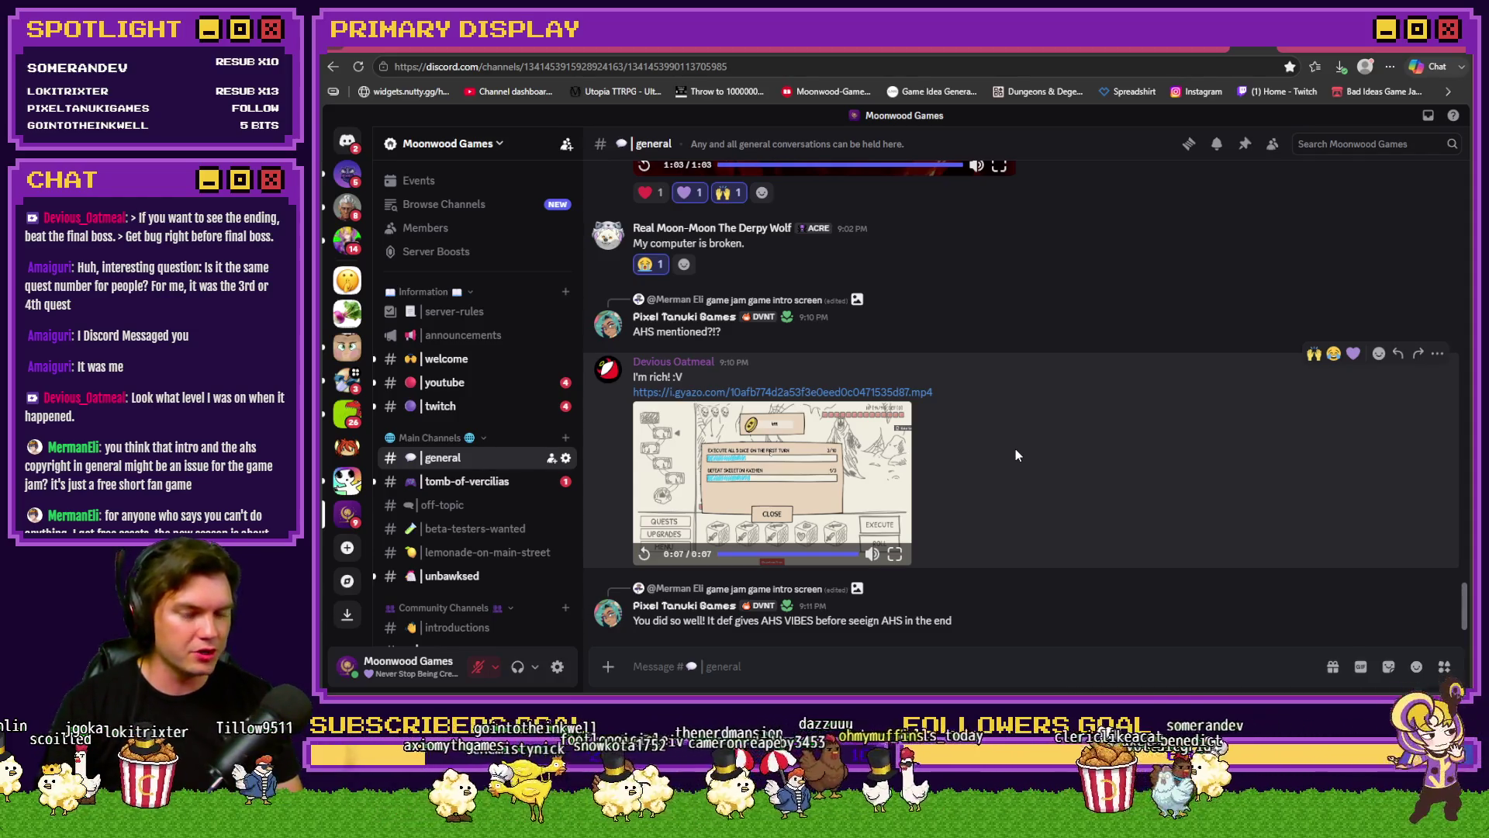
mouse_move(790, 476)
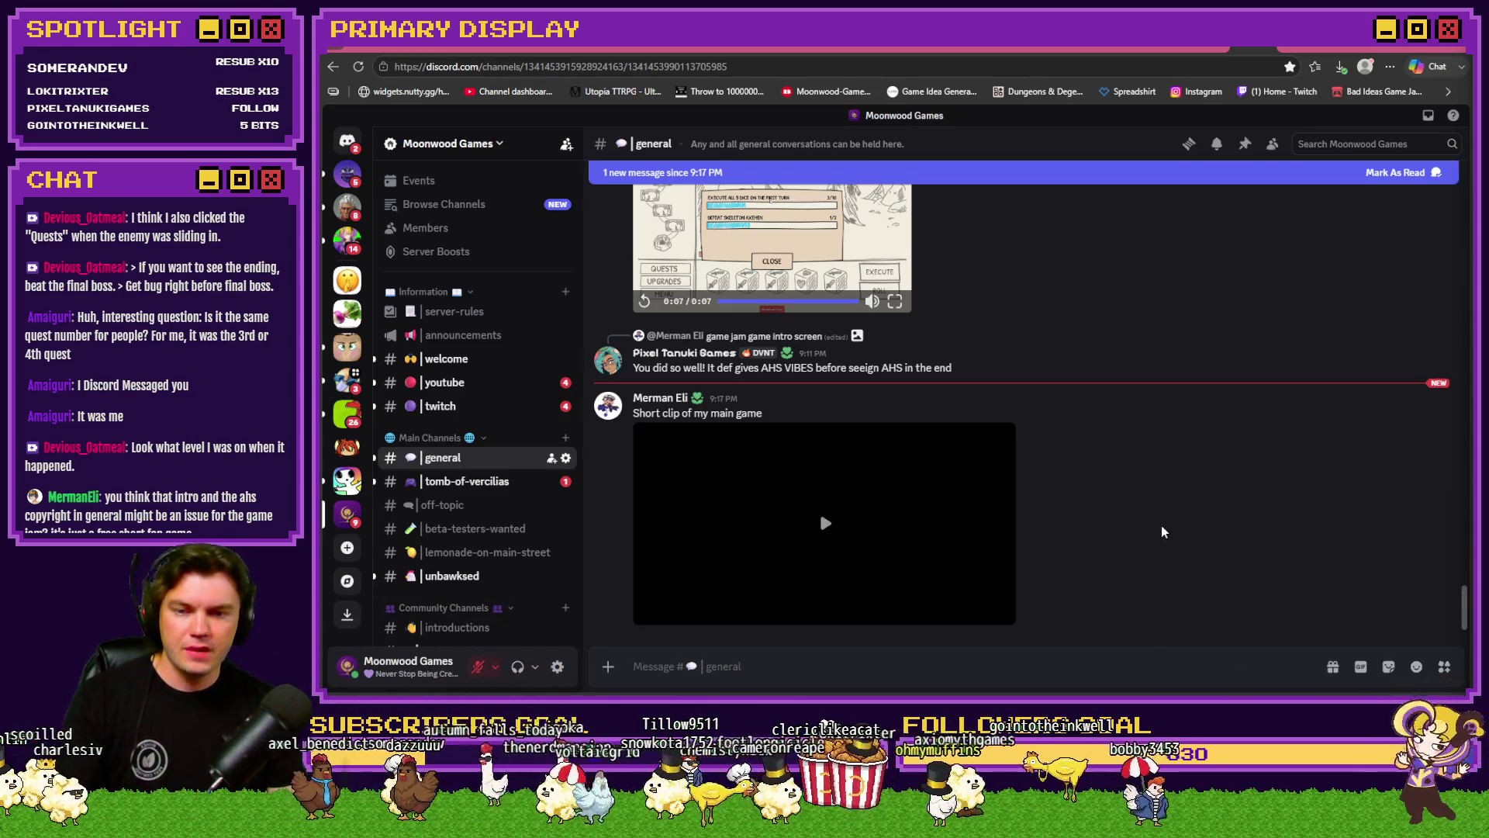
Step: Play the "Short clip of my main game" video, restart it, and view it full screen
click(821, 528)
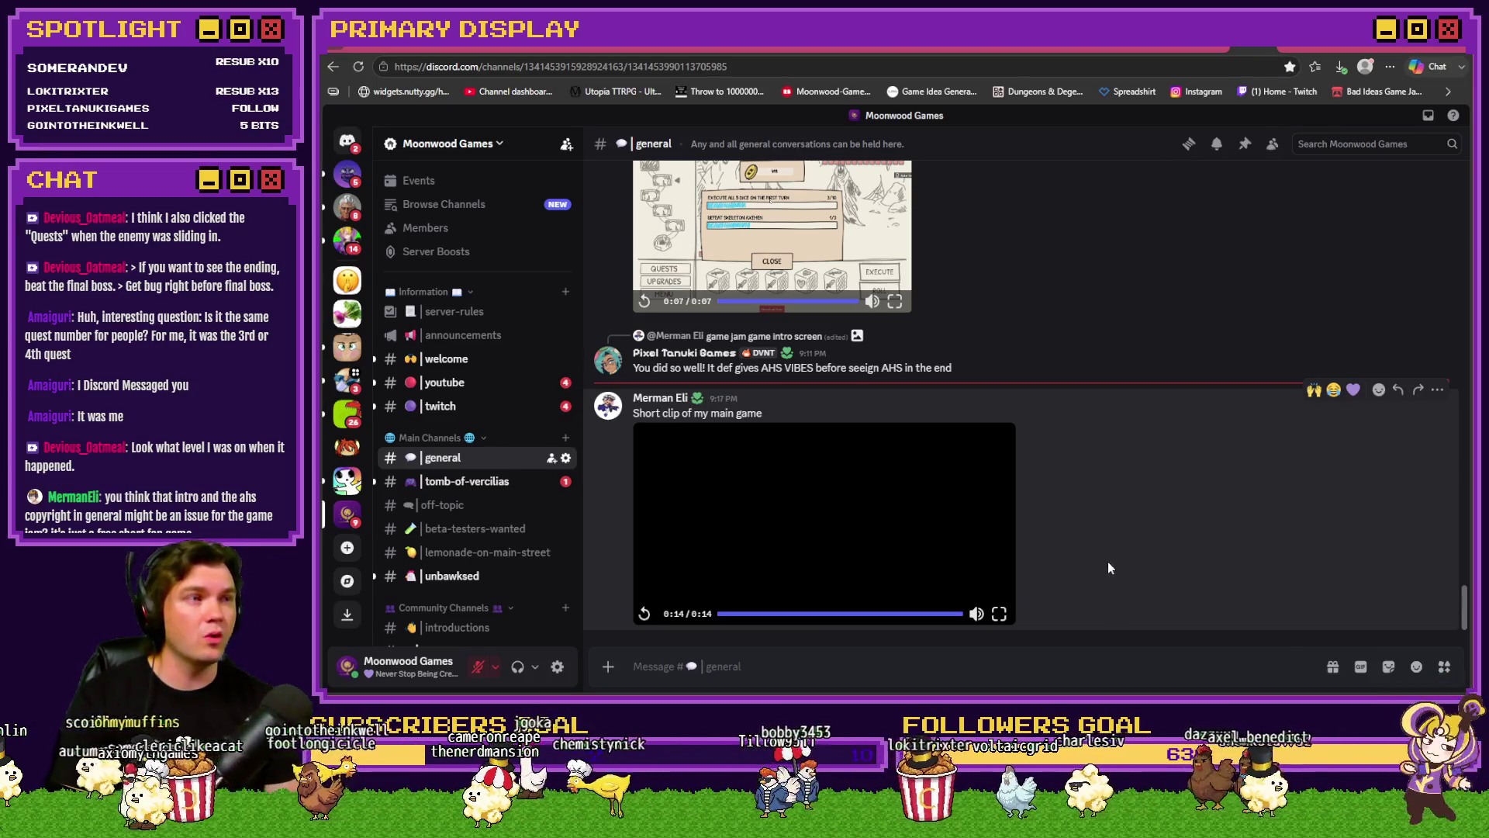
click(981, 543)
click(999, 619)
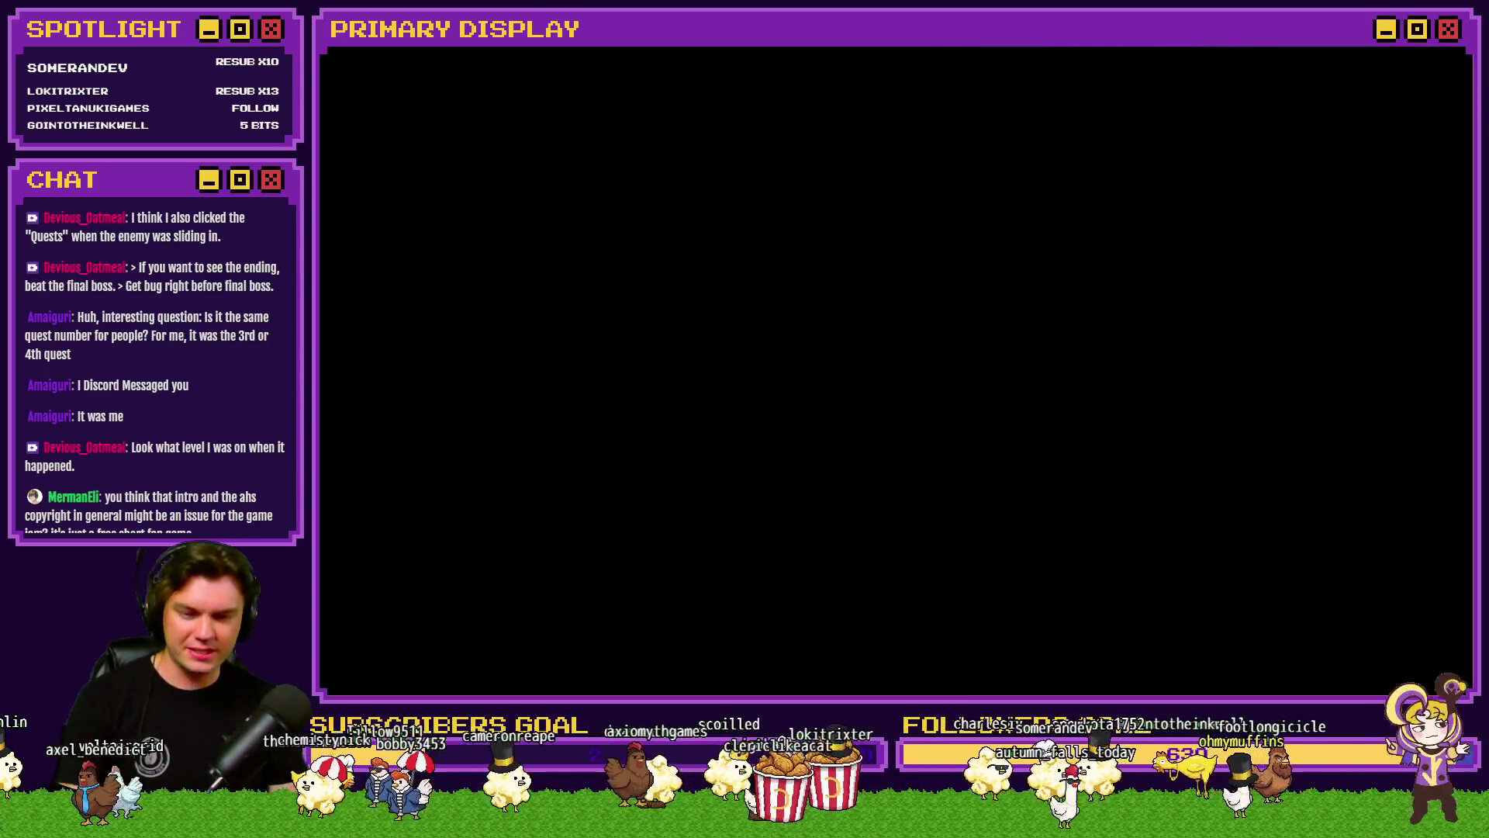
Step: Leave full screen and react to the game clip with raised hands and a purple heart
key(Escape)
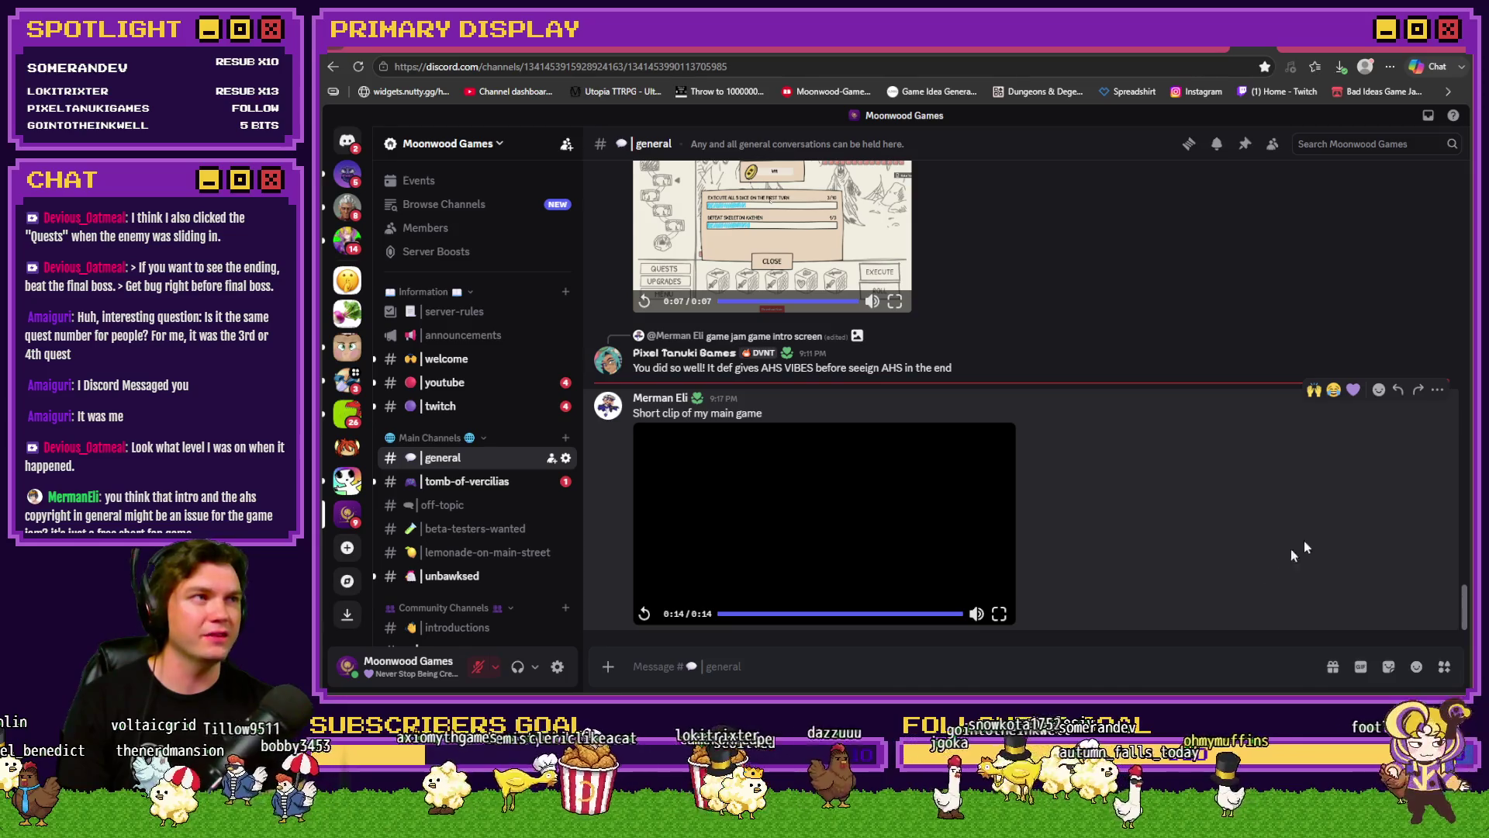
click(1314, 390)
click(1353, 364)
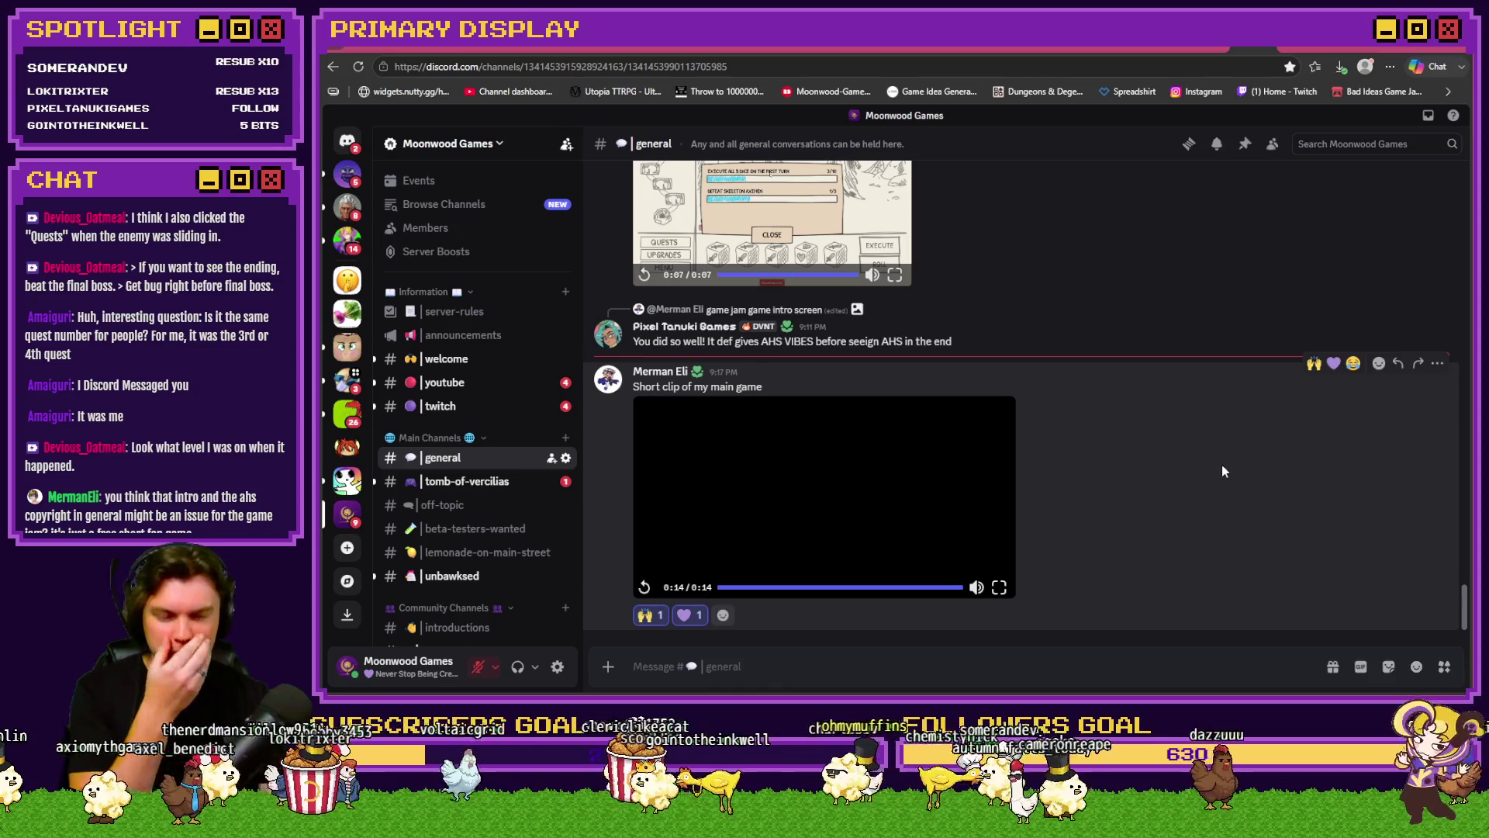
scroll(1217, 477, up, 3)
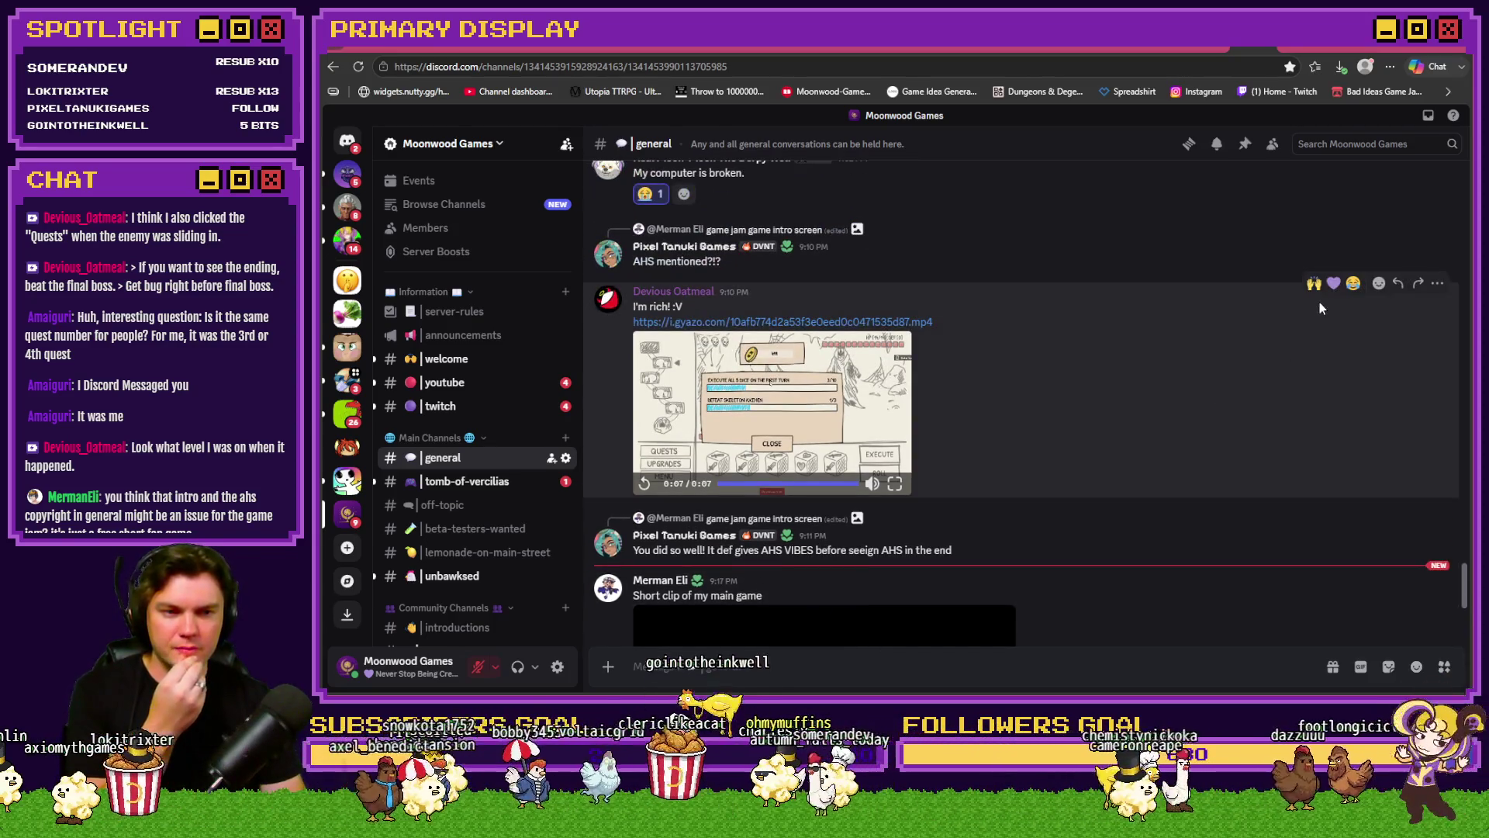
Step: React to the coin-bug video with the laughing emoji, then switch to the Tomb of Vercilias Trello board
click(1350, 284)
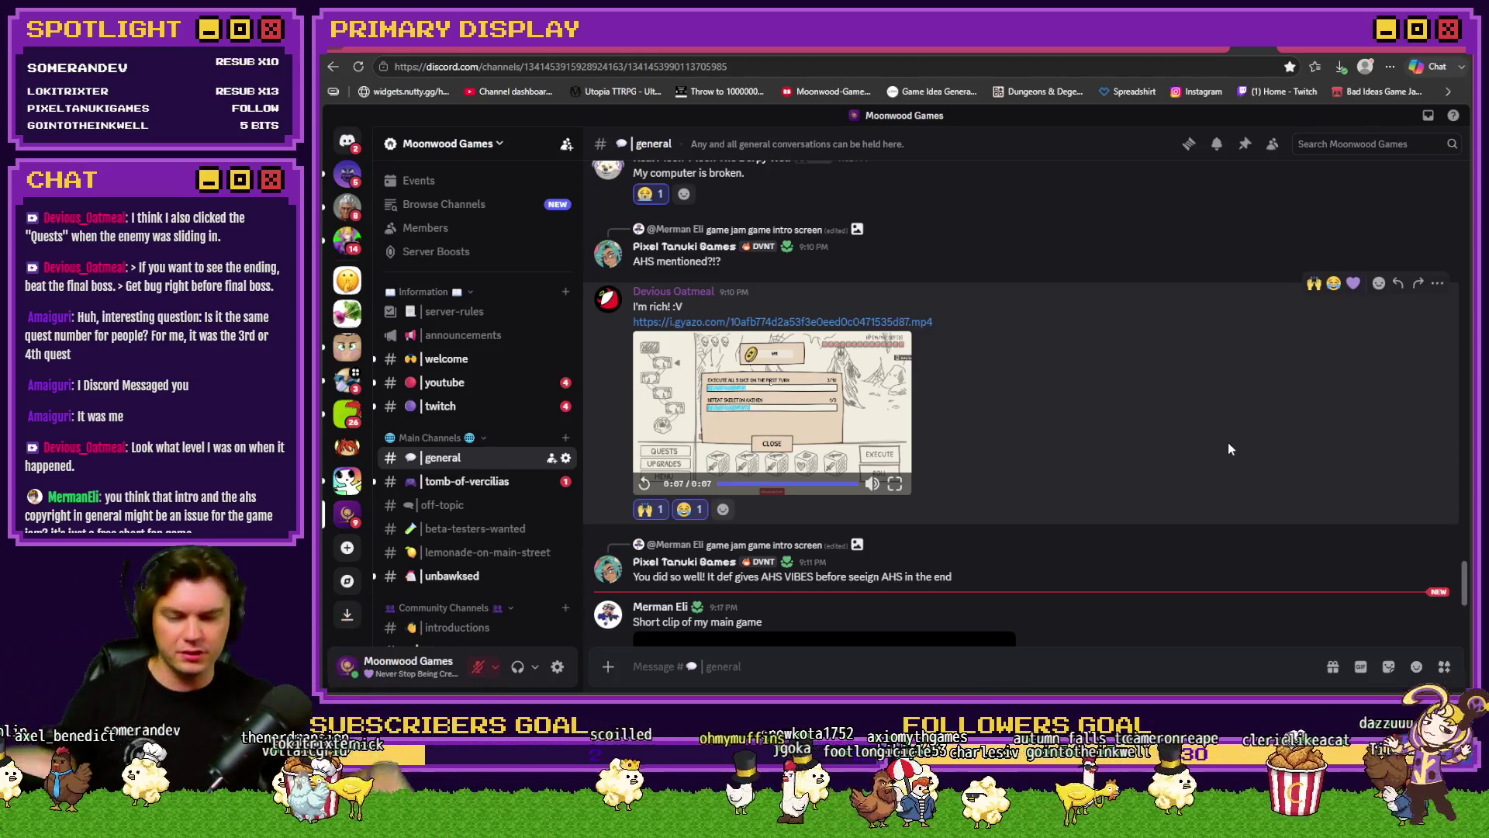
scroll(1226, 442, down, 3)
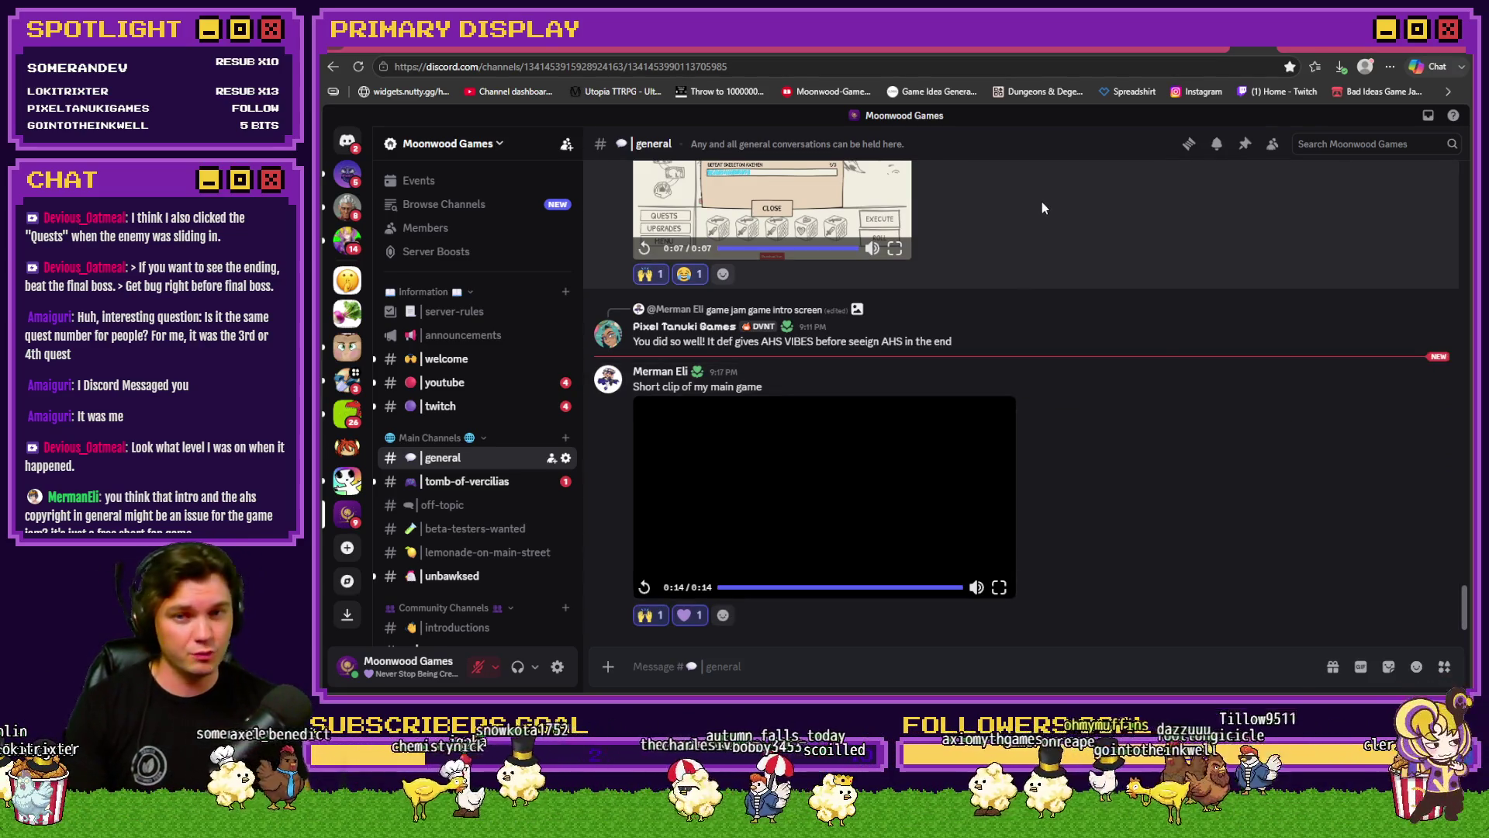
click(501, 51)
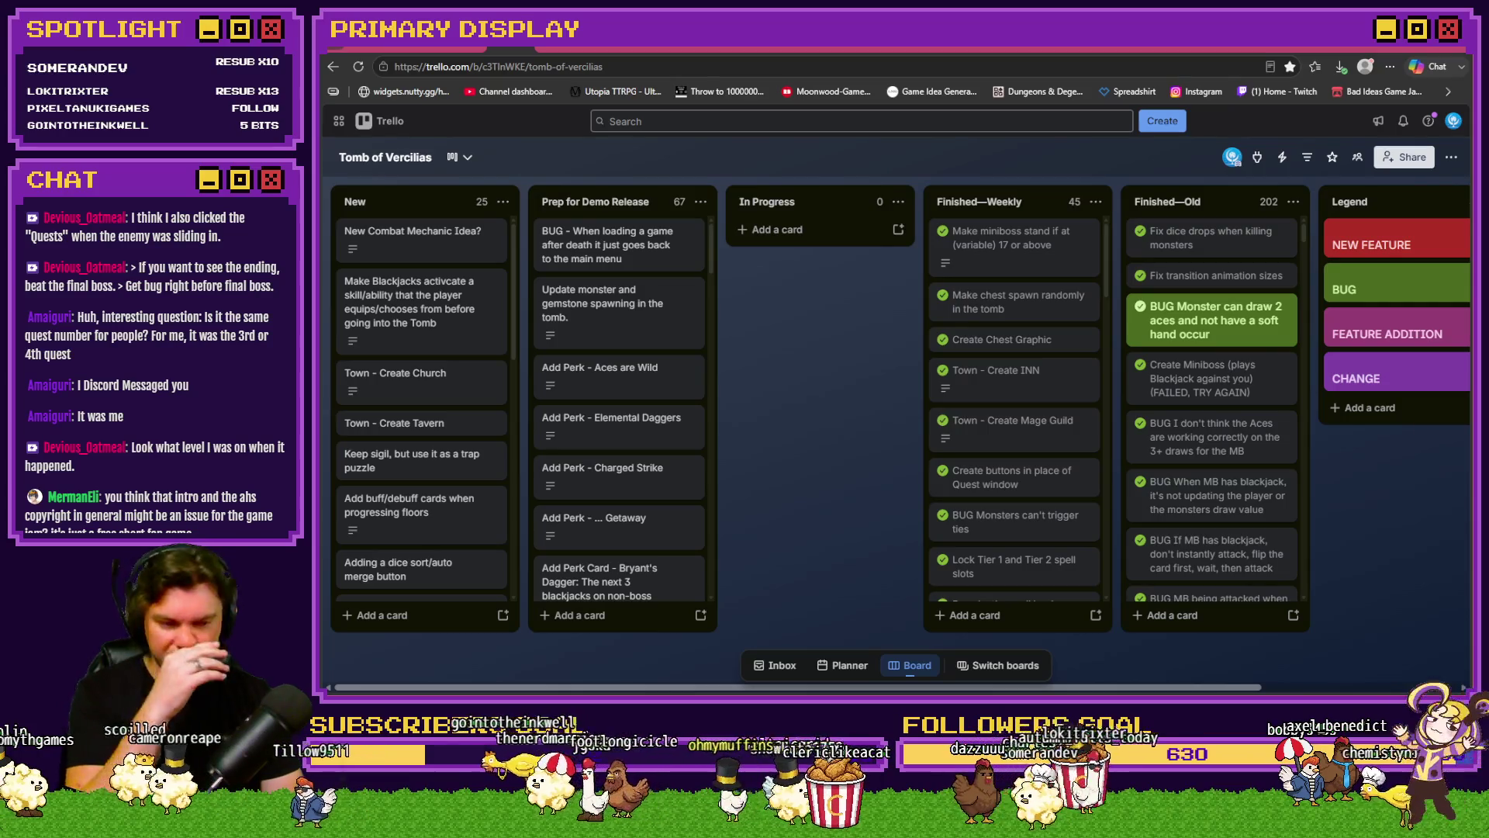
Step: Switch to RPG Maker MZ on TheTomb map and maximize the editor window
key(alt+Tab)
double_click(1123, 49)
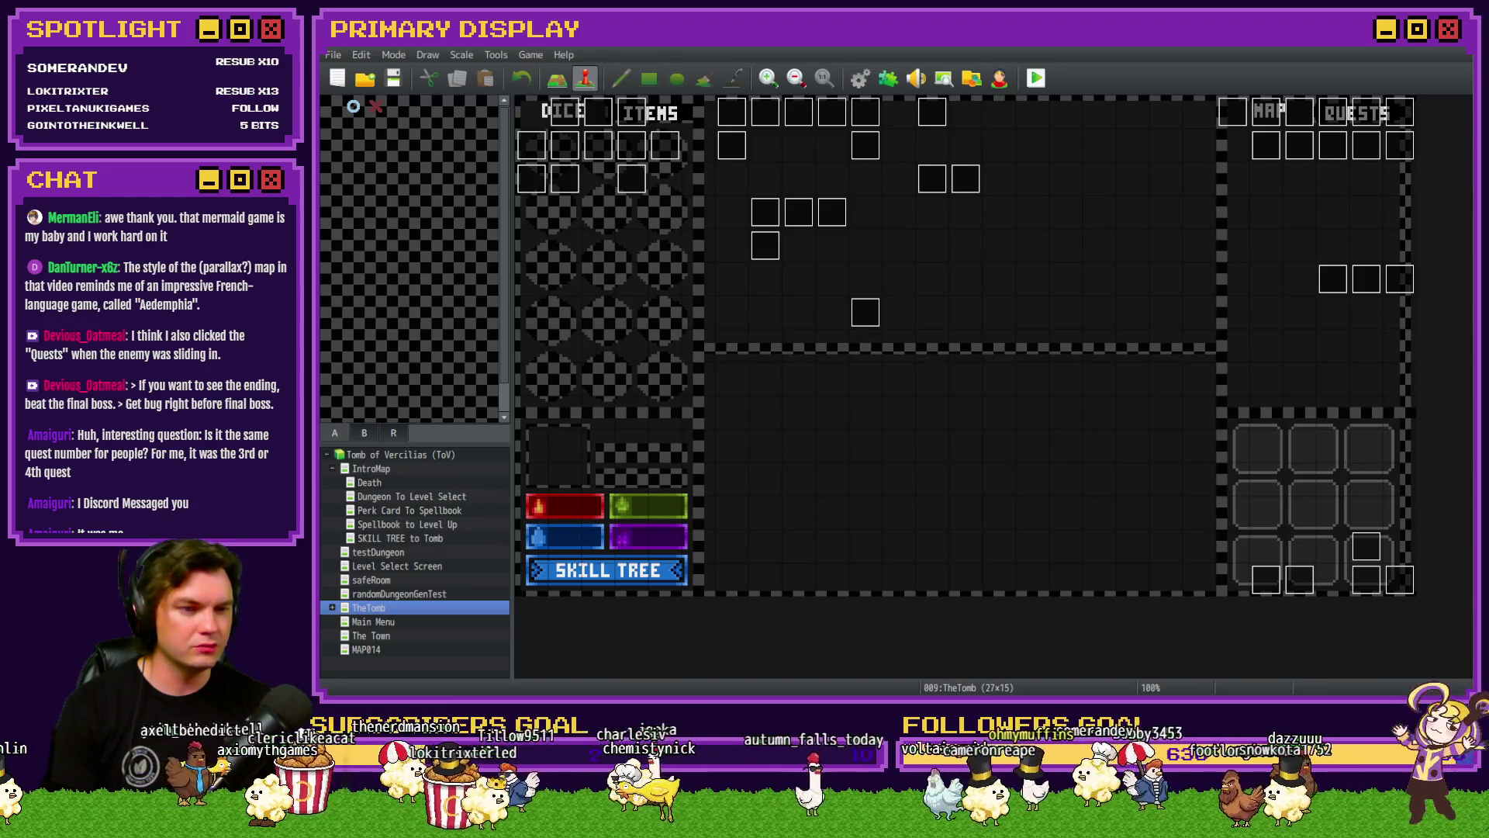
Step: Bring up the Roll For Redemption project and show its Database's Common Events list
key(alt+Tab)
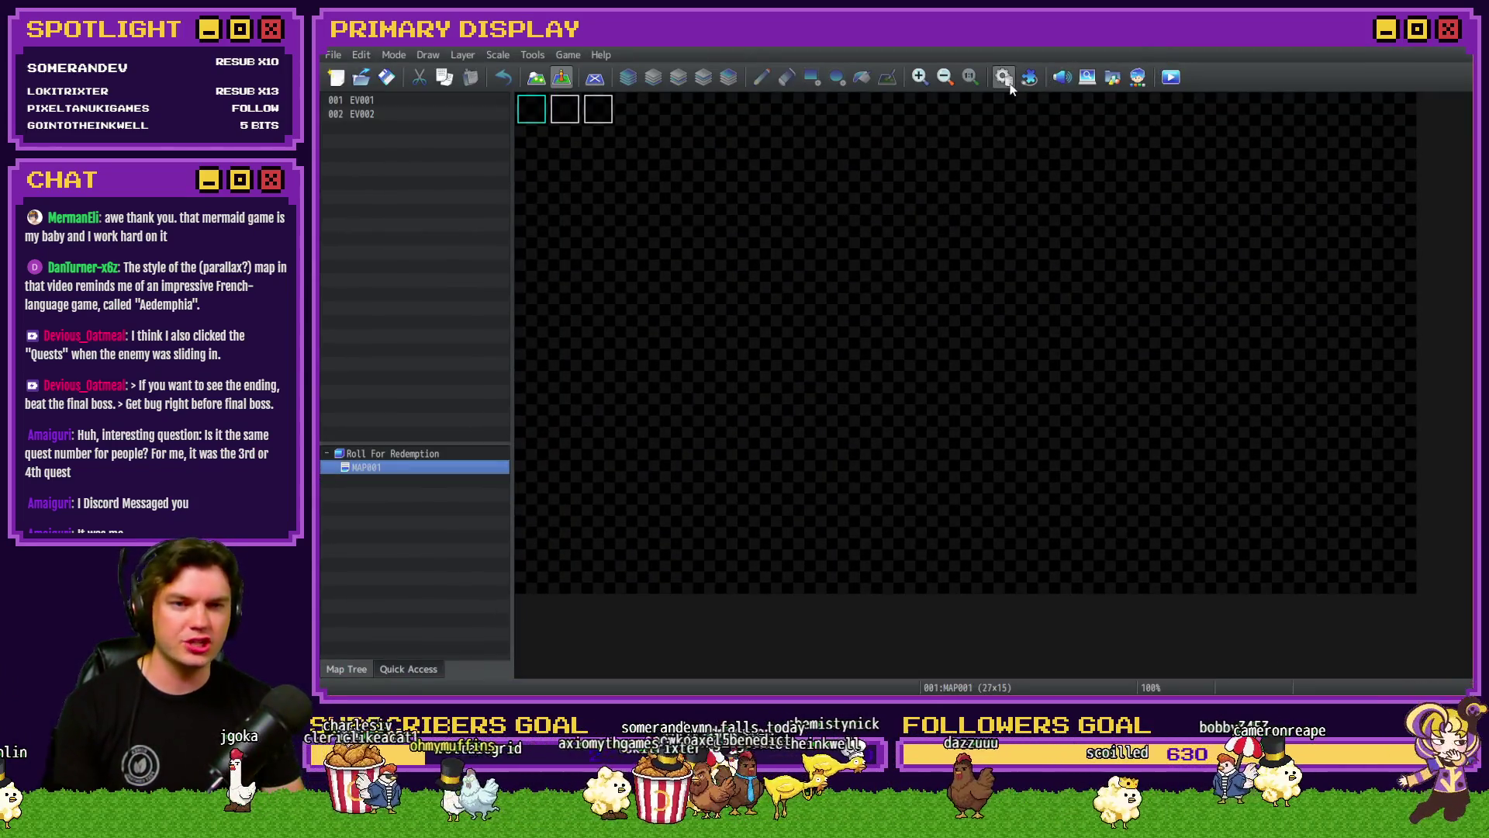
click(1003, 77)
click(551, 387)
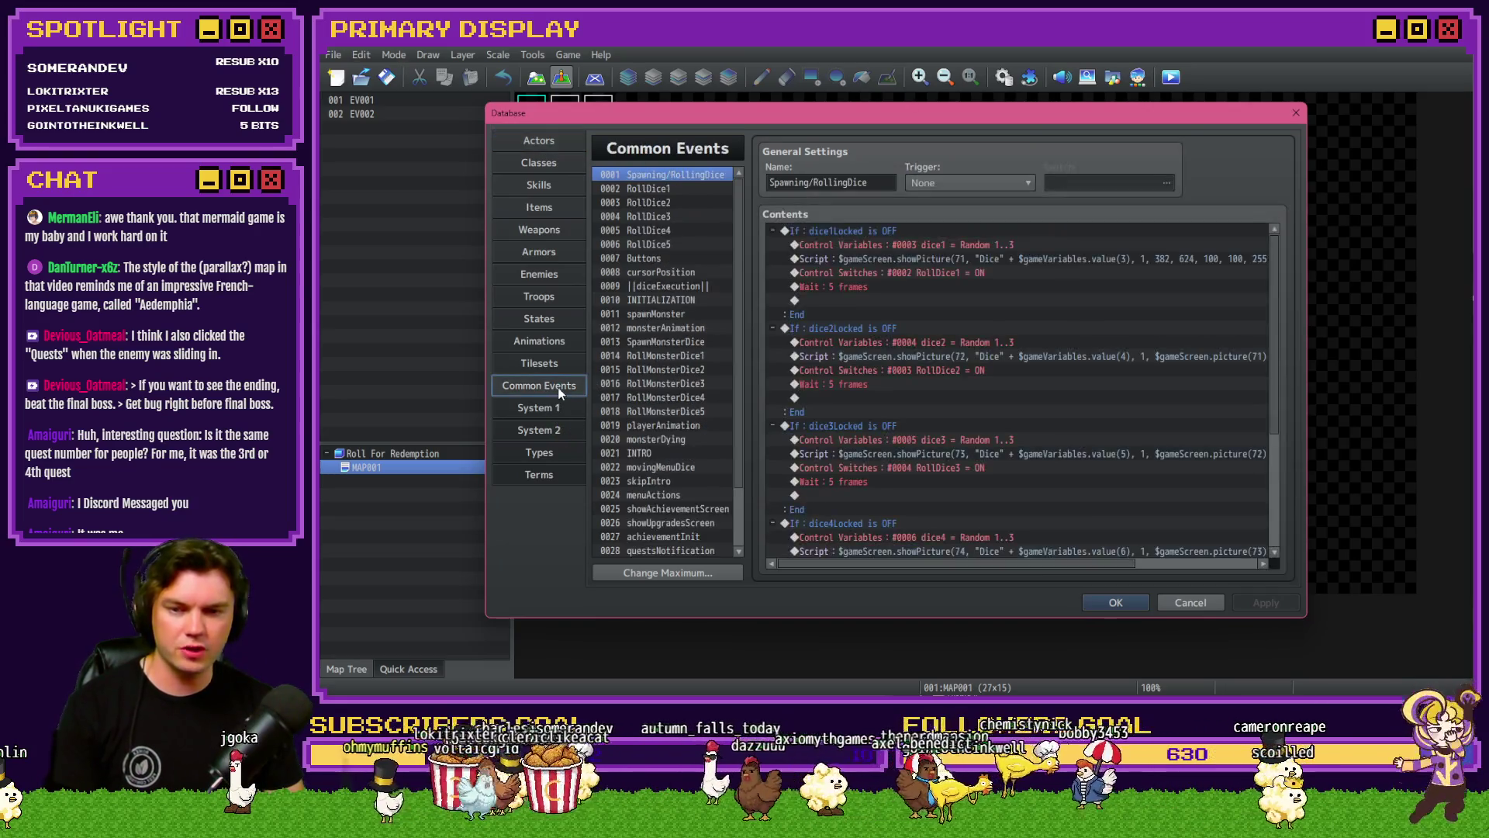
scroll(695, 419, down, 2)
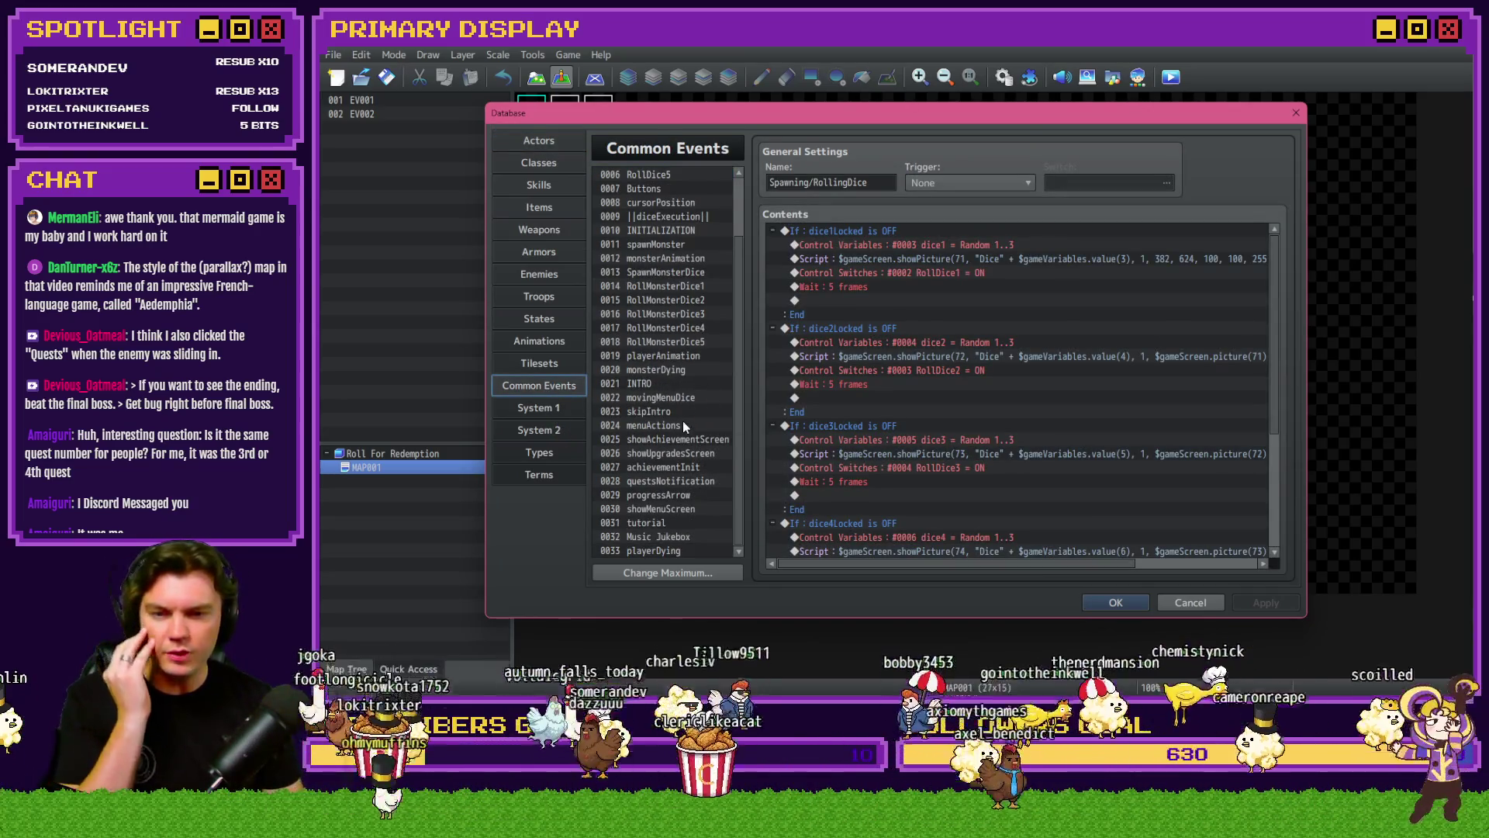
click(690, 469)
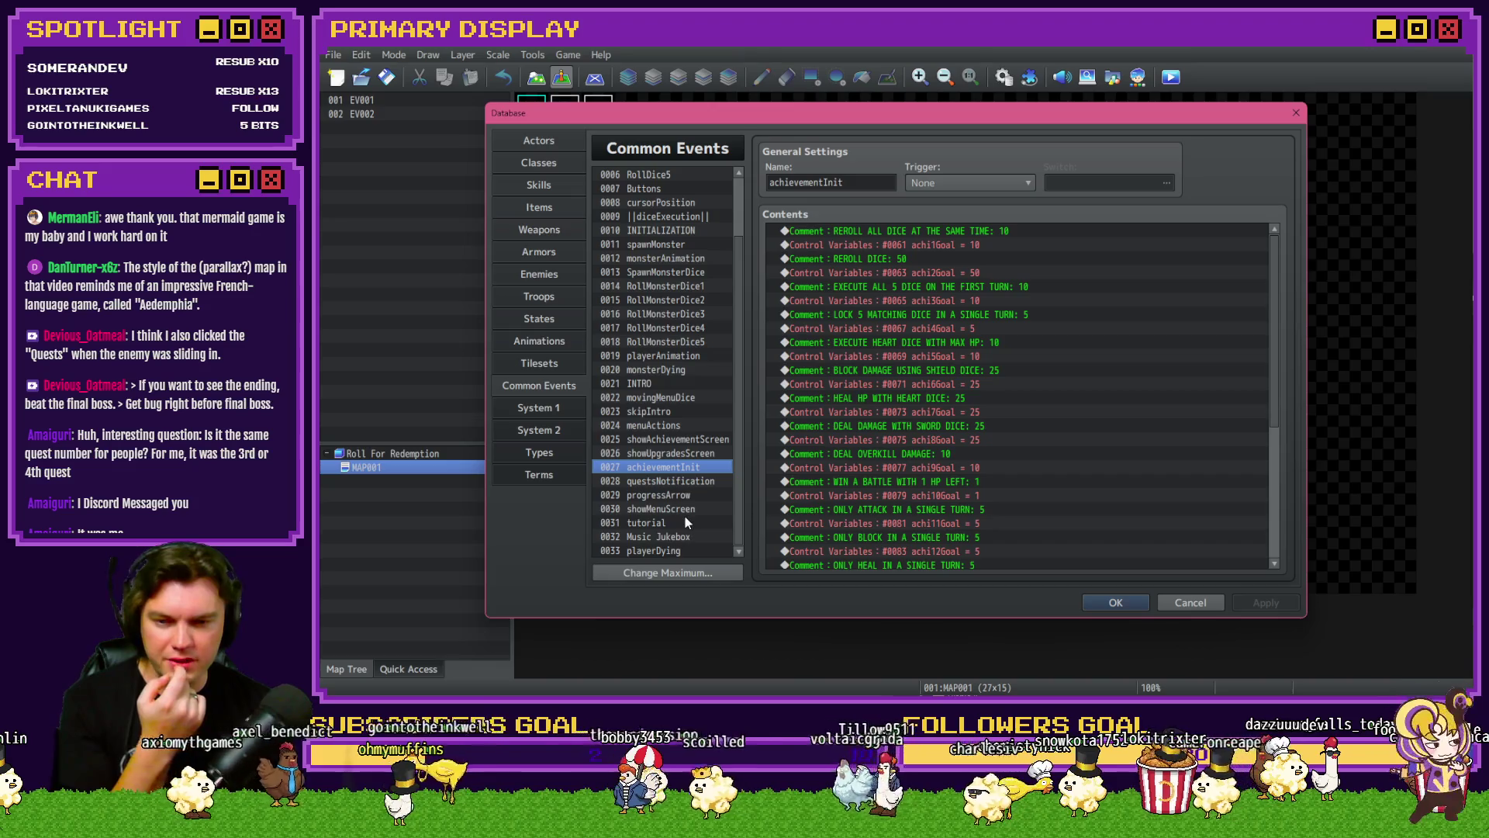
click(683, 439)
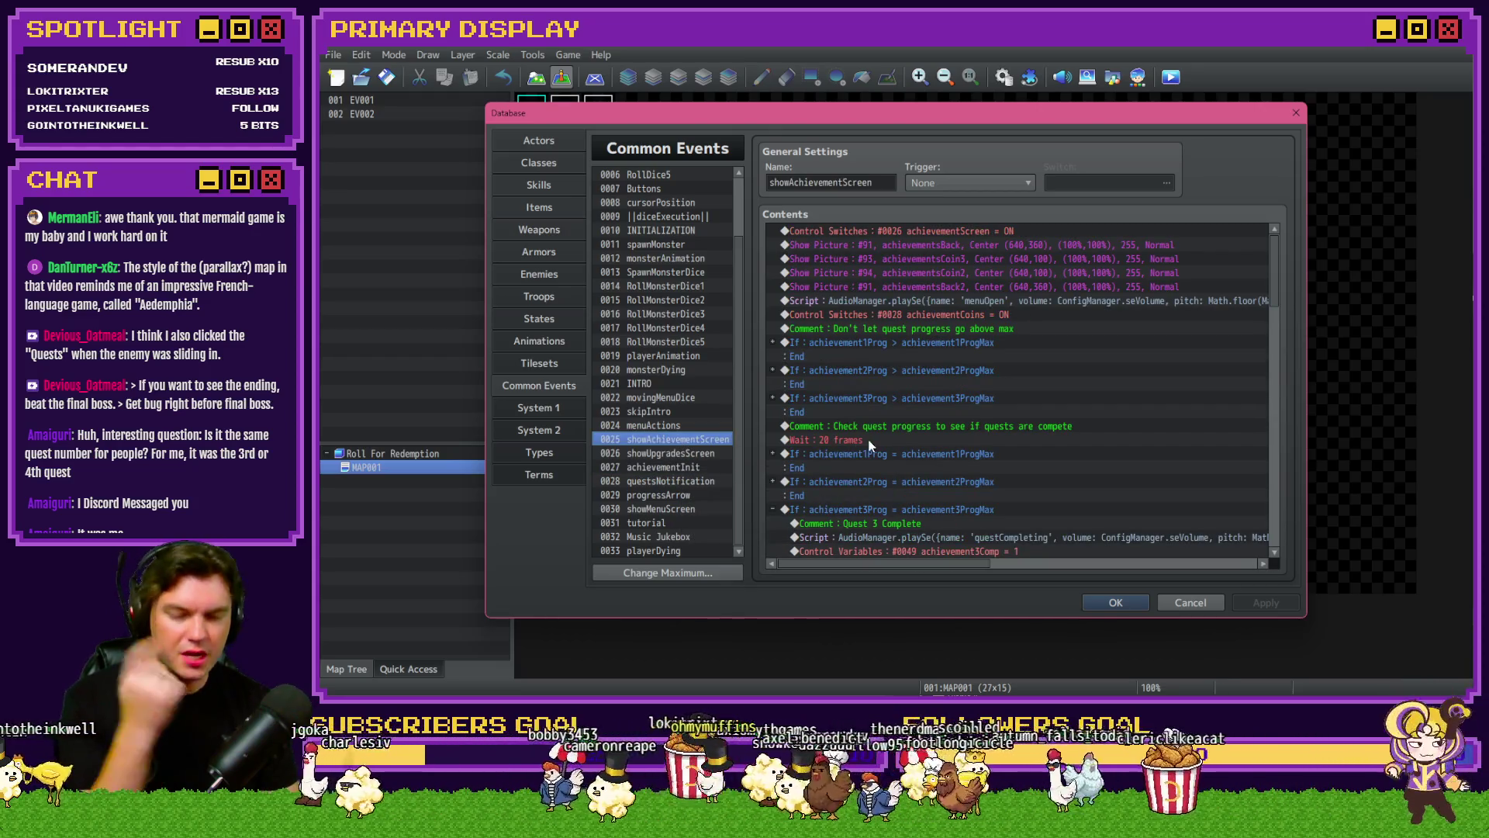
scroll(854, 435, down, 3)
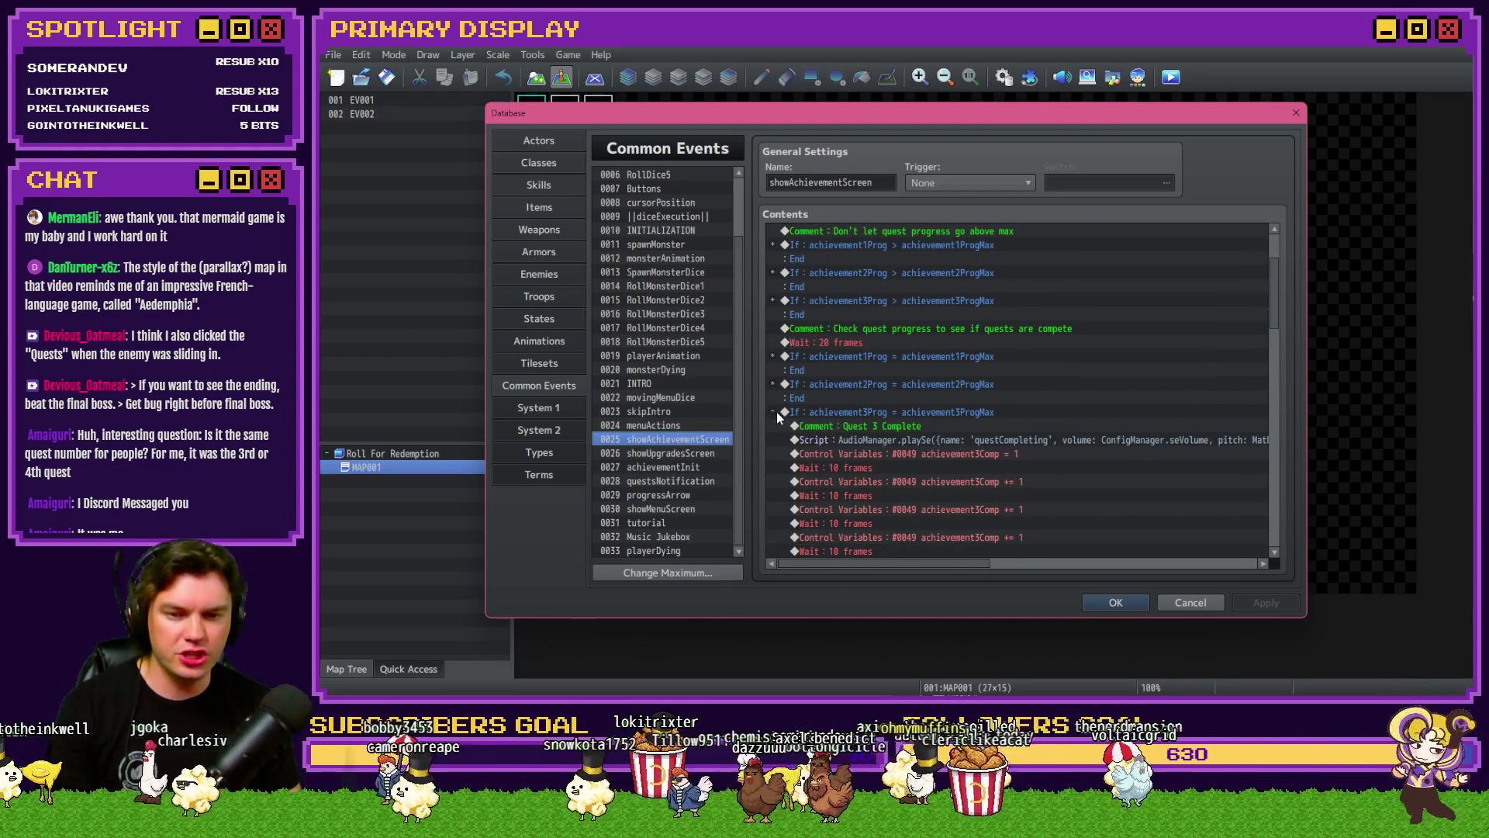
scroll(851, 447, down, 3)
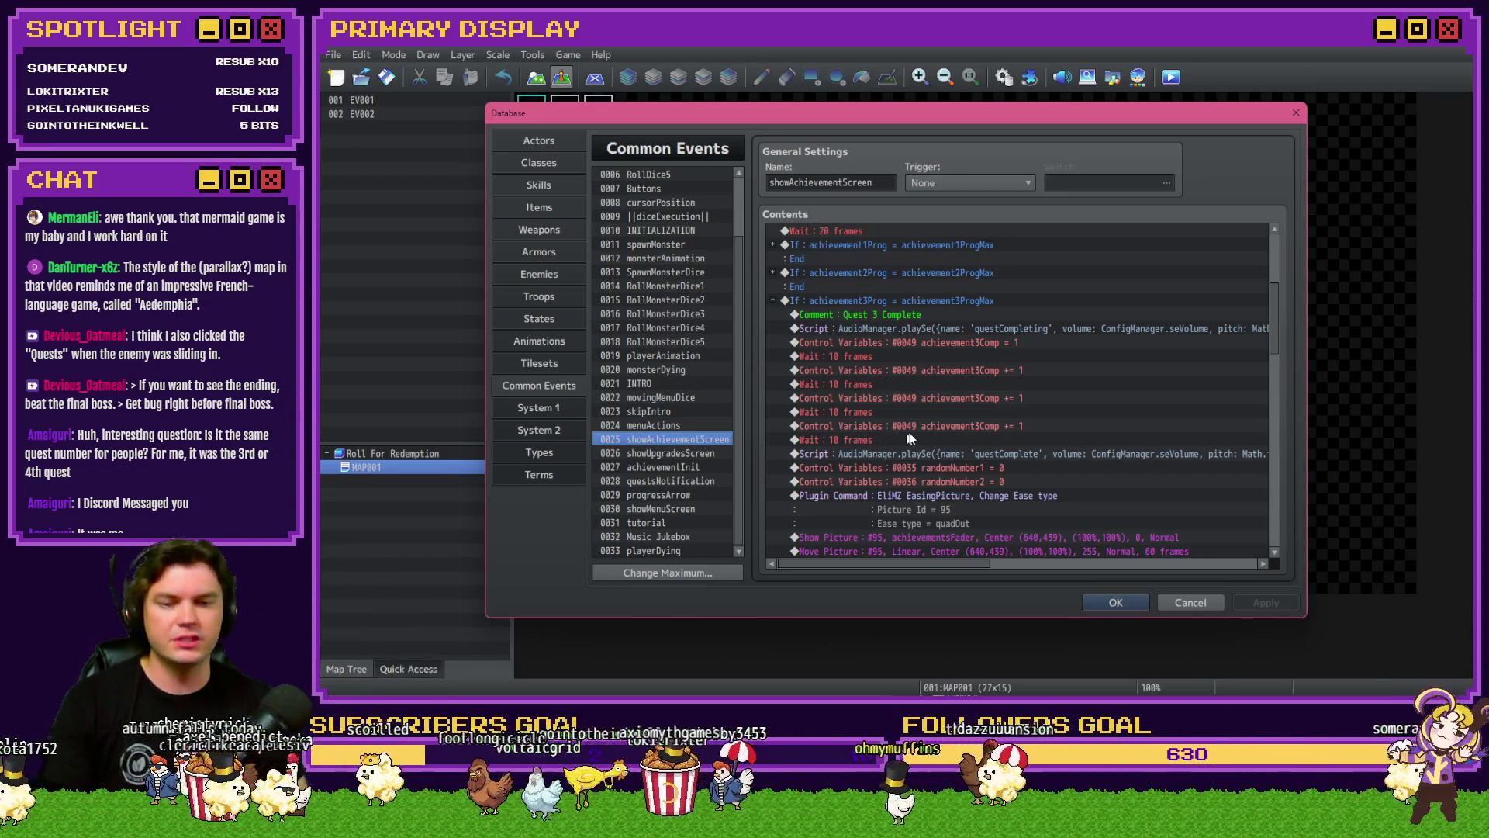
scroll(942, 442, down, 5)
scroll(941, 442, down, 3)
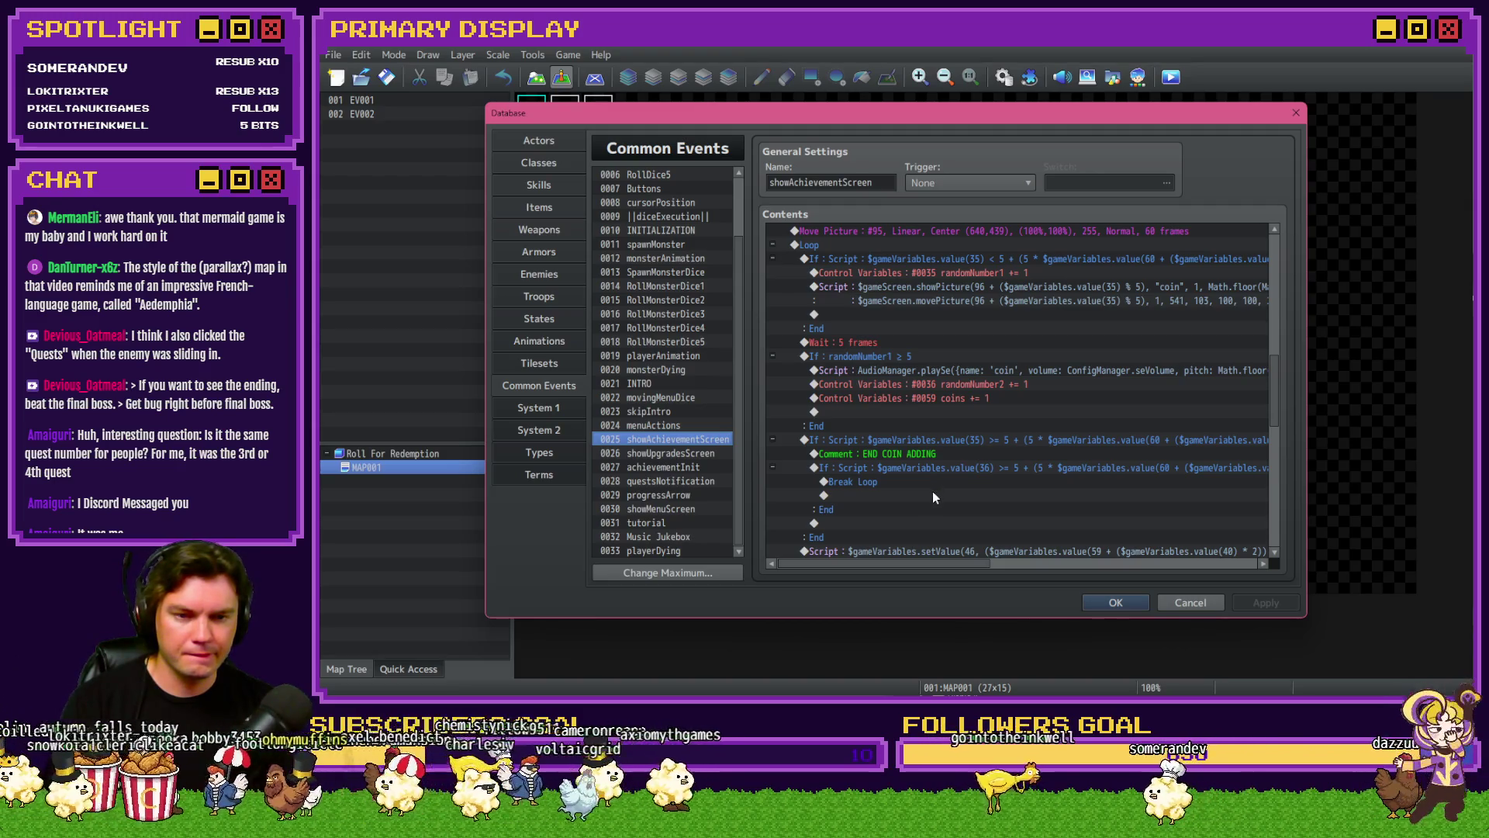
scroll(938, 509, up, 1)
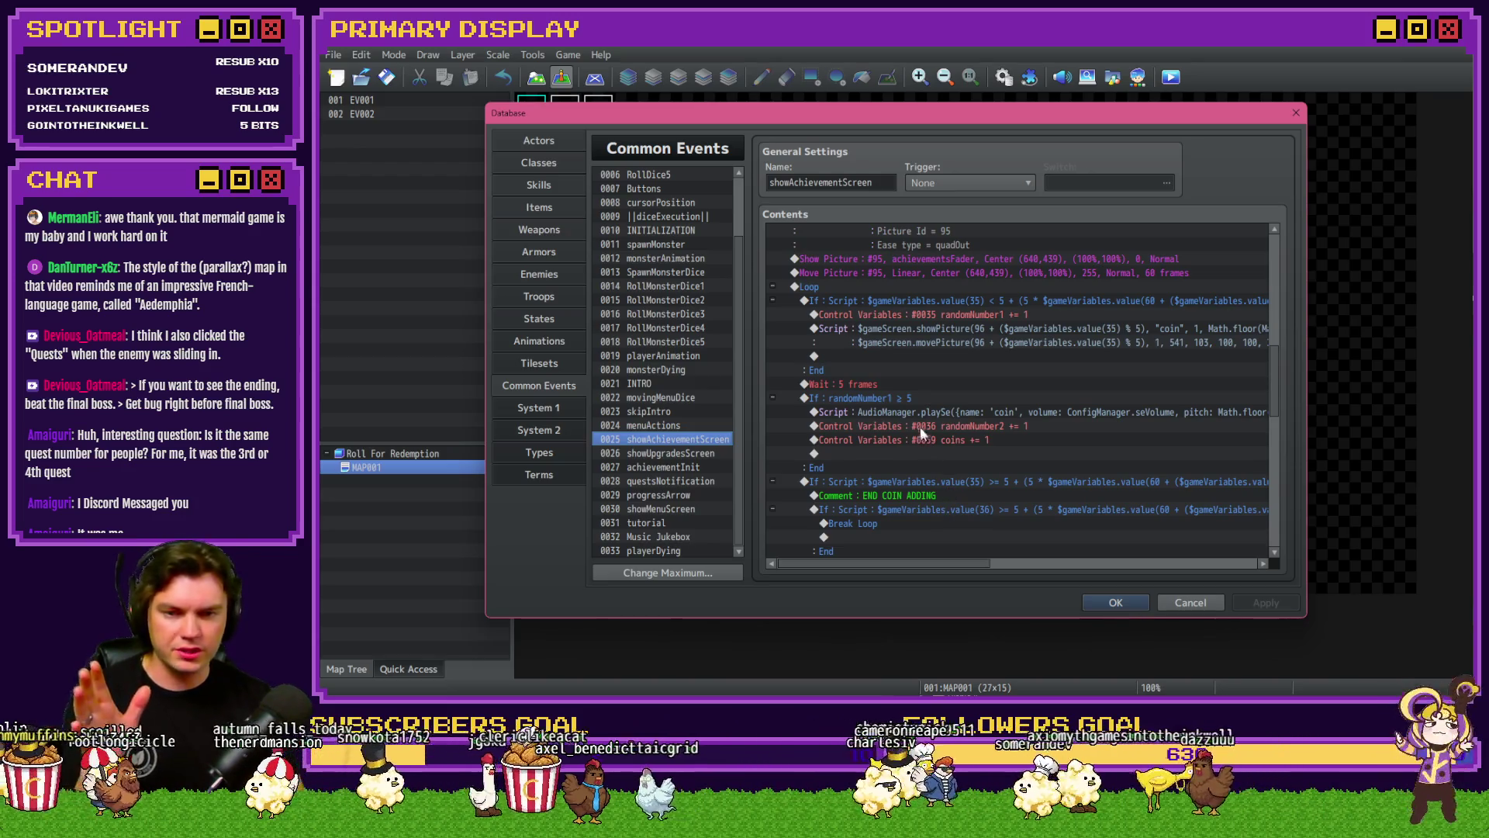
click(959, 315)
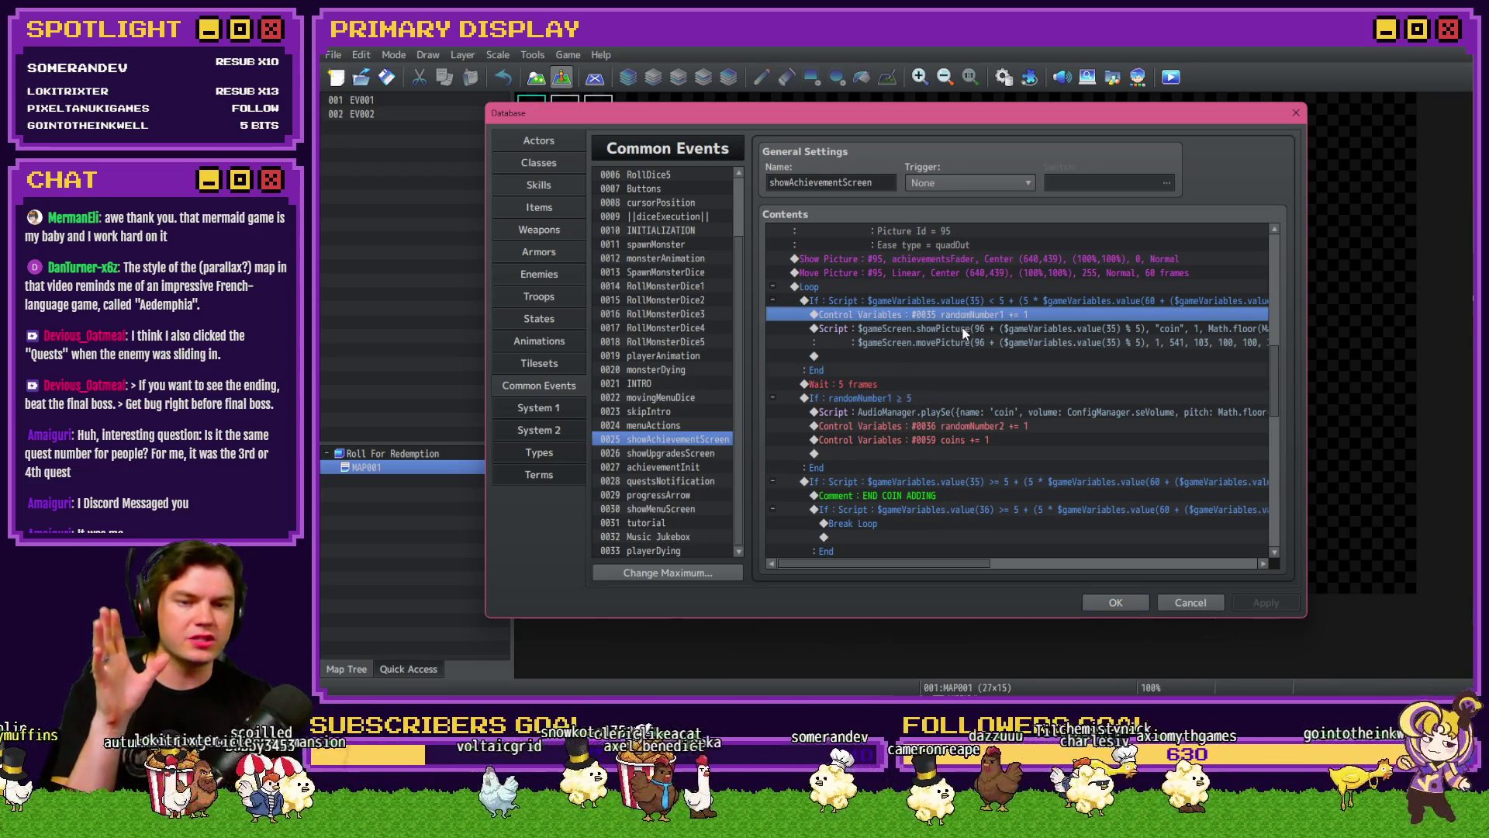
click(962, 328)
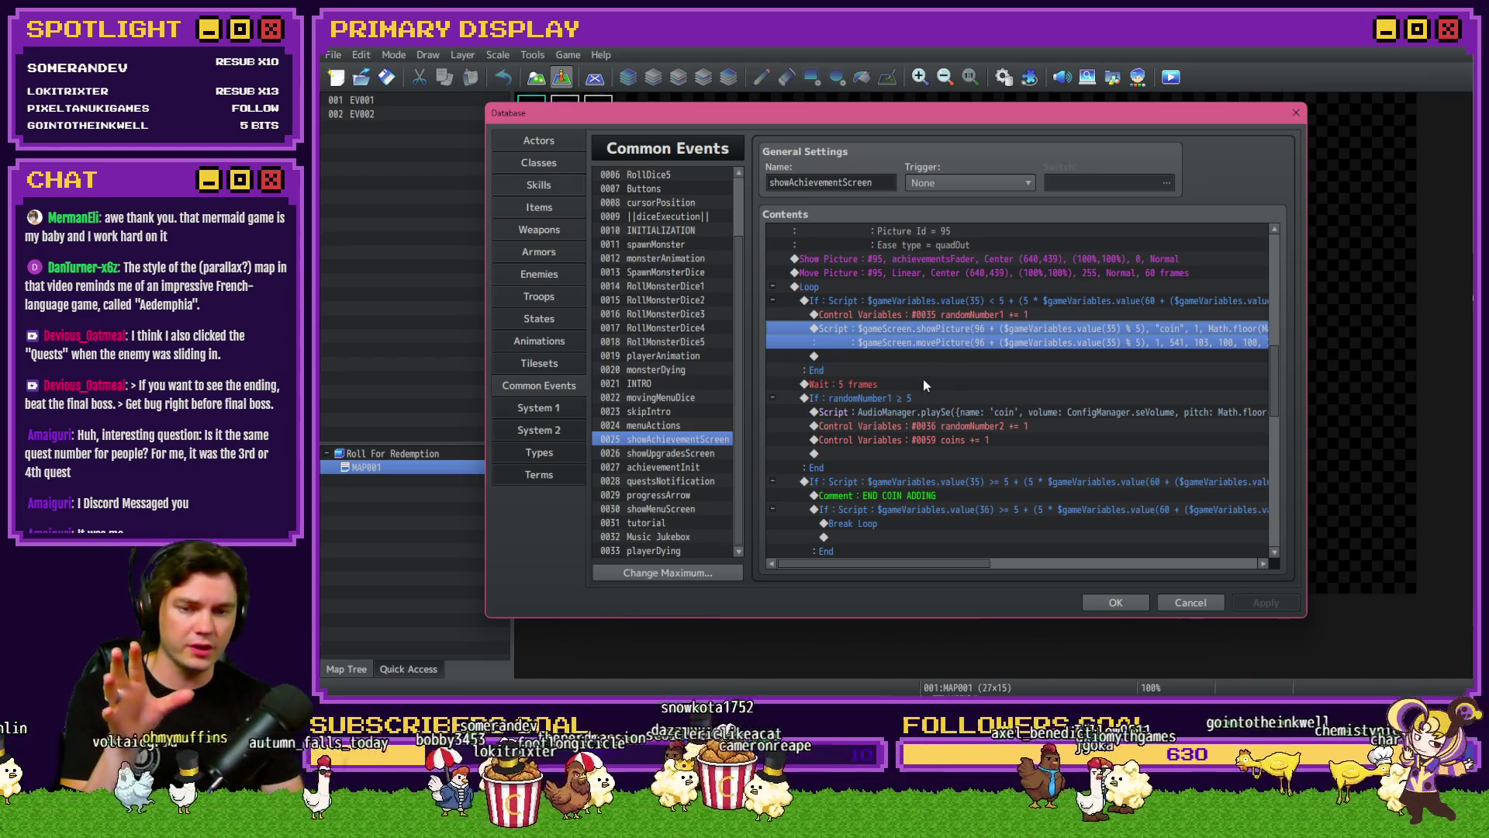
click(924, 384)
click(947, 333)
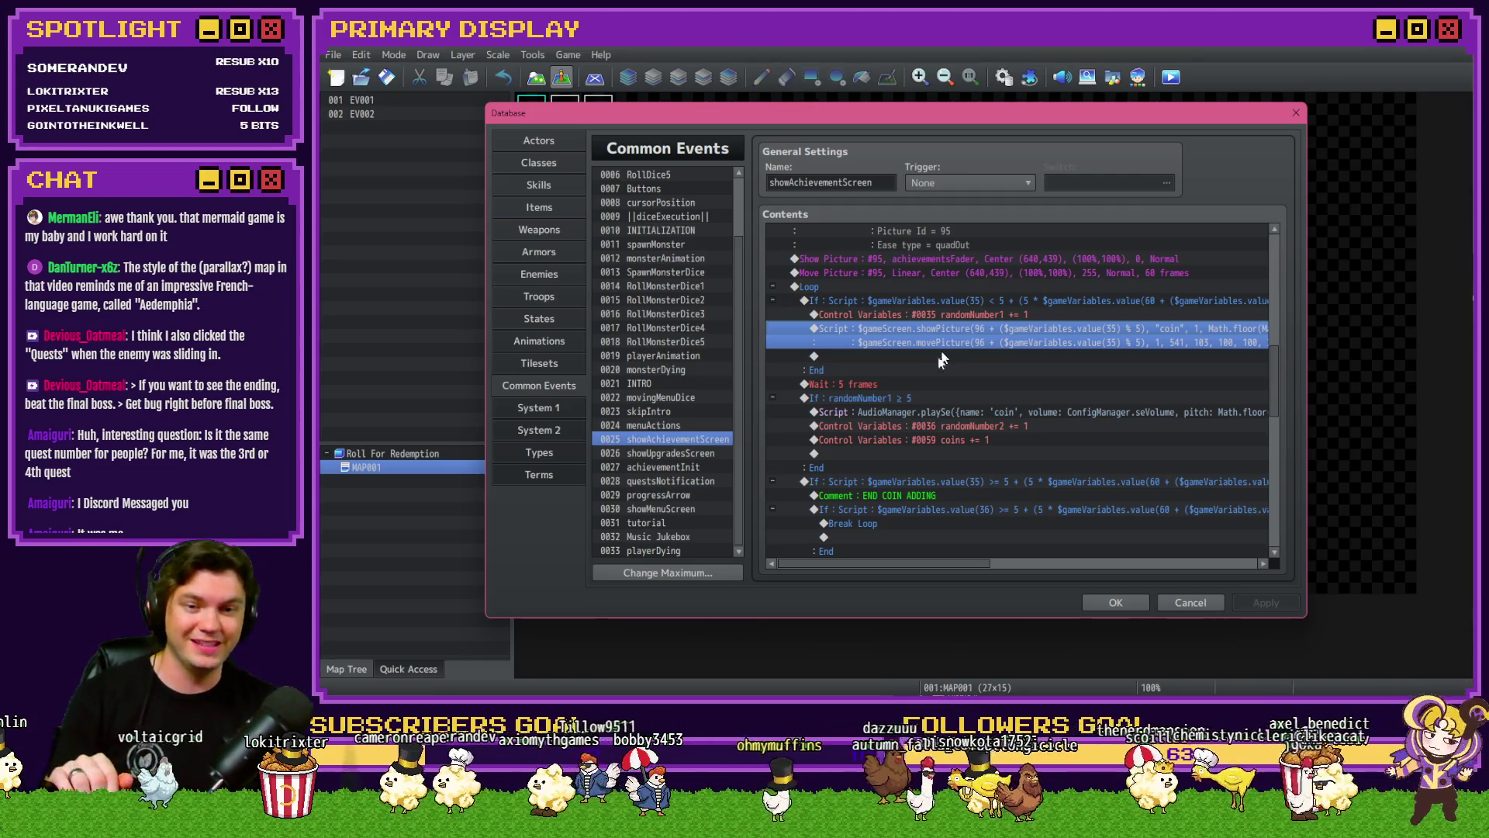
click(922, 385)
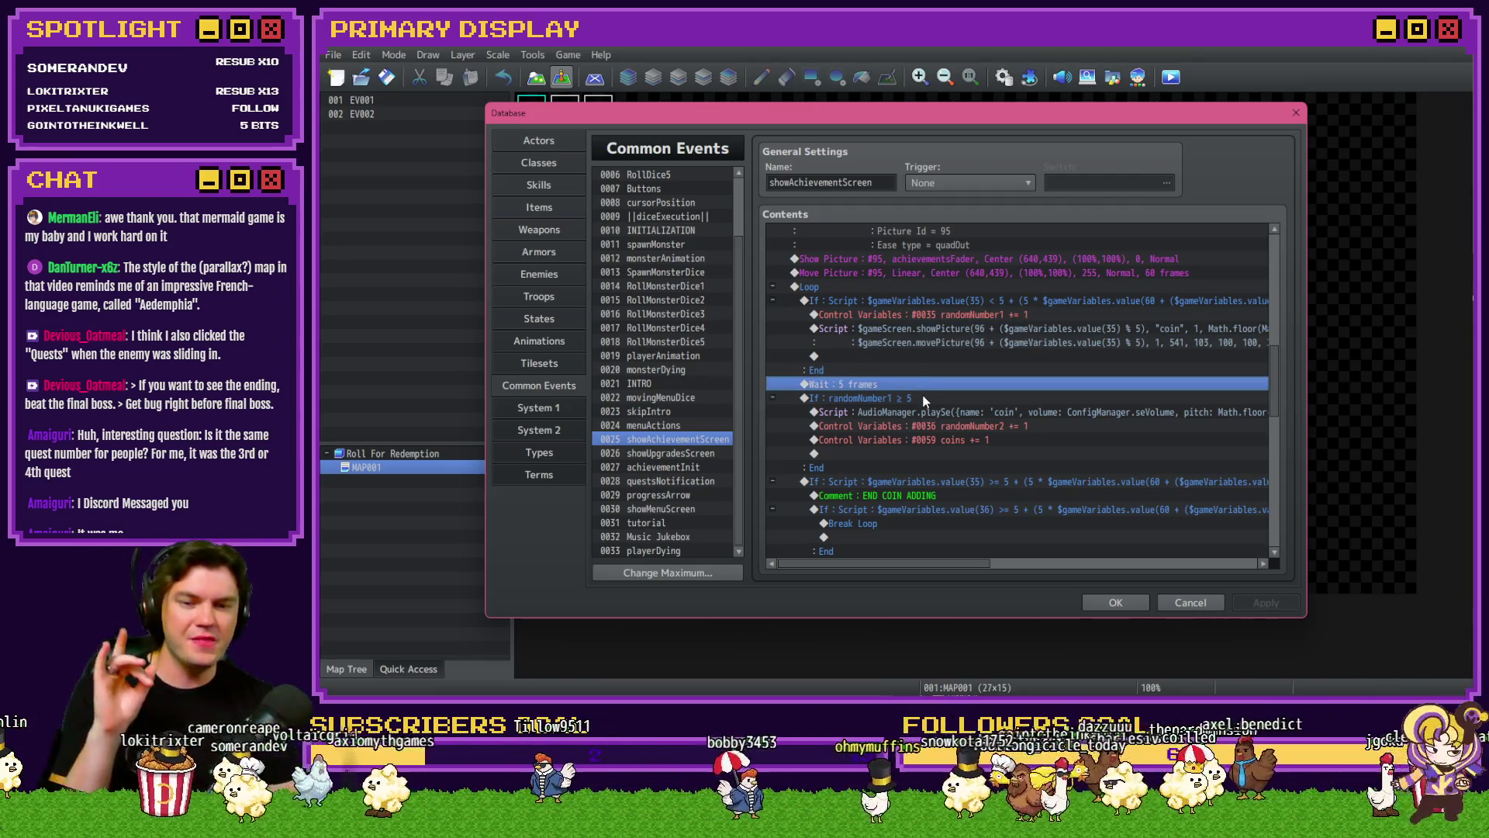
click(923, 398)
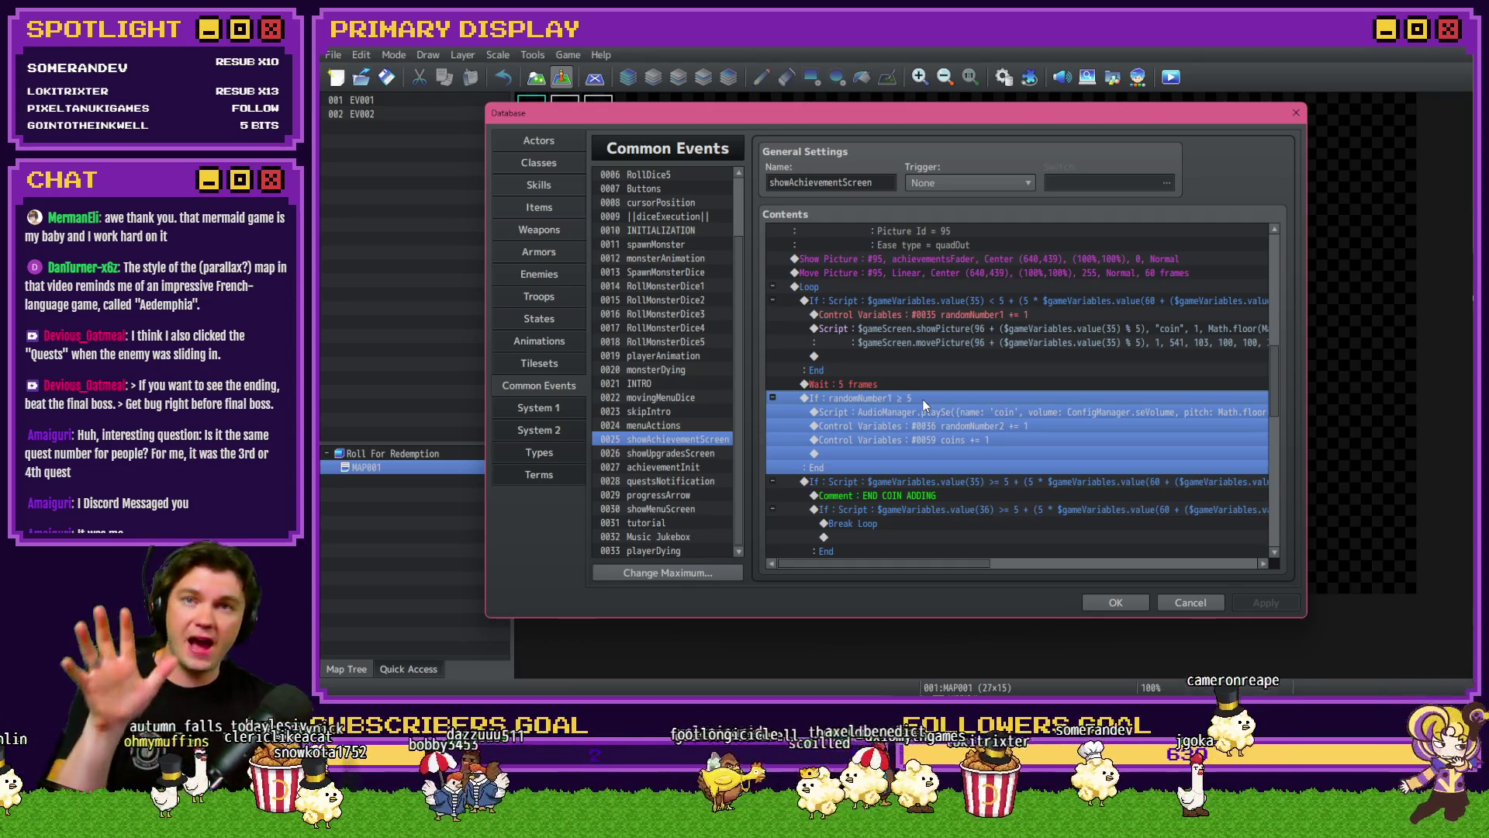
click(931, 412)
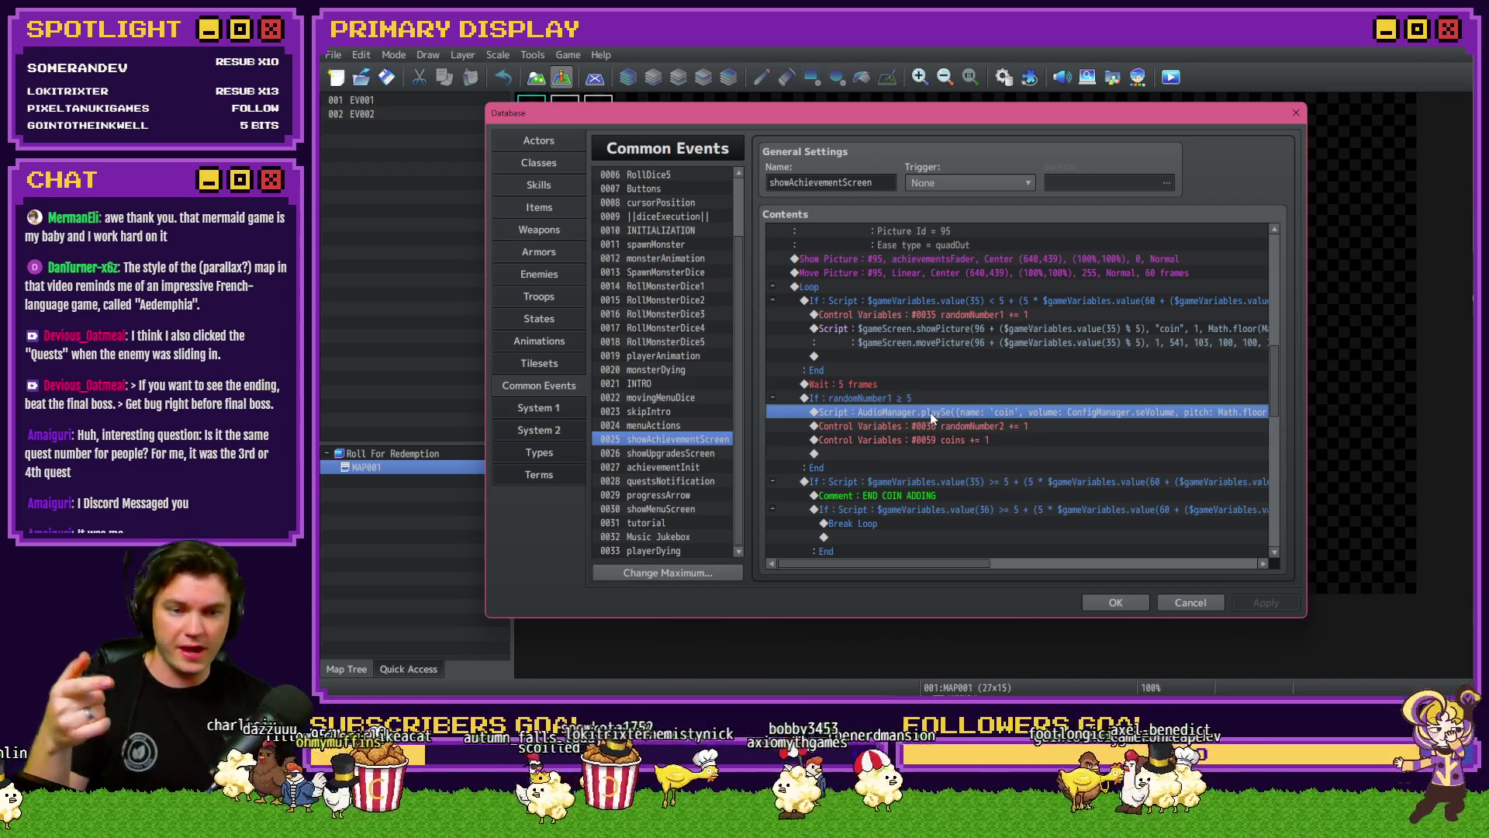
click(944, 428)
click(945, 439)
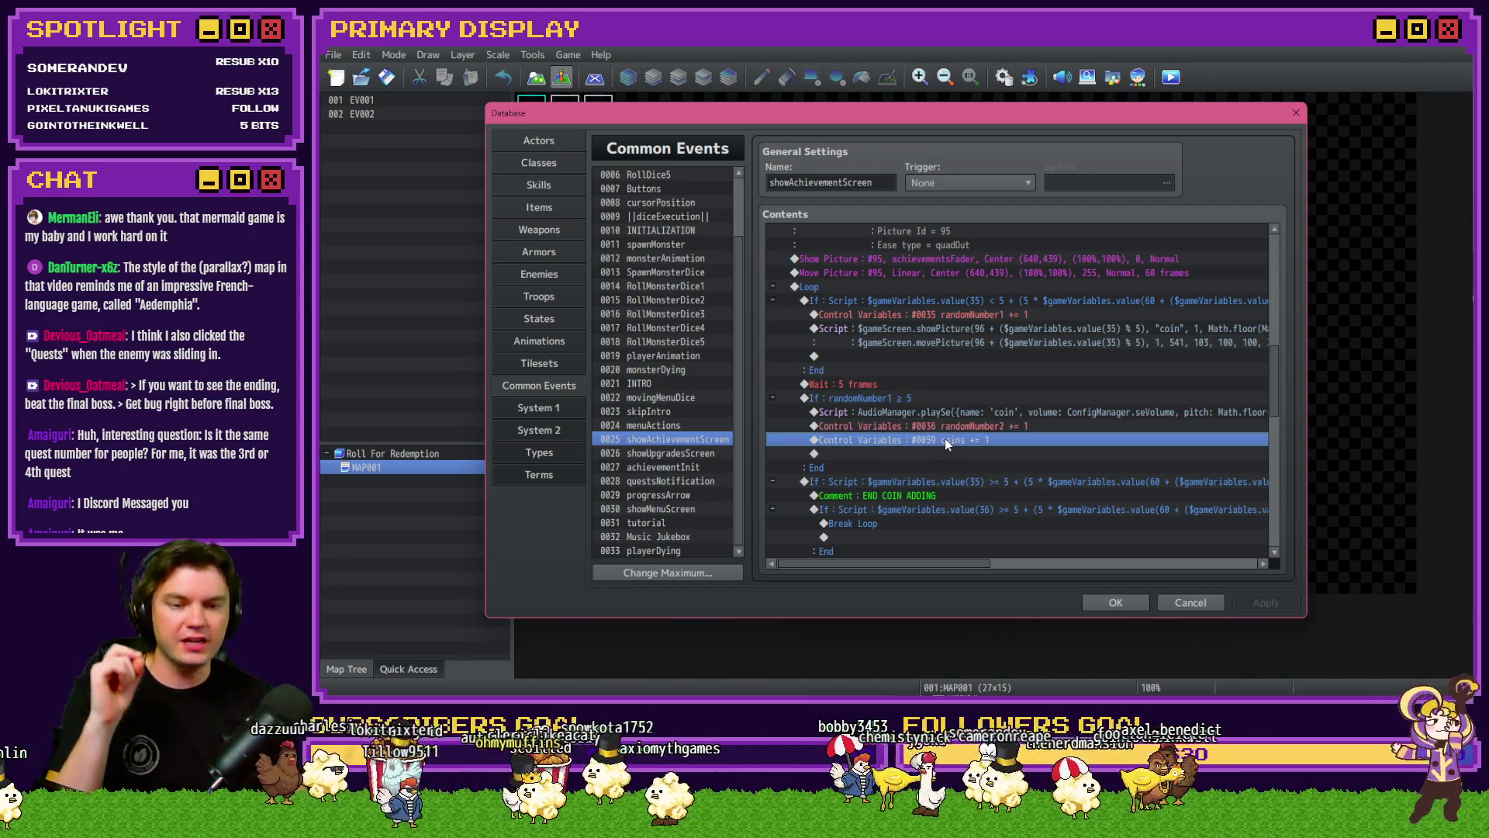
click(952, 425)
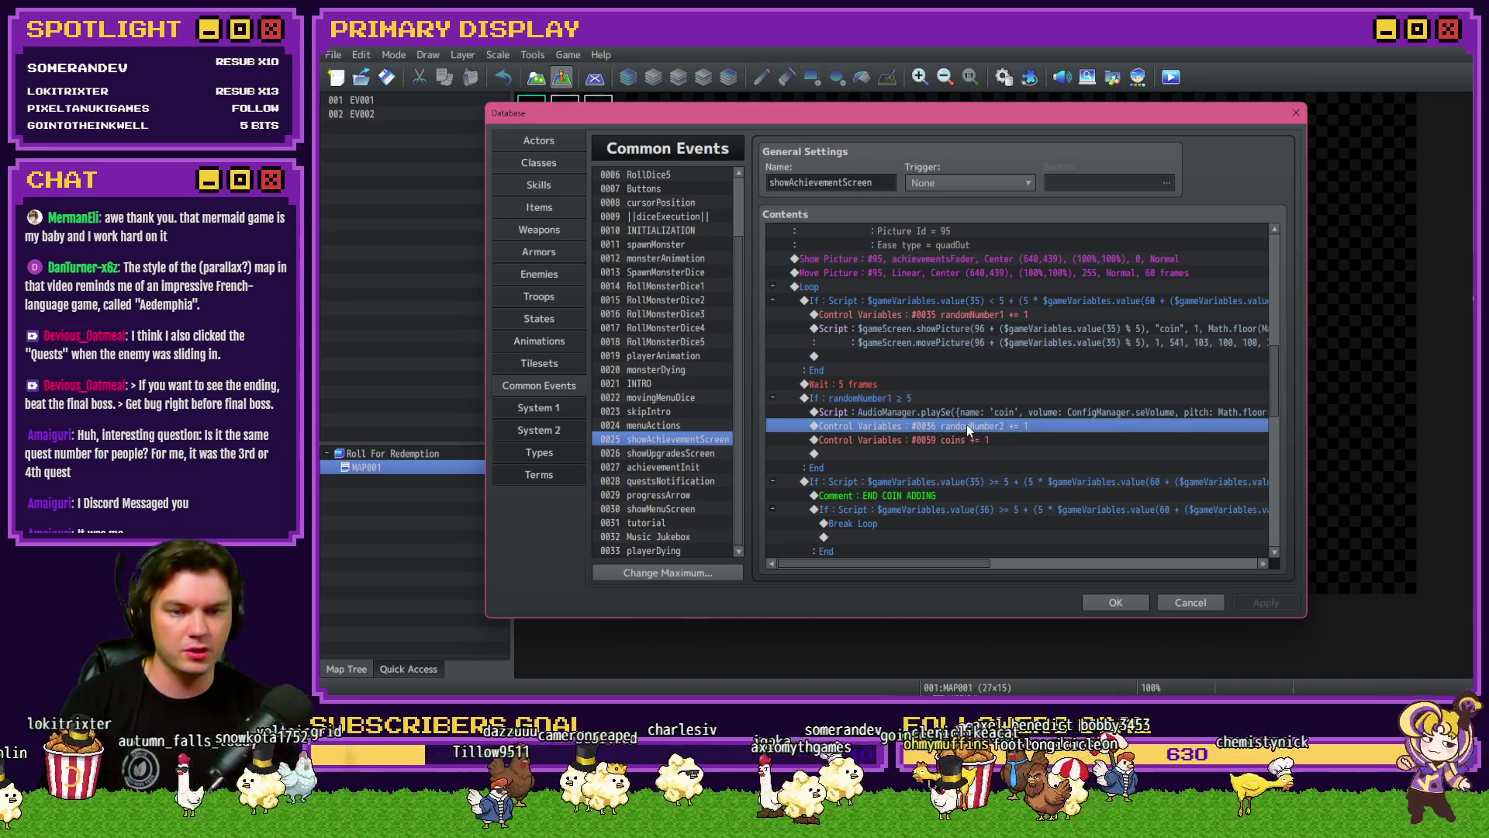
scroll(959, 428, down, 1)
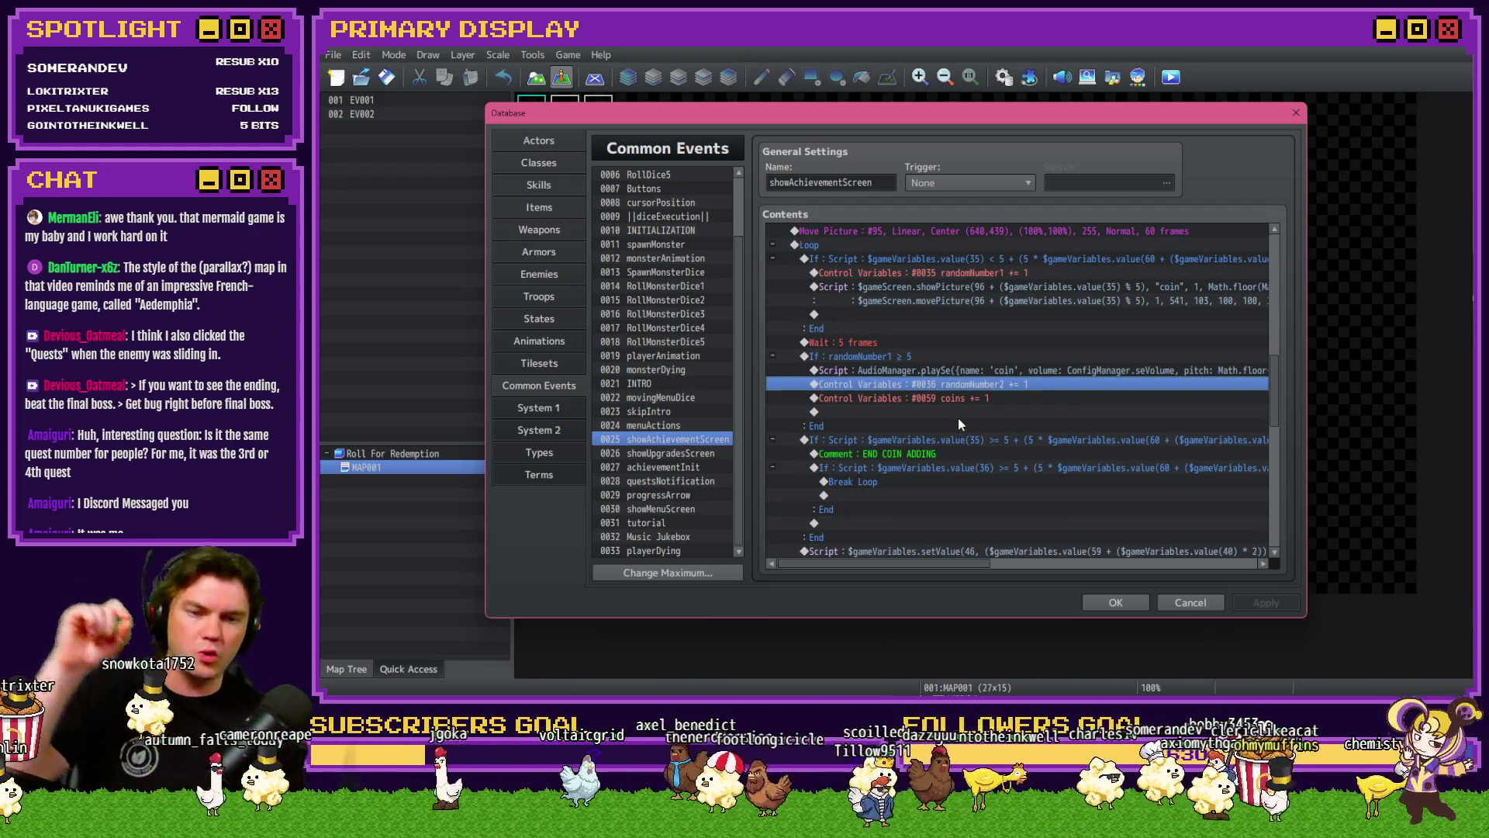
click(955, 428)
click(953, 440)
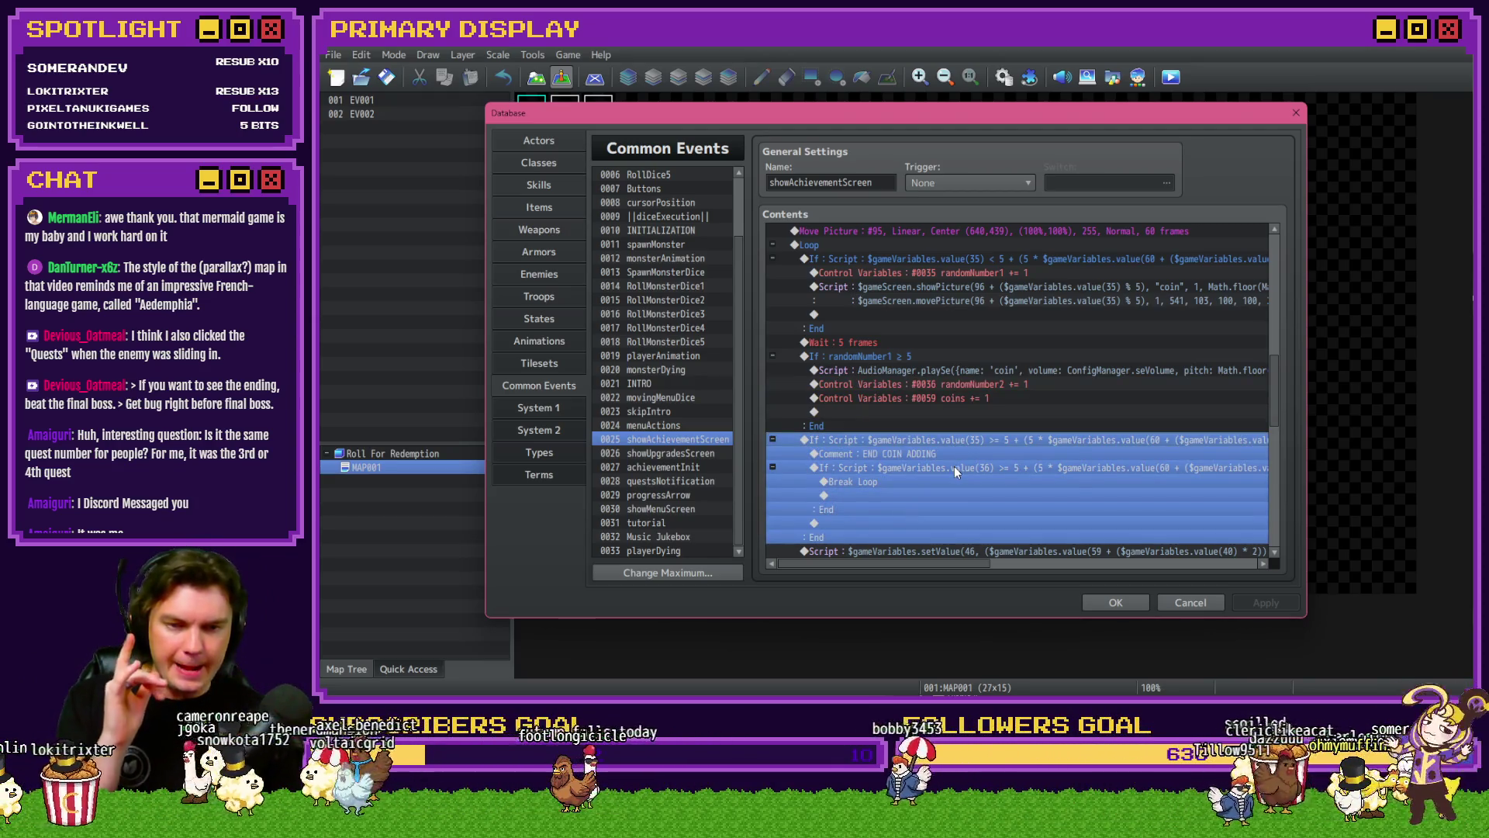
mouse_move(955, 563)
mouse_down()
mouse_move(1009, 571)
mouse_move(933, 572)
mouse_move(979, 570)
mouse_up()
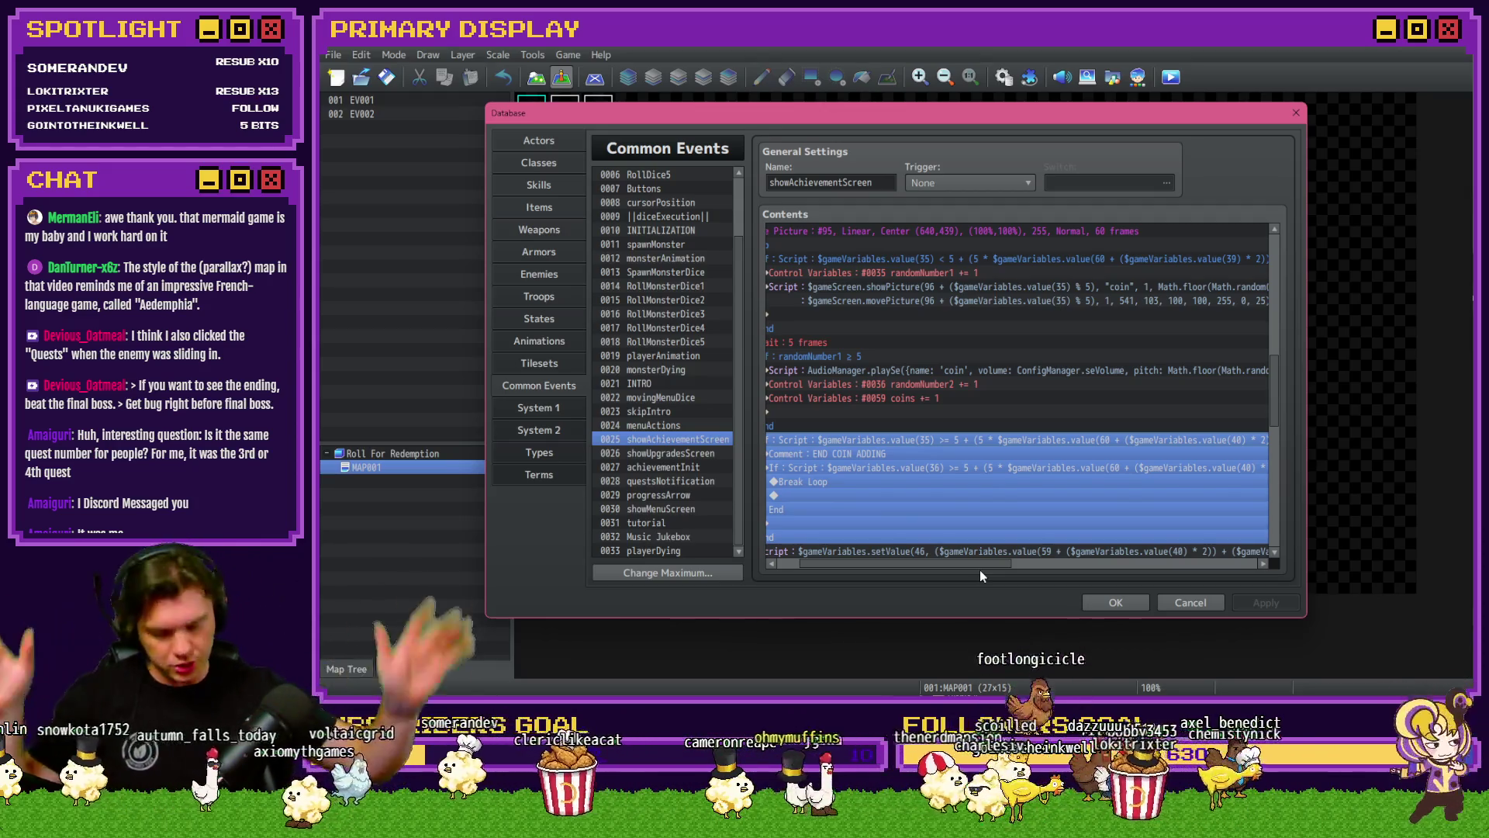
scroll(965, 560, left, 2)
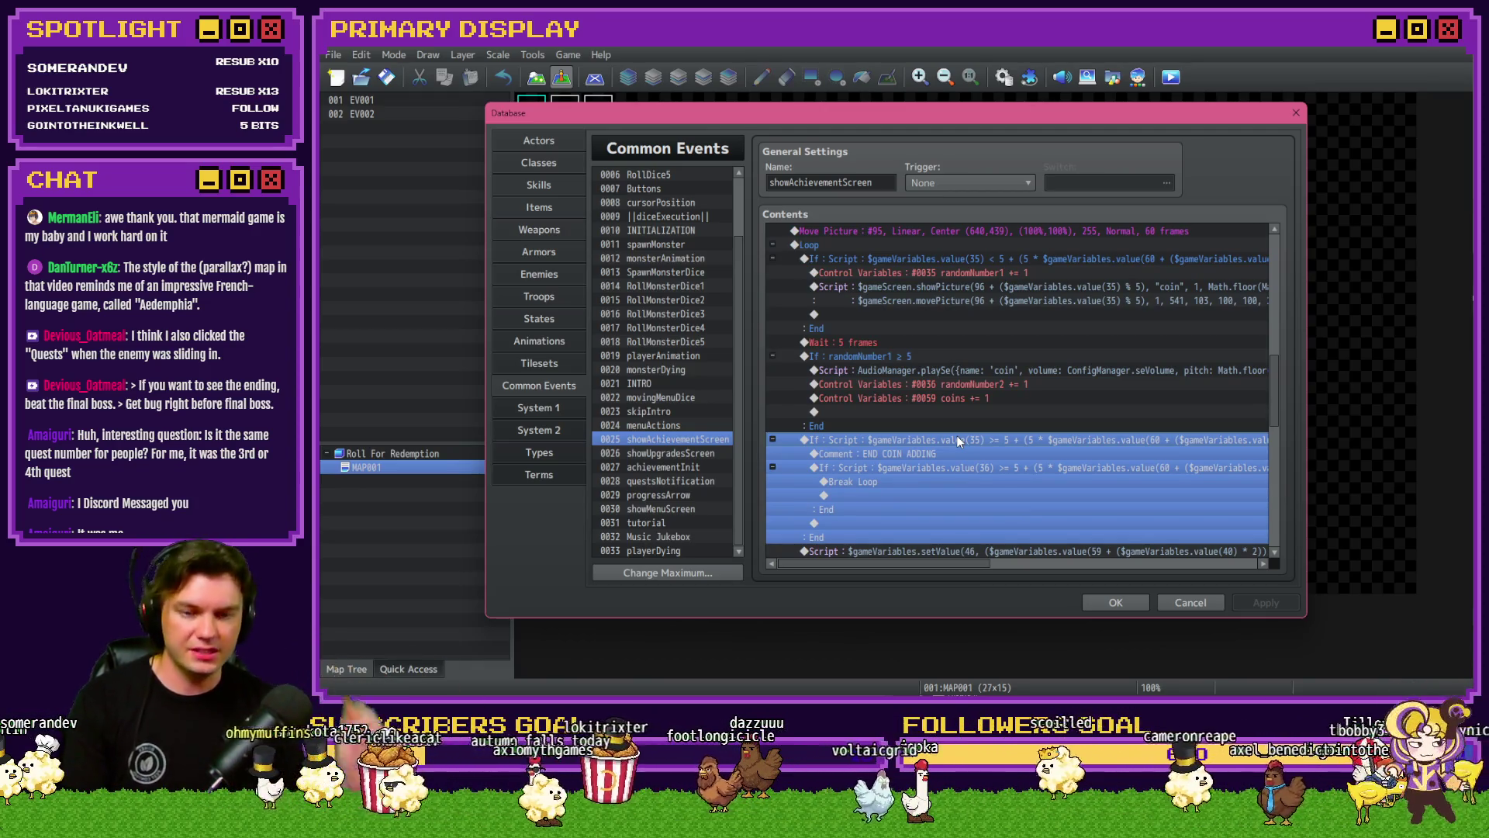
click(971, 454)
click(974, 468)
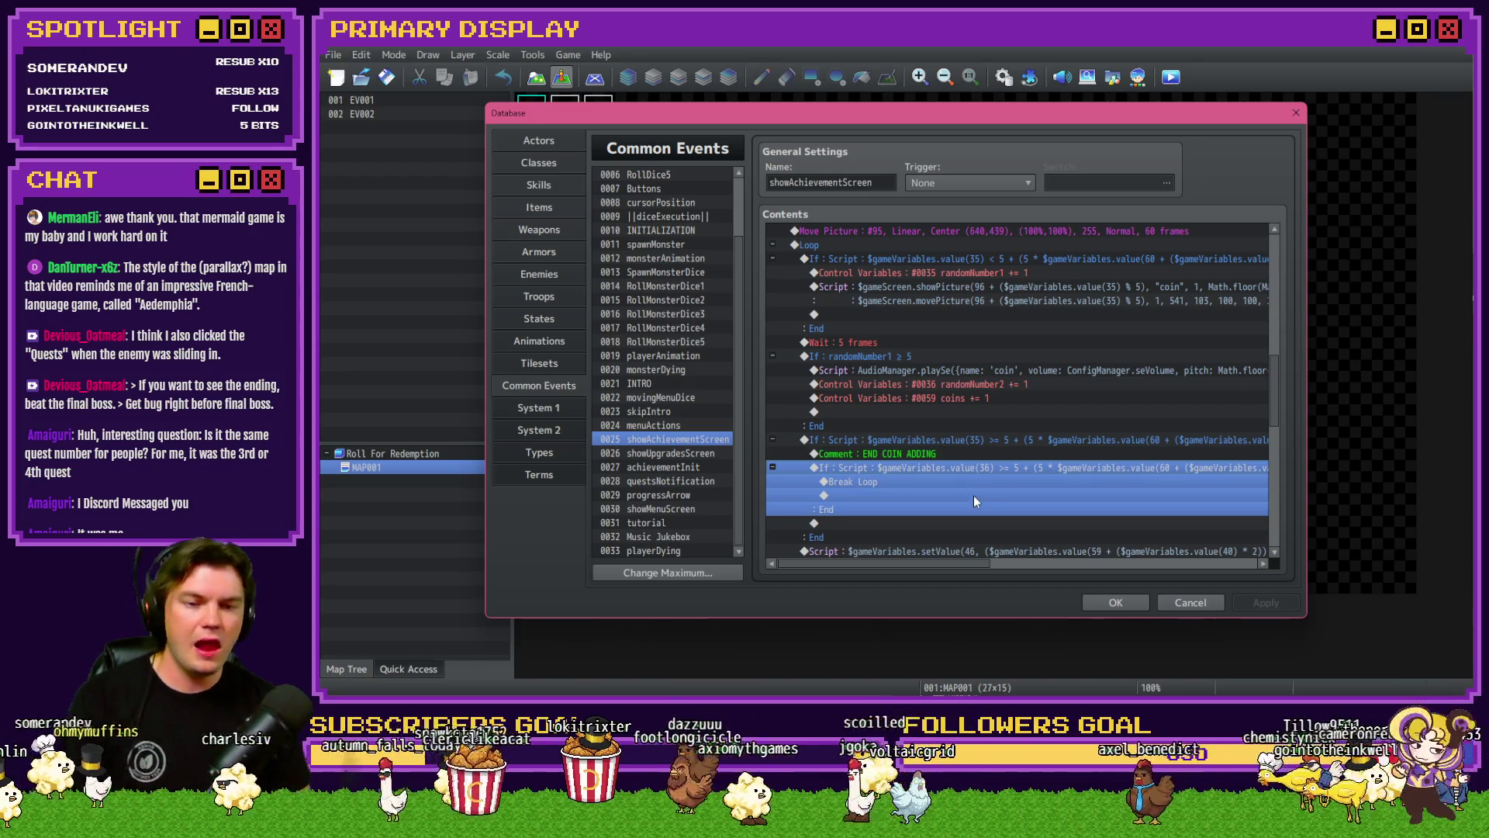
scroll(968, 528, down, 1)
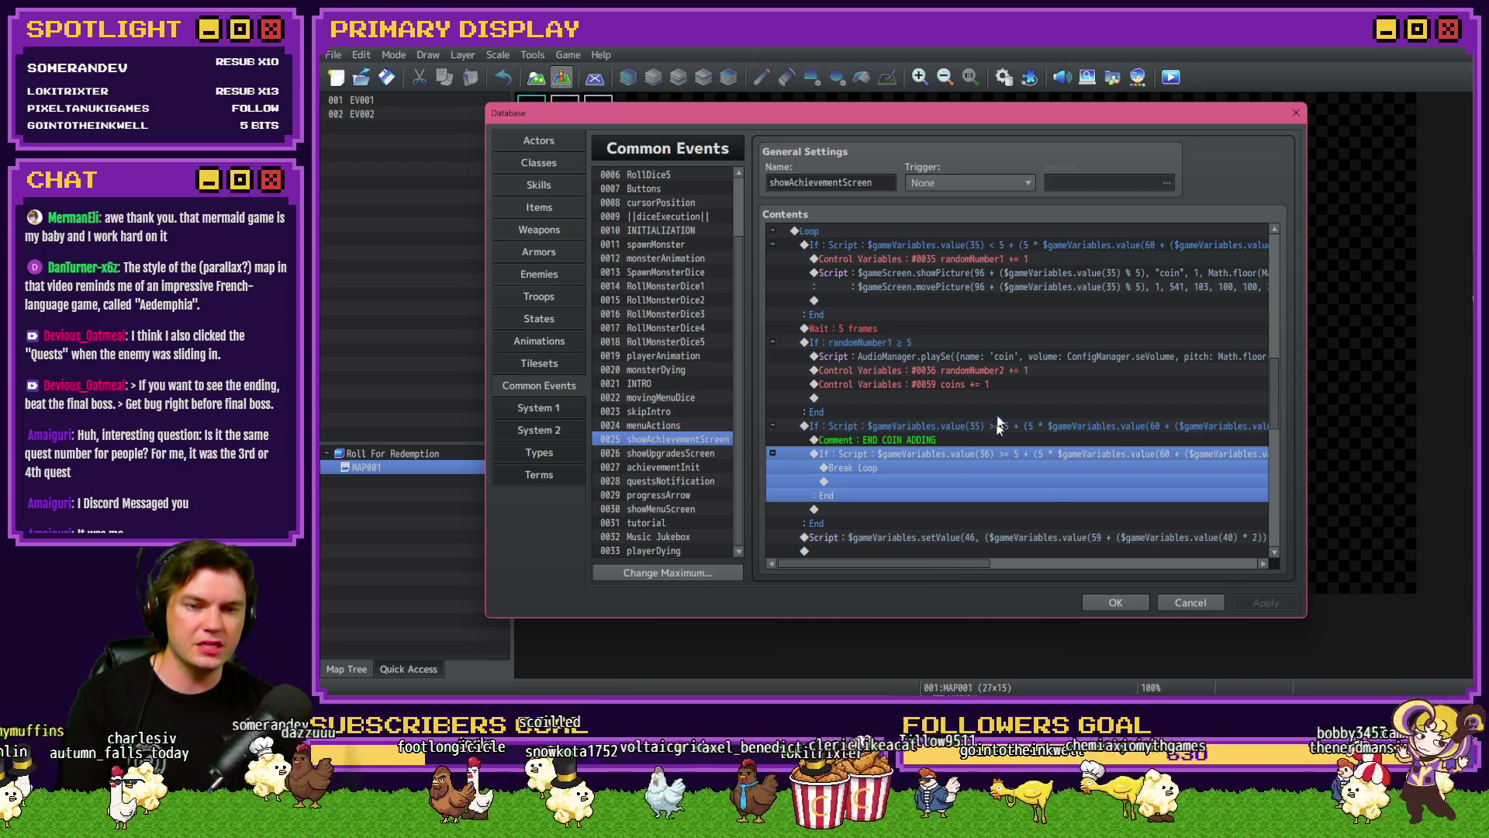
mouse_move(946, 566)
mouse_down()
mouse_move(1046, 565)
mouse_move(943, 574)
mouse_up()
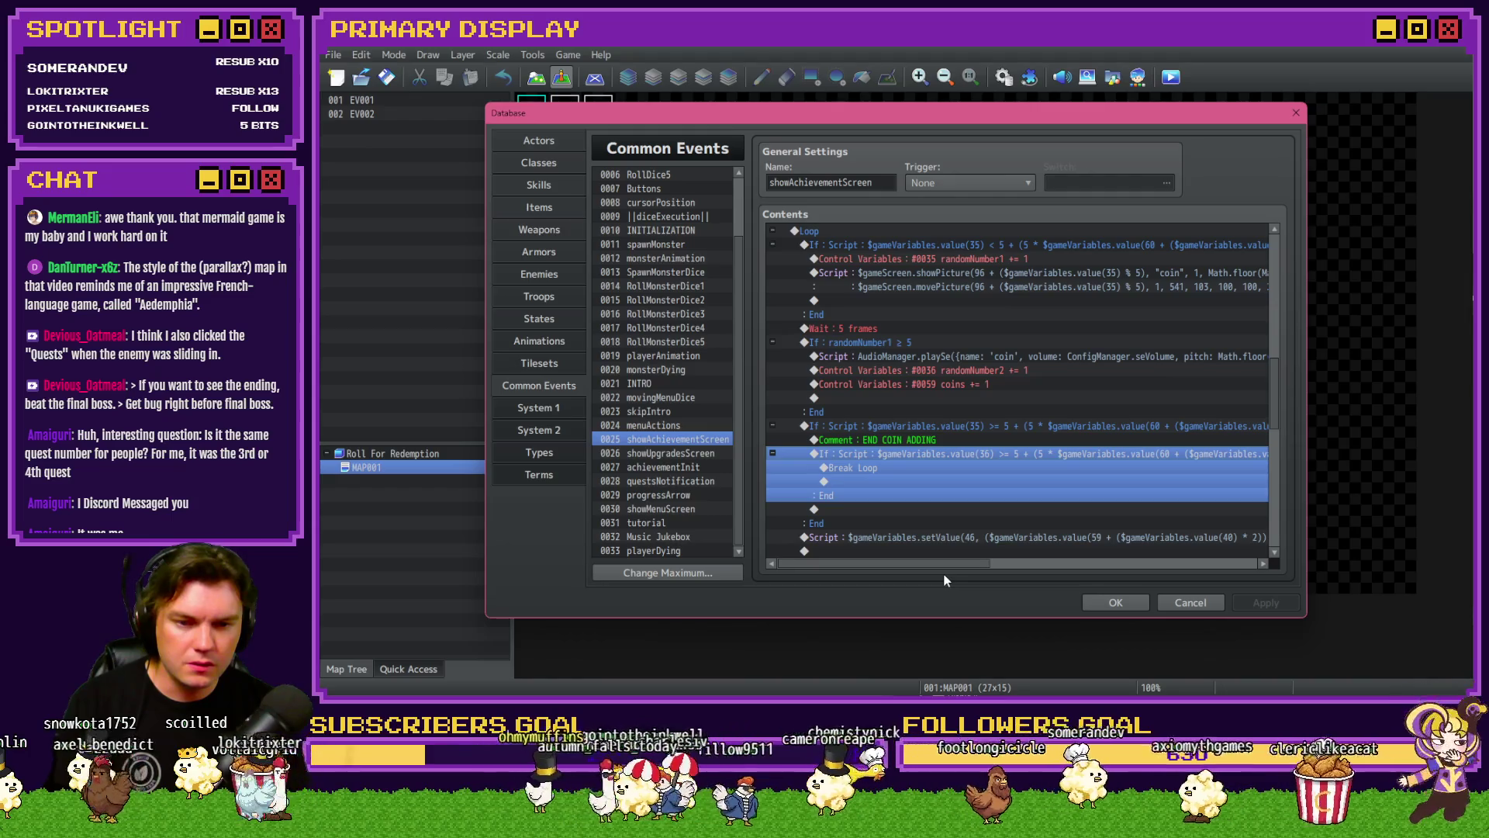
Step: Point out the existing END COIN ADDING Break Loop command in the coin loop
scroll(949, 479, down, 2)
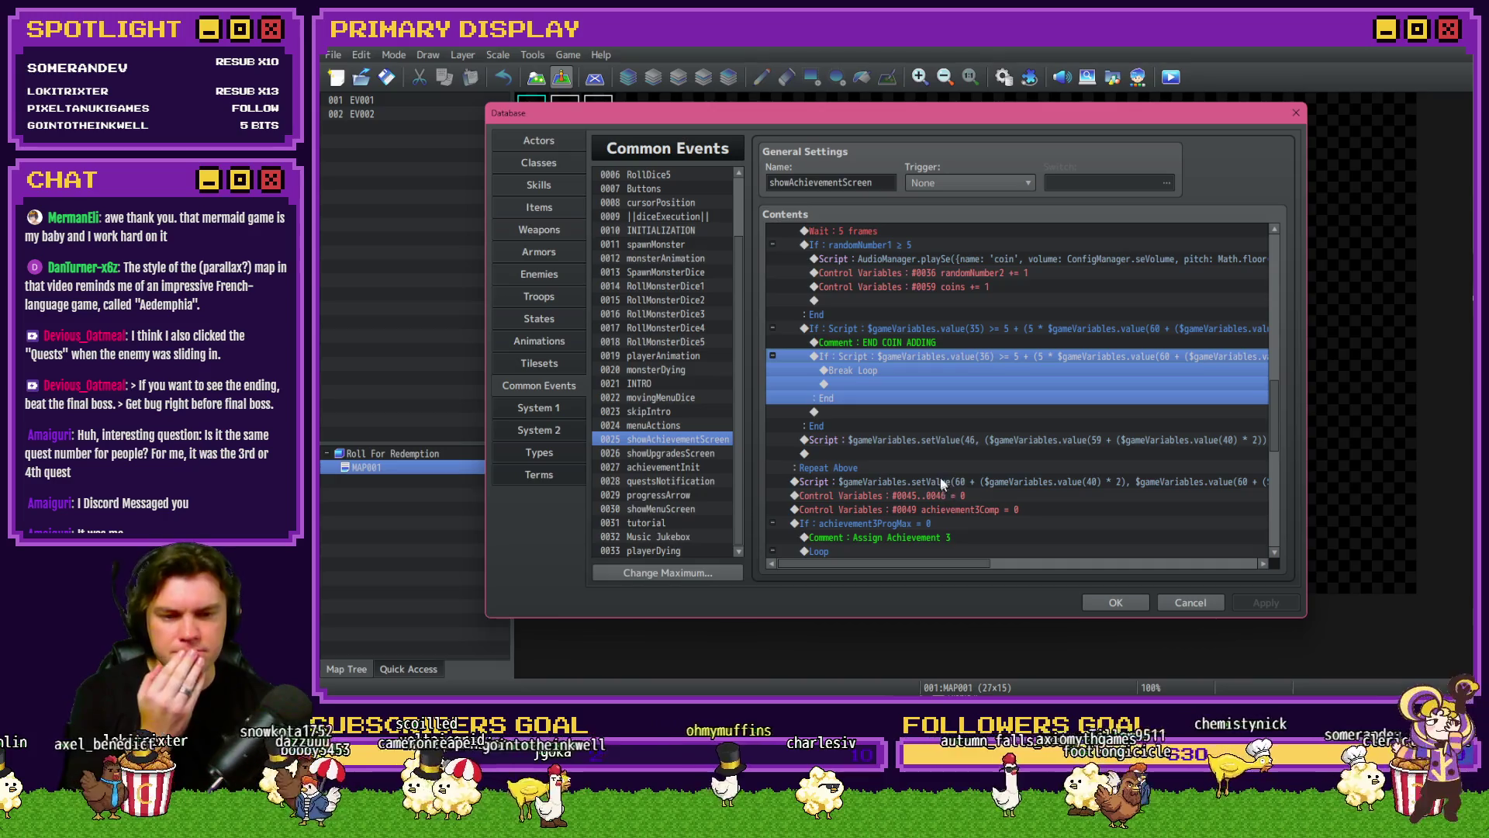
click(876, 373)
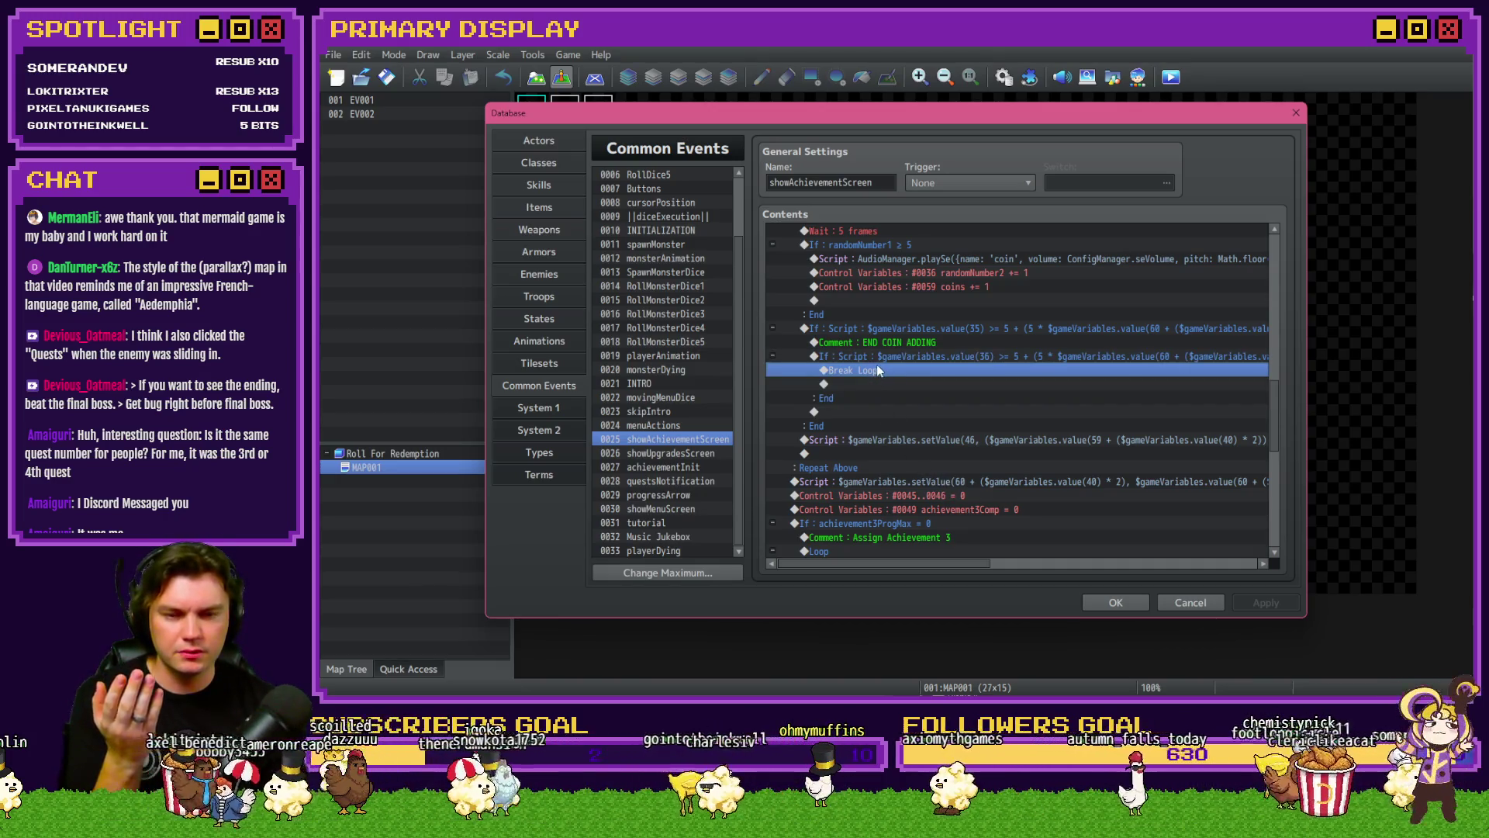
scroll(878, 371, down, 2)
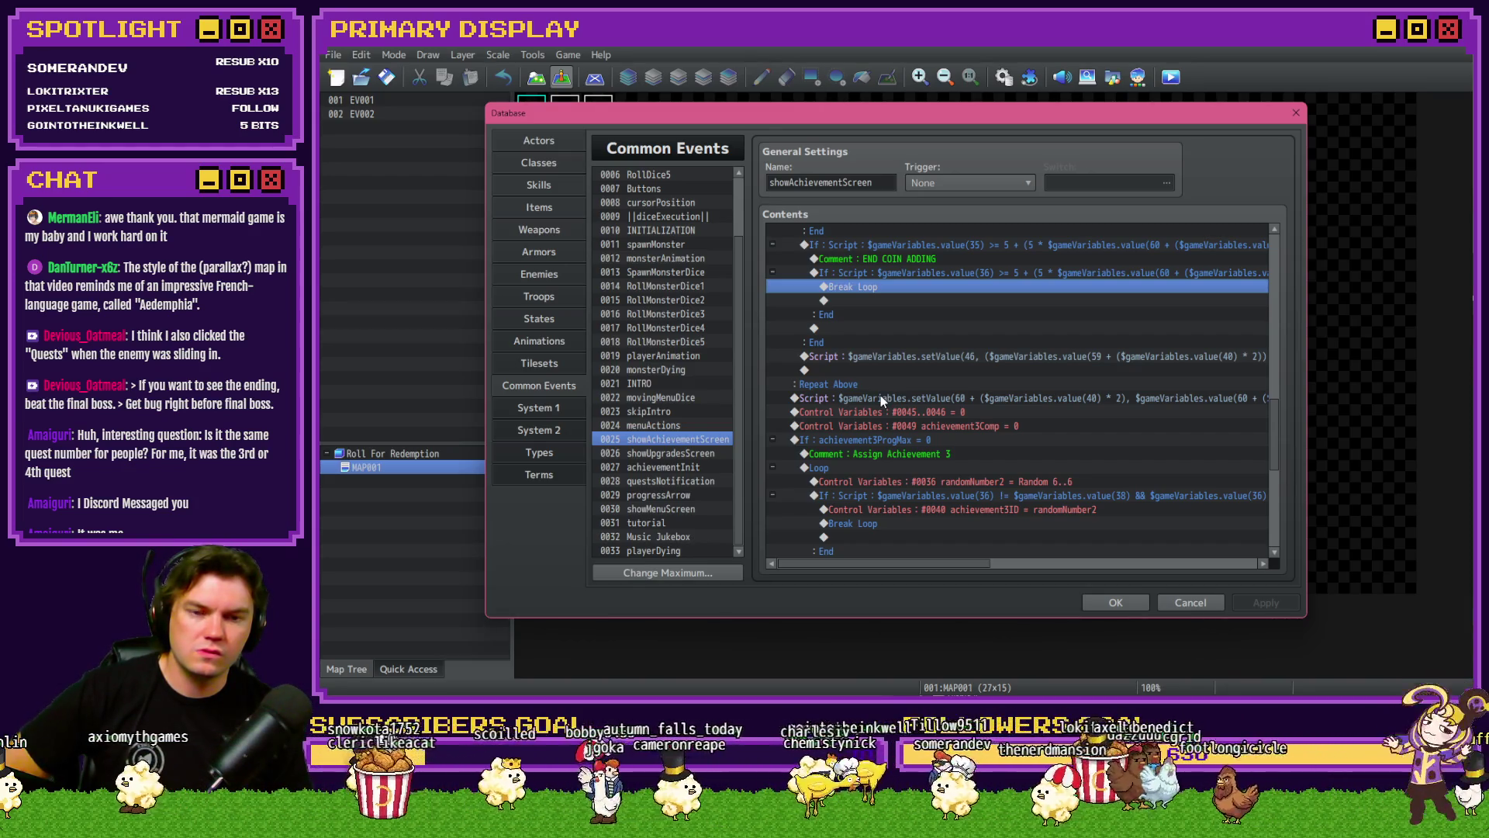
scroll(864, 426, up, 10)
scroll(864, 429, up, 4)
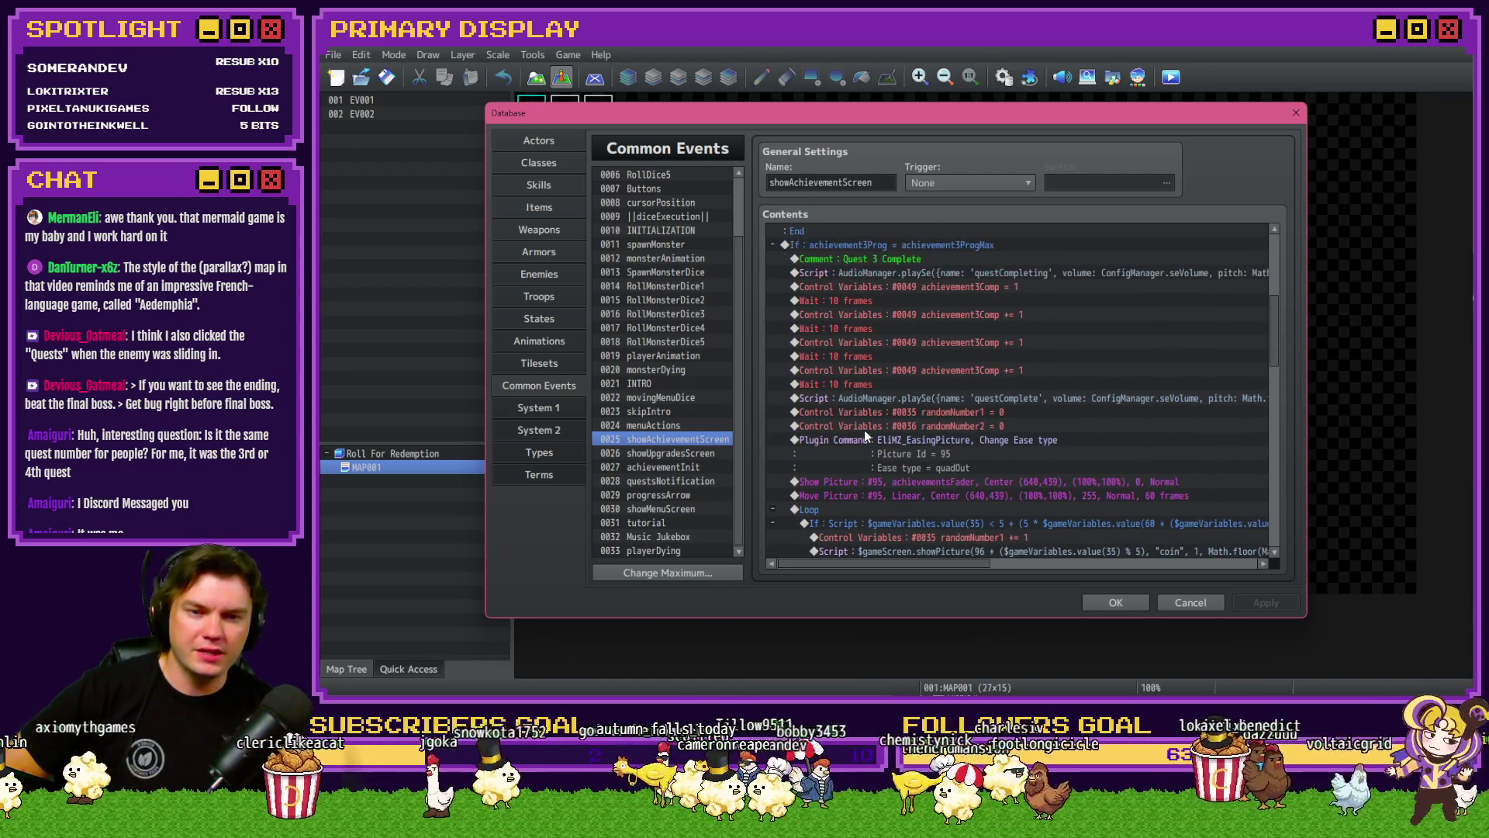
Step: Expand the achievement2Prog block and select its END COIN ADDING If block
click(778, 313)
scroll(871, 439, down, 5)
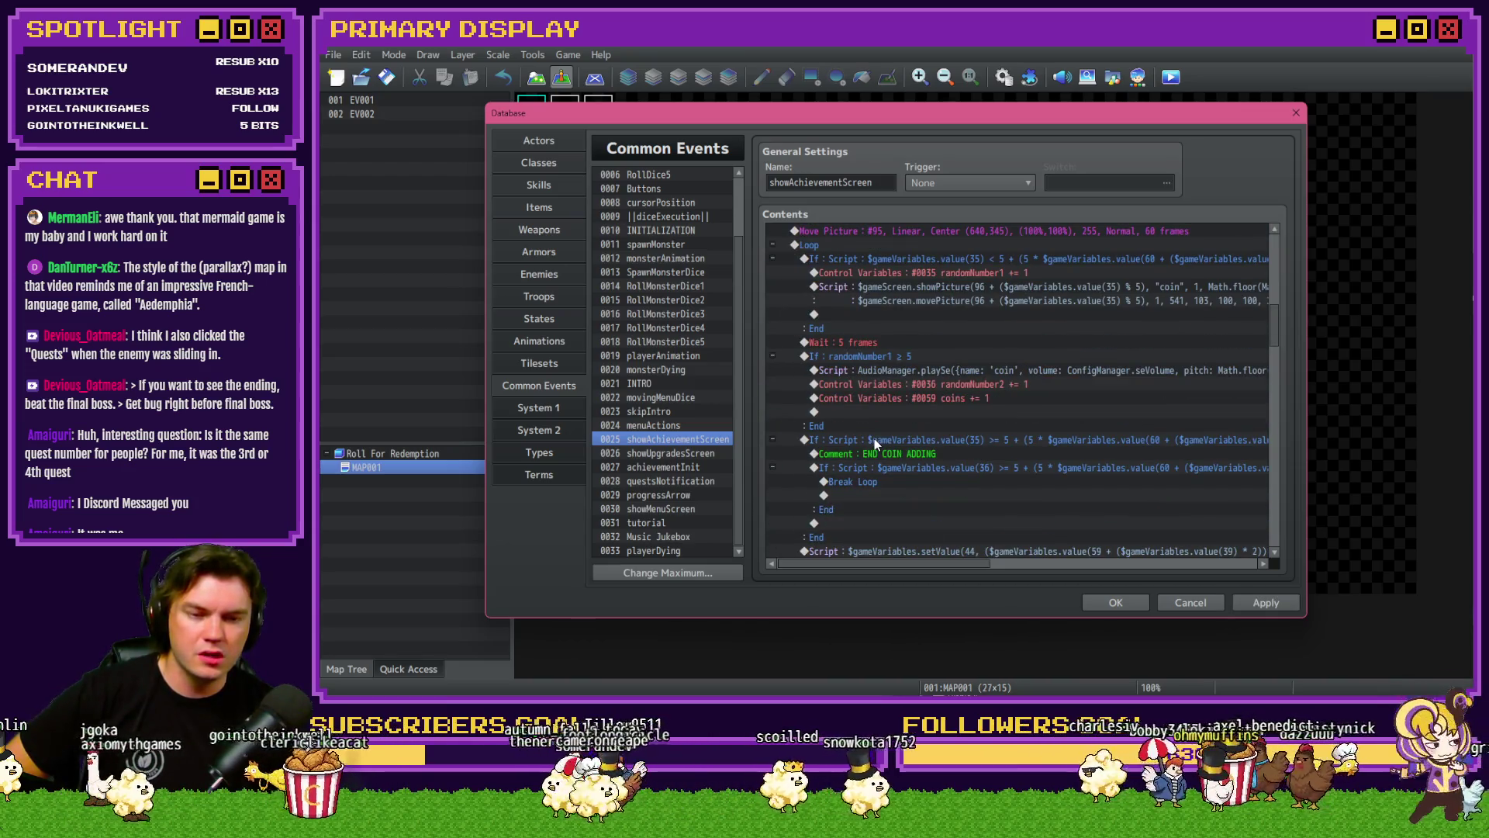
scroll(874, 439, down, 3)
click(932, 333)
click(932, 342)
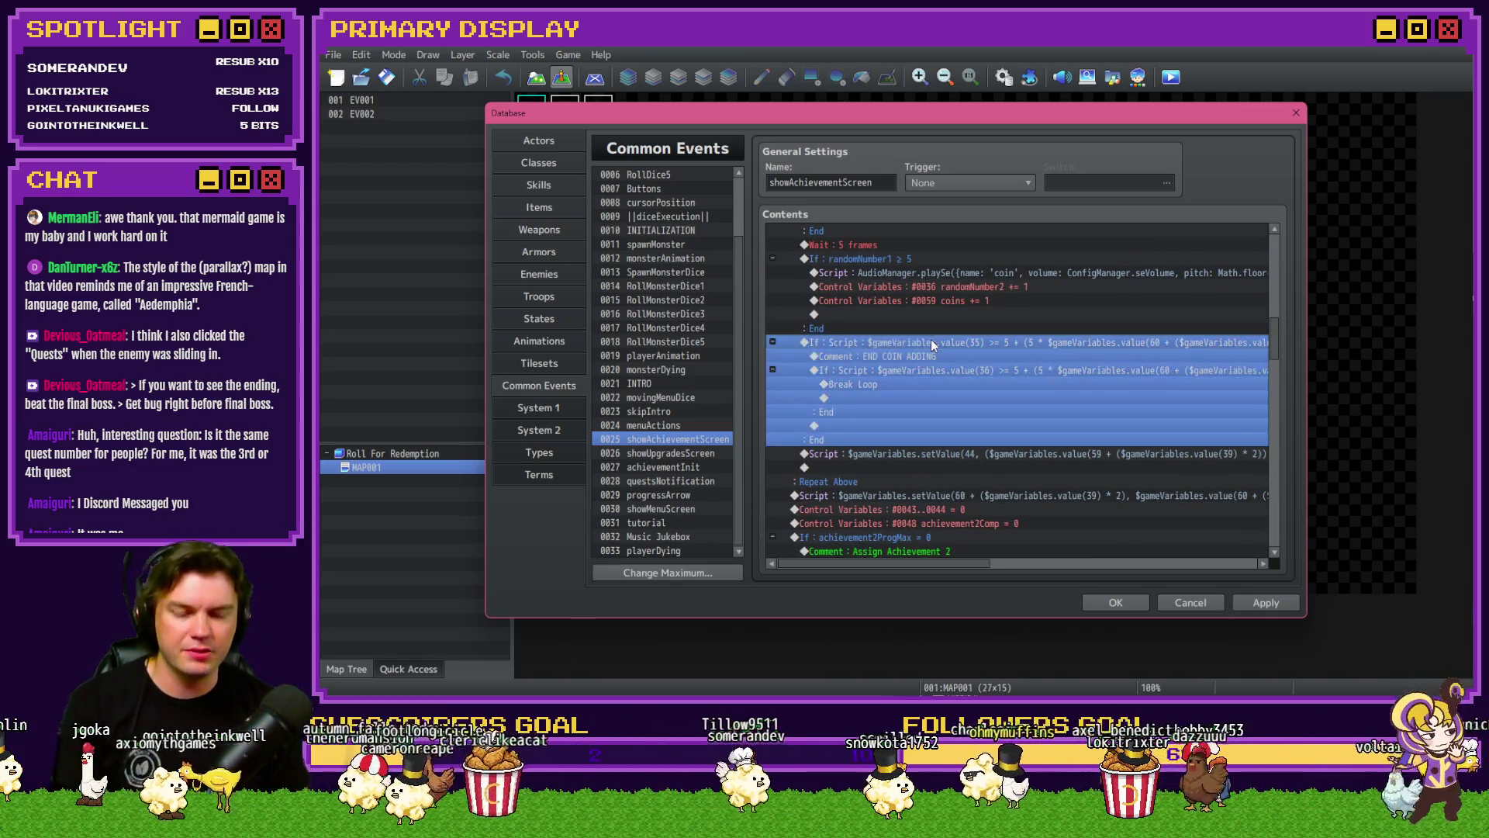
scroll(849, 448, down, 5)
Step: Copy the END COIN ADDING If block and paste a second copy into showAchievementScreen's coin loop
scroll(852, 447, down, 8)
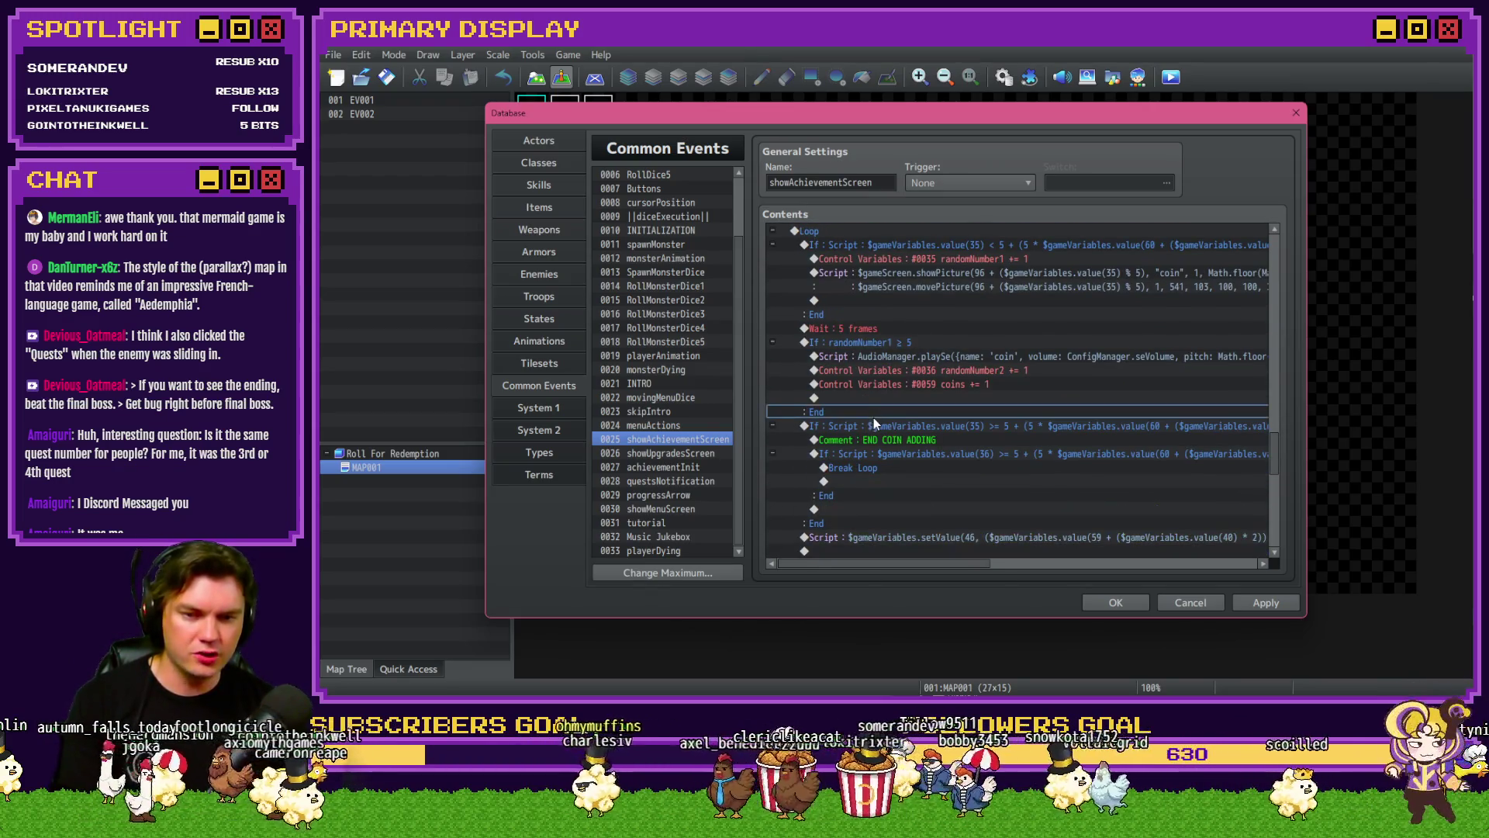
double_click(873, 425)
key(Escape)
scroll(892, 325, down, 3)
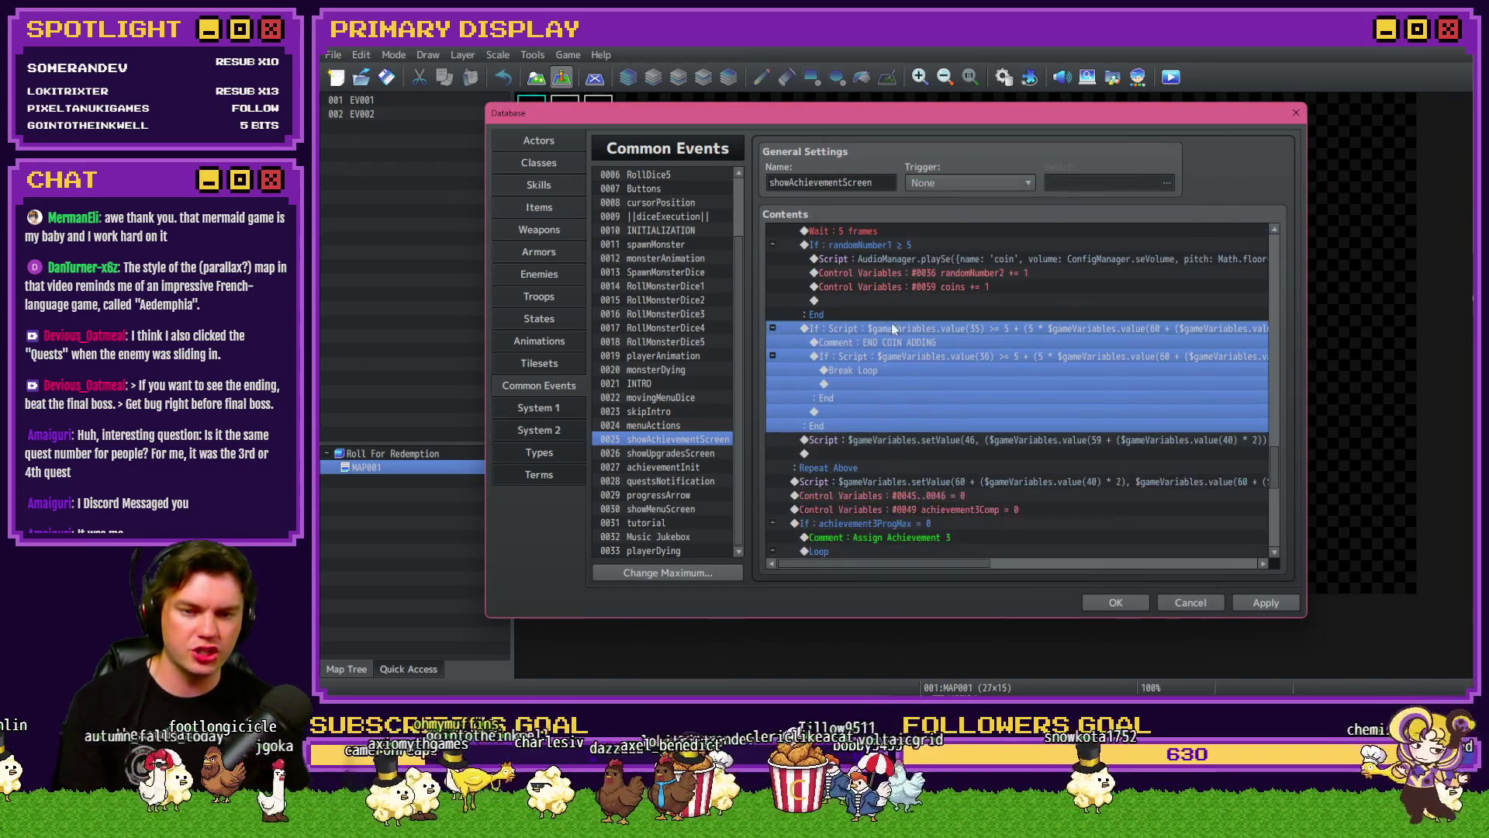
key(ctrl+c)
key(ctrl+v)
click(942, 302)
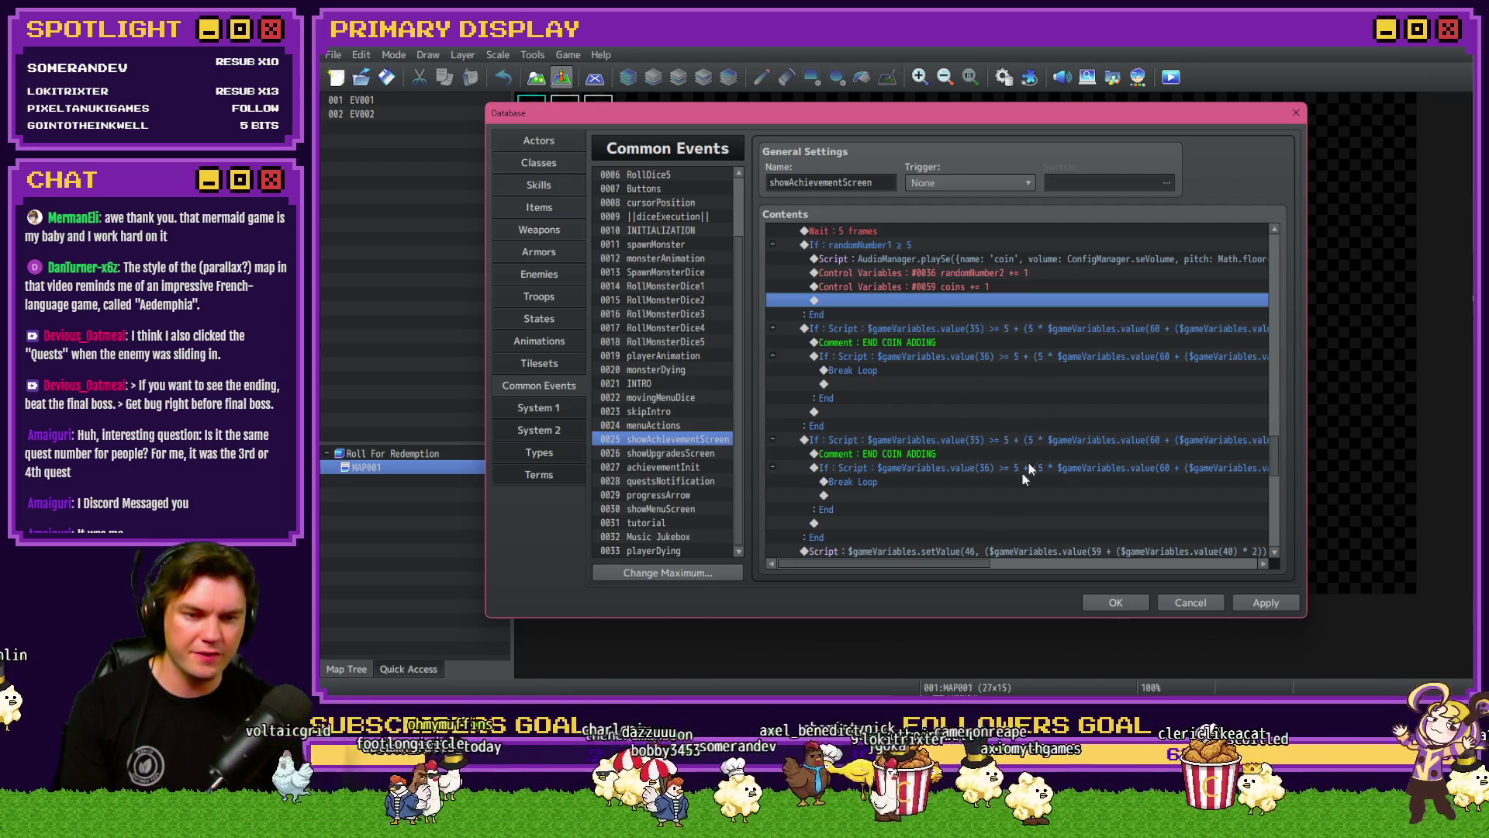
drag(946, 566, 988, 568)
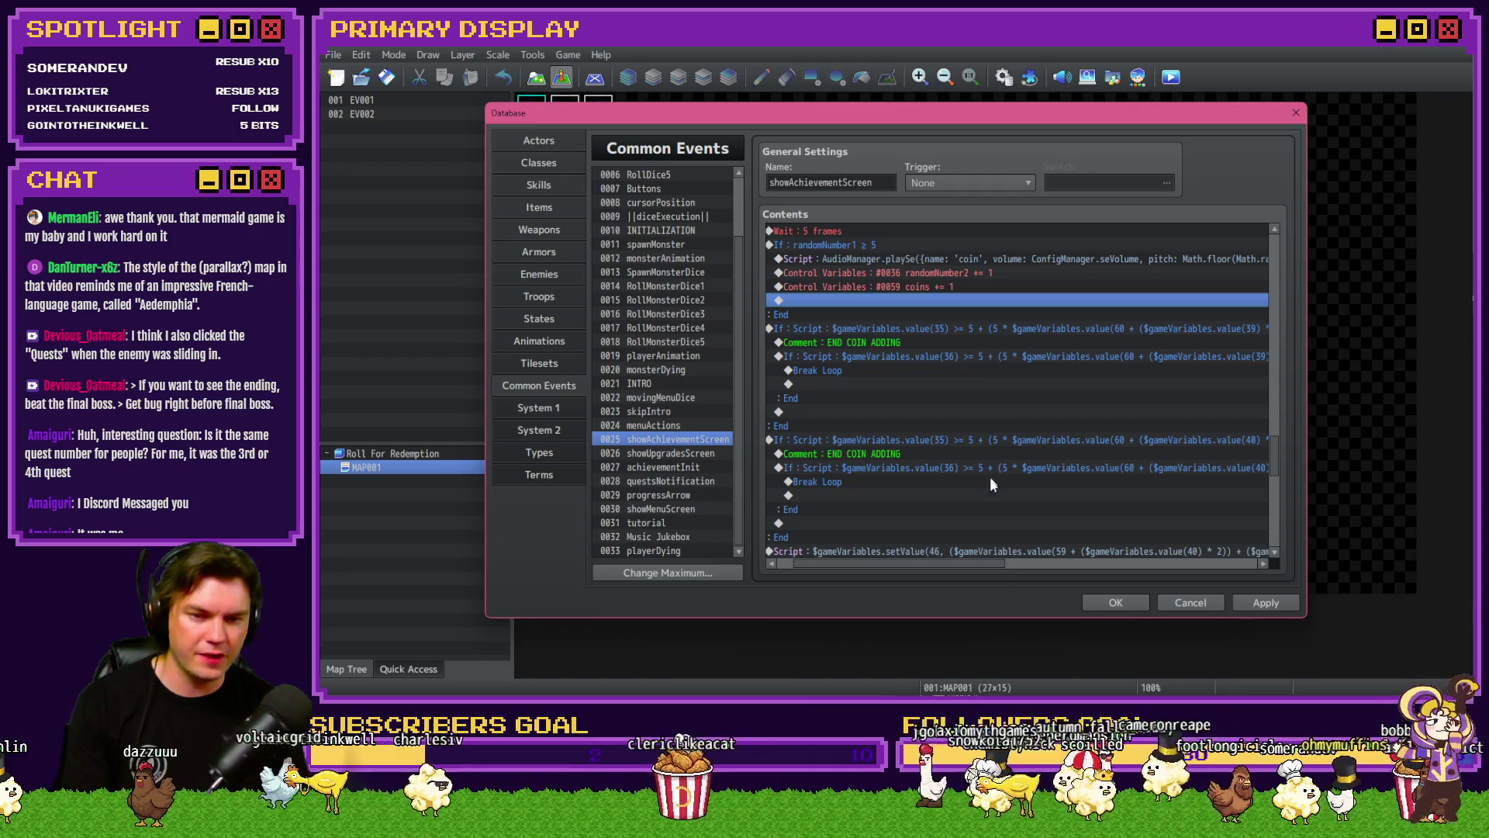
mouse_move(957, 565)
mouse_down()
mouse_move(1002, 568)
mouse_move(872, 542)
mouse_up()
click(881, 427)
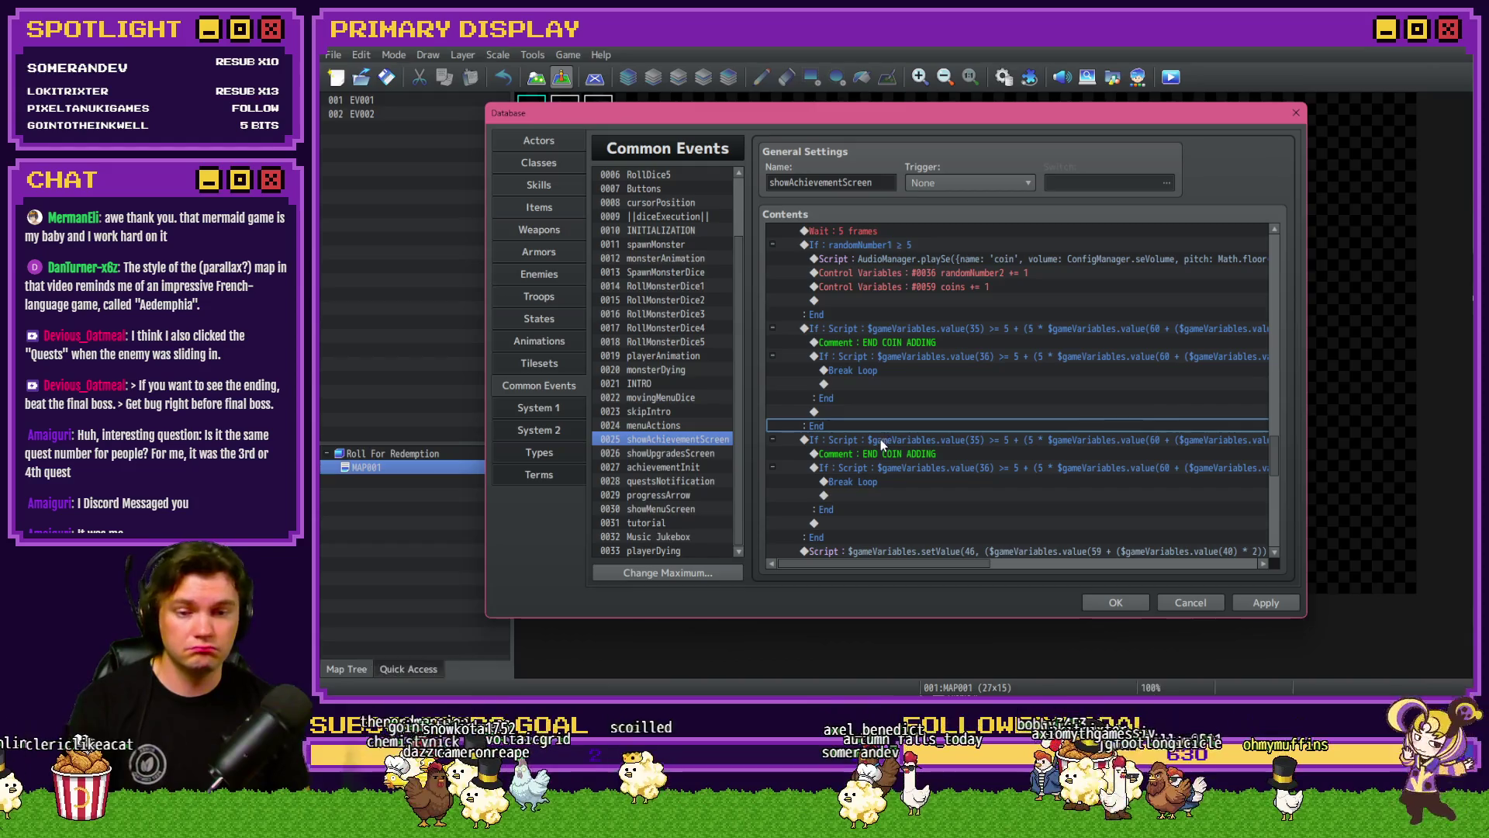
Step: Delete the duplicated END COIN ADDING If block, keeping one copy before the setValue script
click(890, 326)
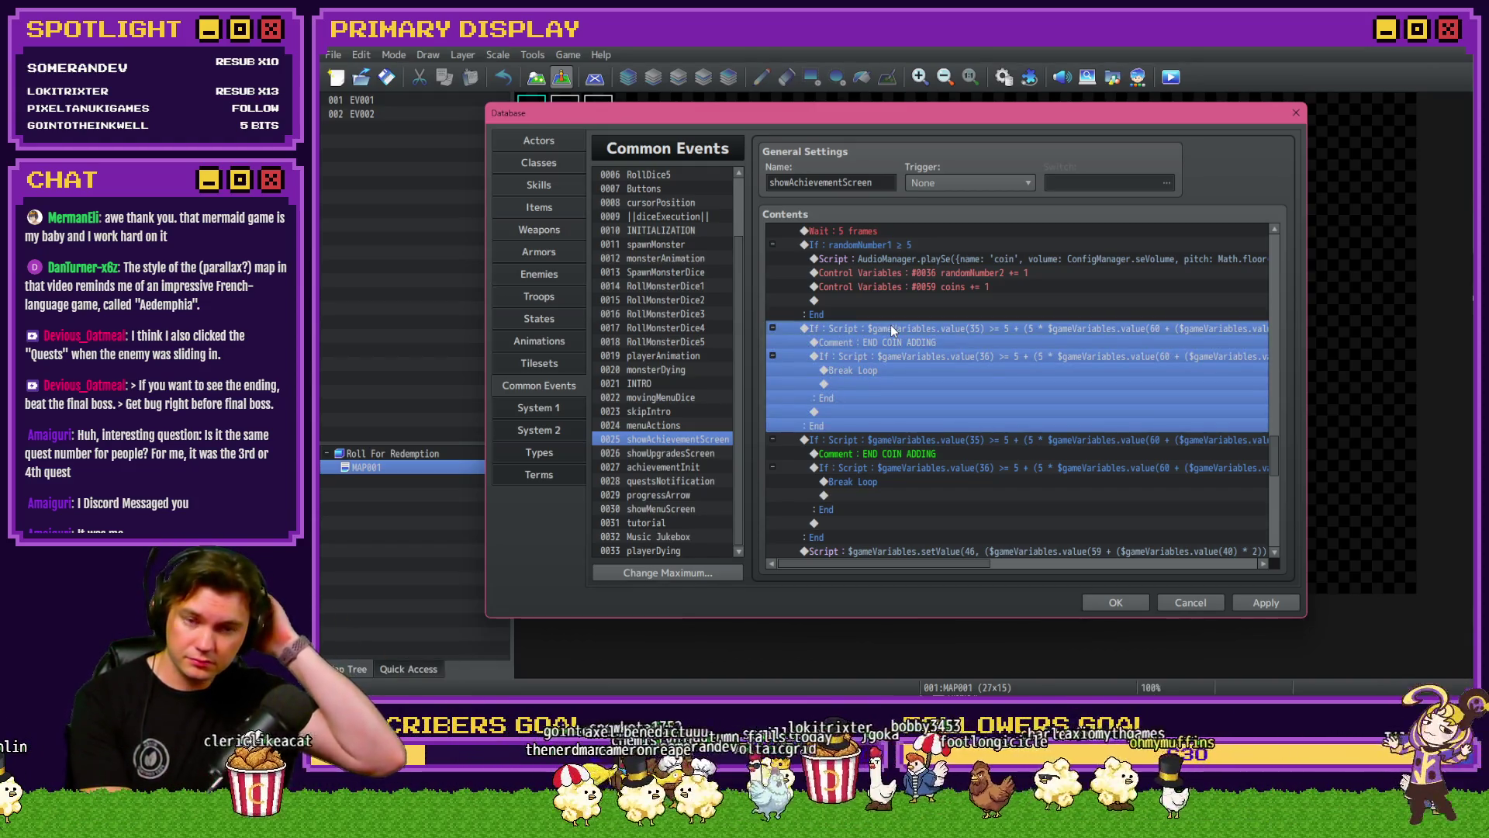
key(Delete)
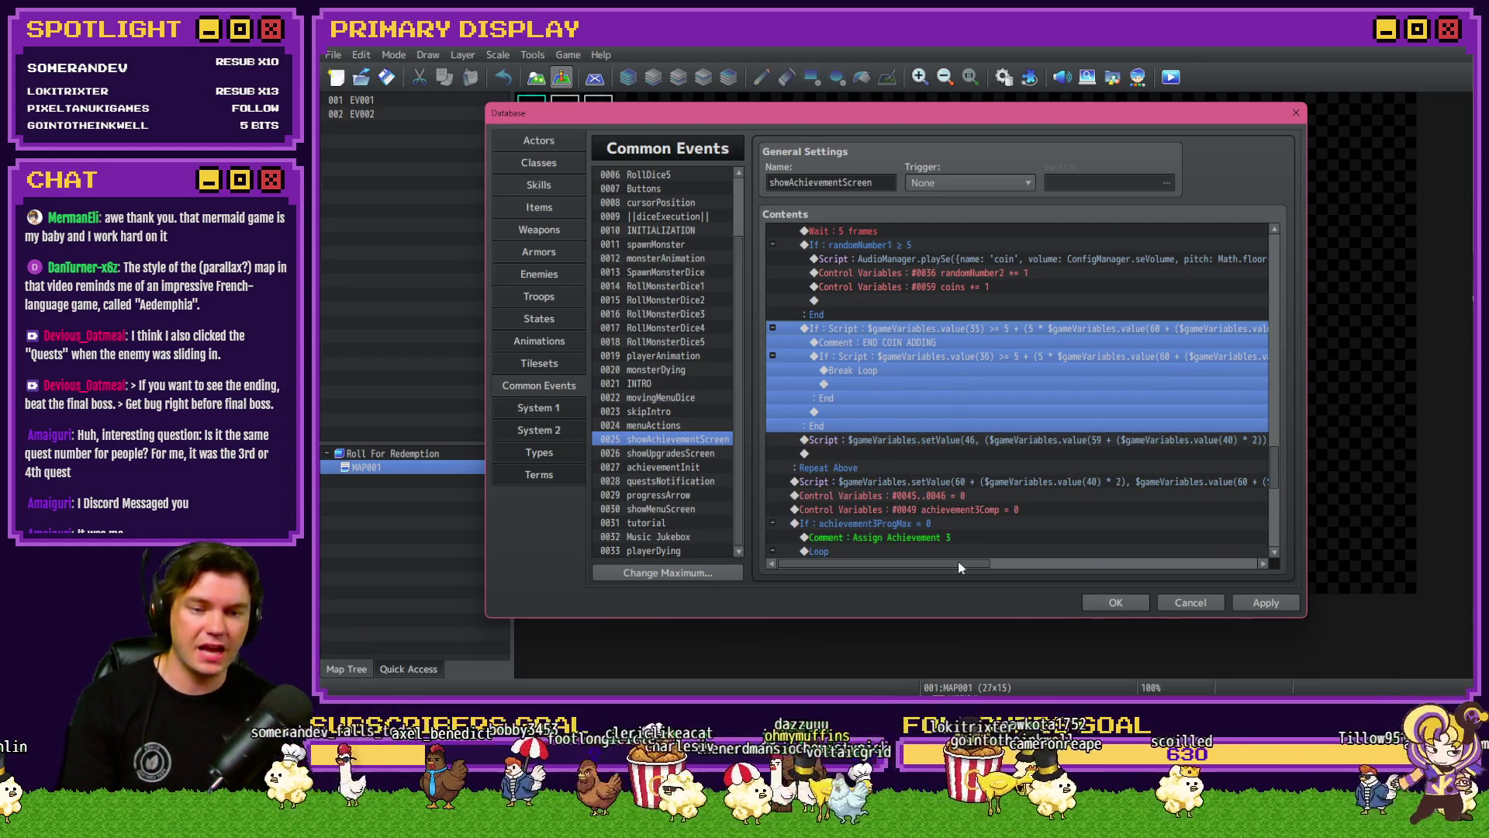
drag(958, 561, 1017, 562)
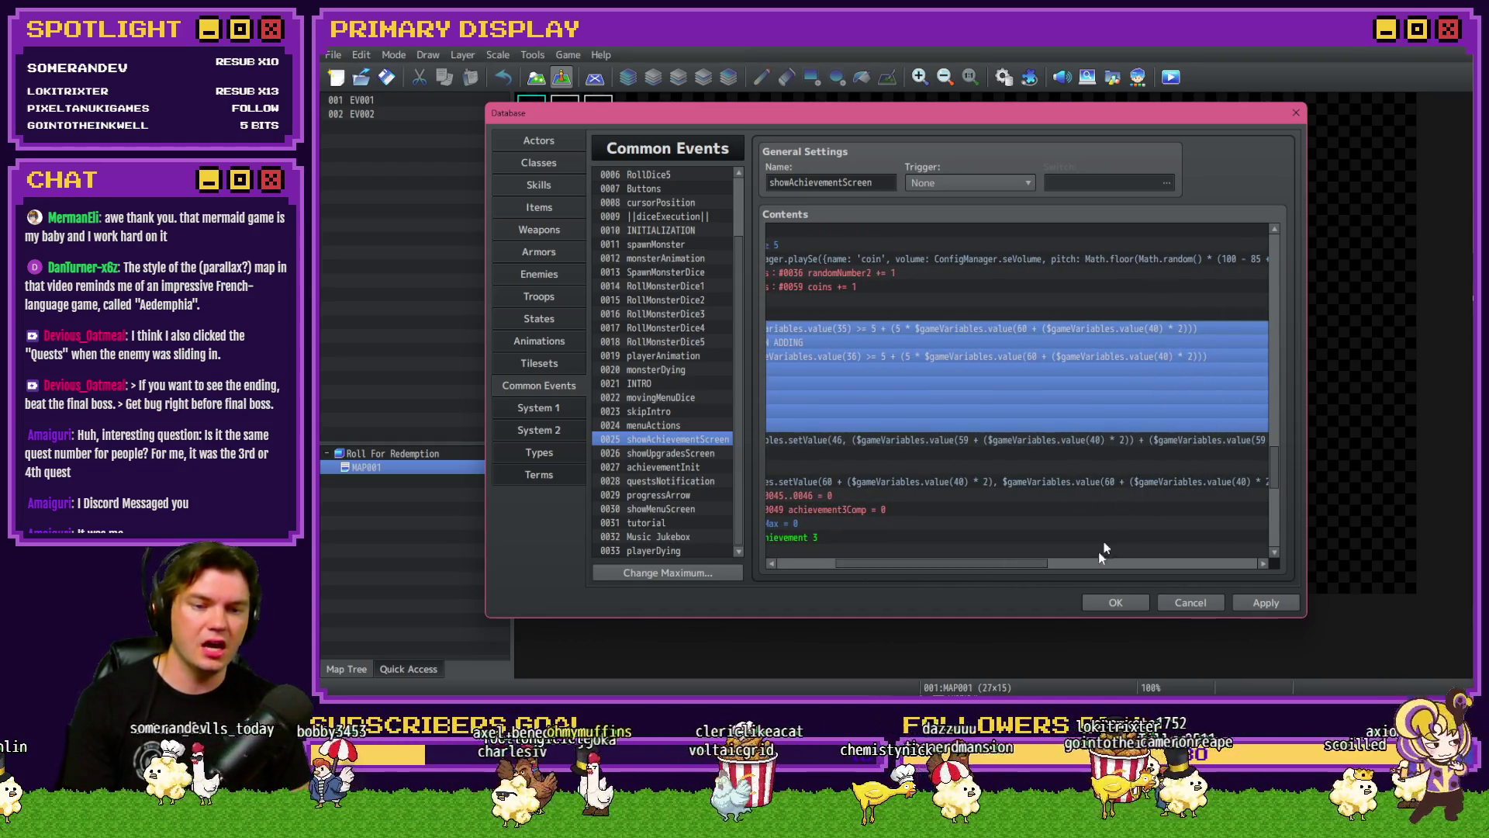
drag(1273, 465, 1288, 351)
click(805, 561)
Step: Review the event, expanding the achievement1Prog completion check block, then close the Database
scroll(804, 520, up, 6)
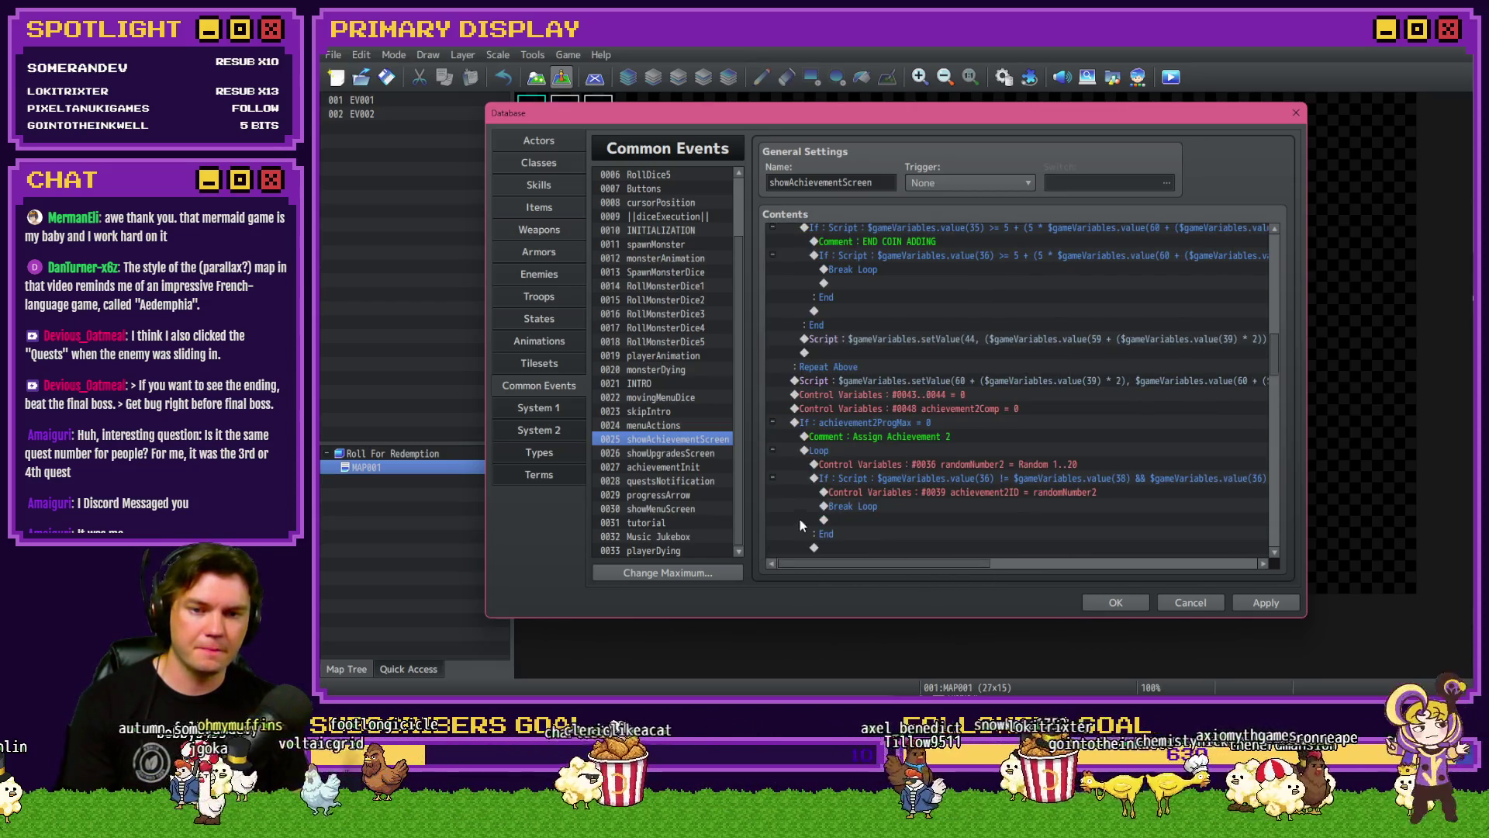
scroll(805, 519, up, 5)
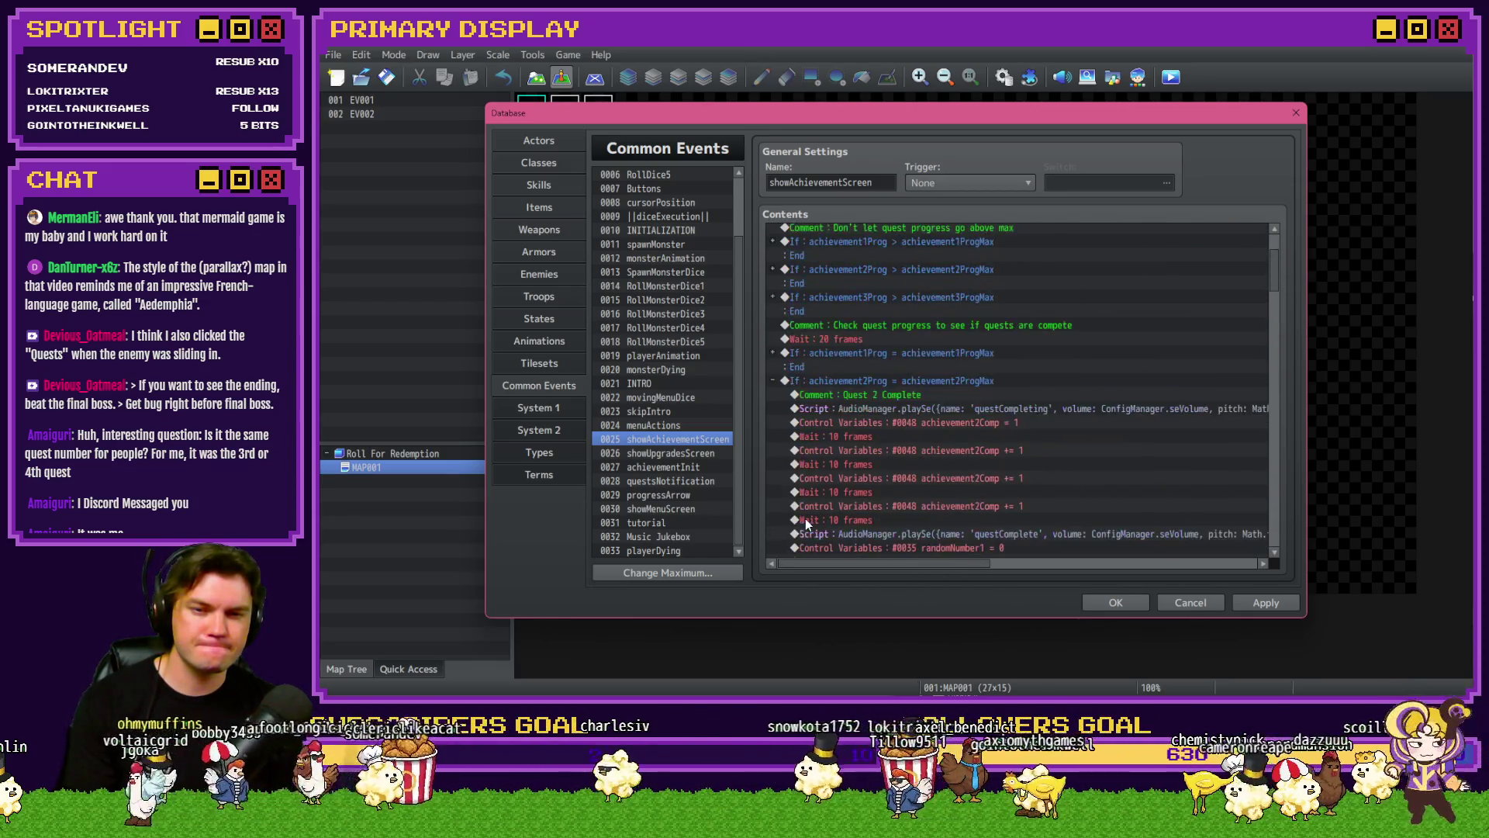
click(774, 353)
scroll(937, 537, down, 5)
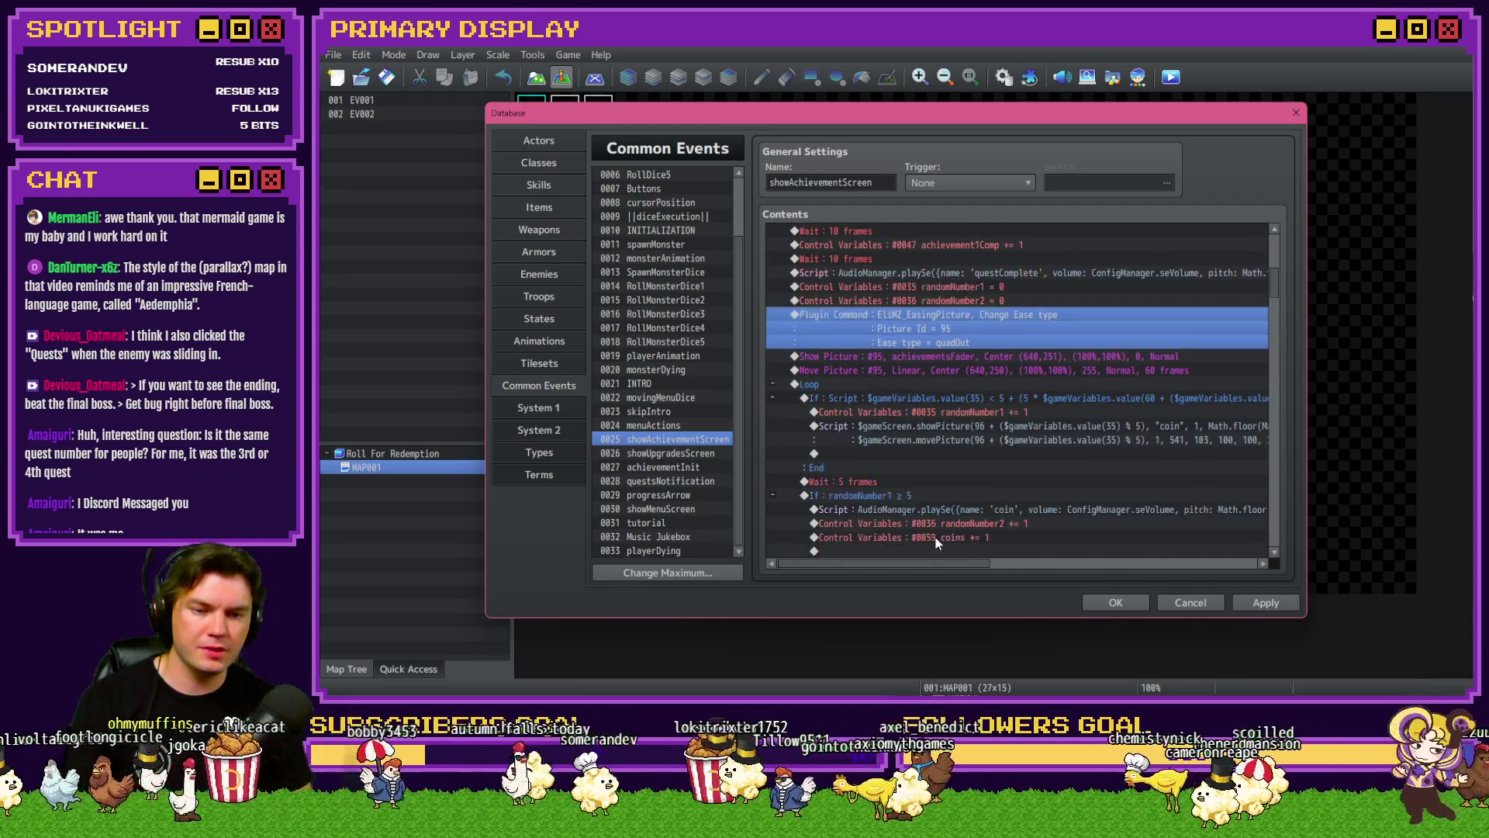
mouse_move(943, 563)
mouse_down()
mouse_move(1053, 568)
mouse_move(1011, 569)
mouse_up()
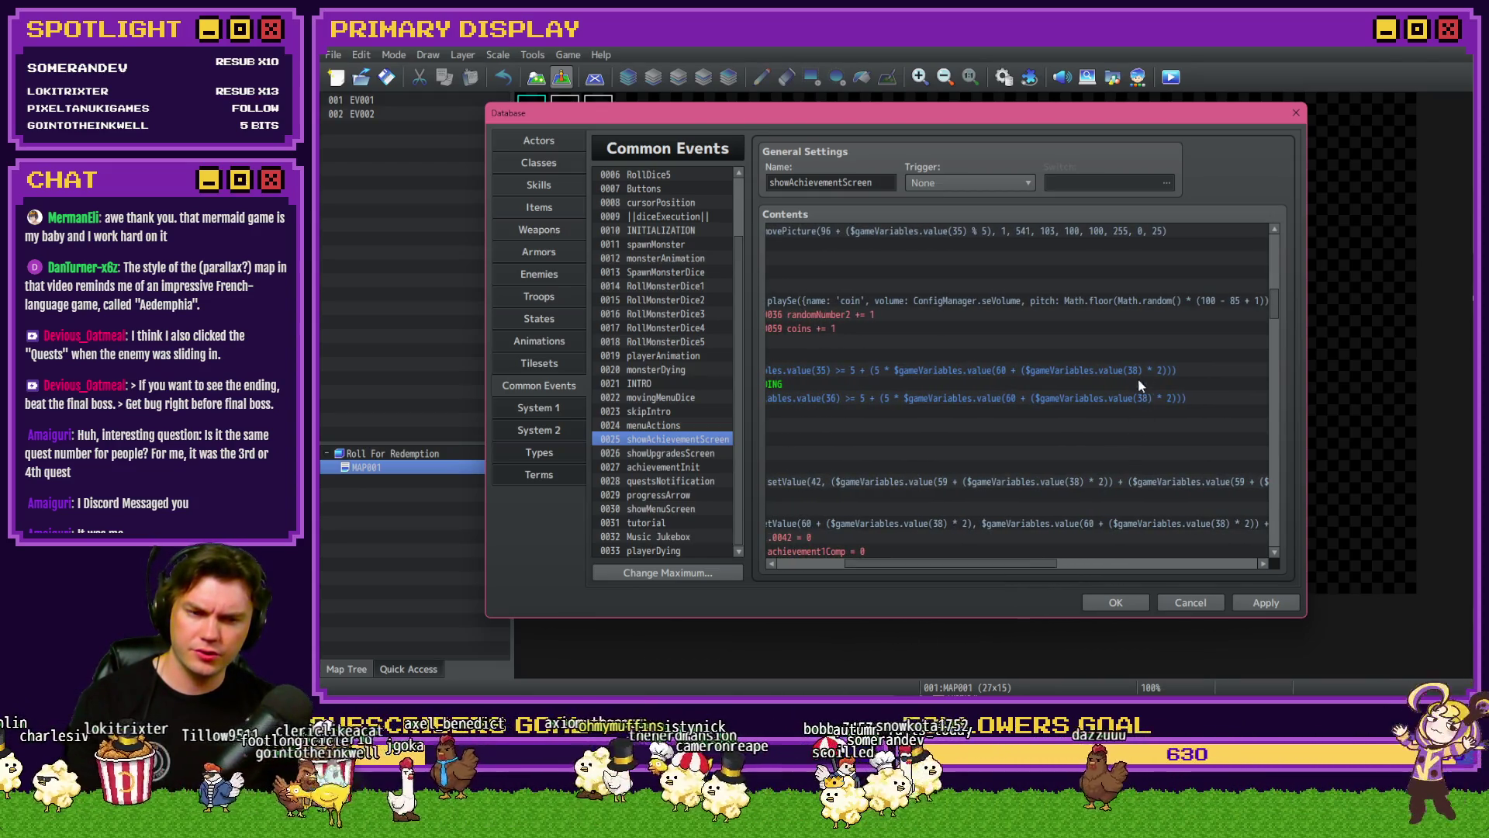
scroll(1156, 528, down, 10)
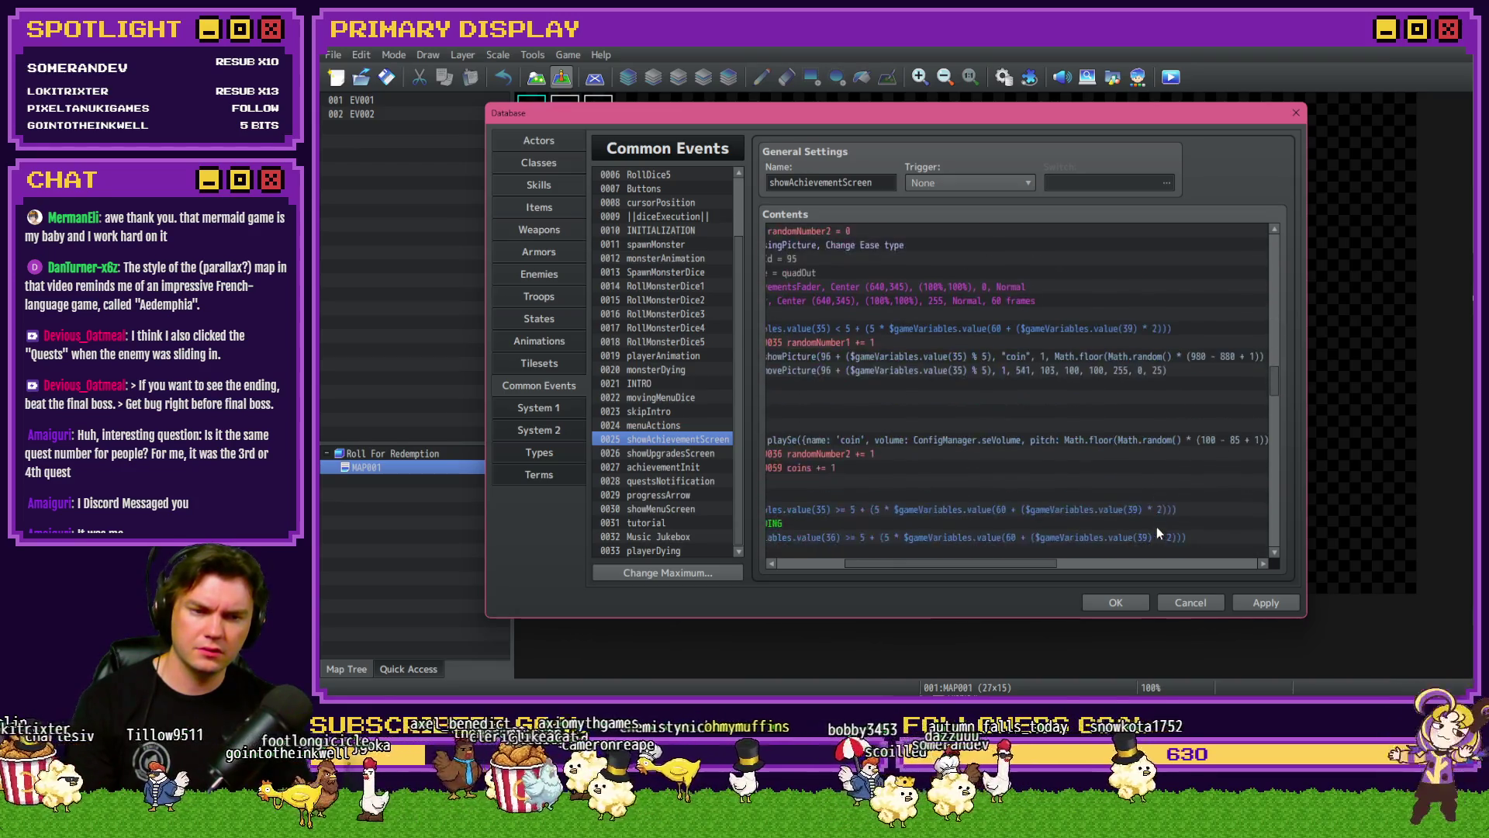
scroll(1156, 527, down, 3)
drag(1275, 392, 1292, 487)
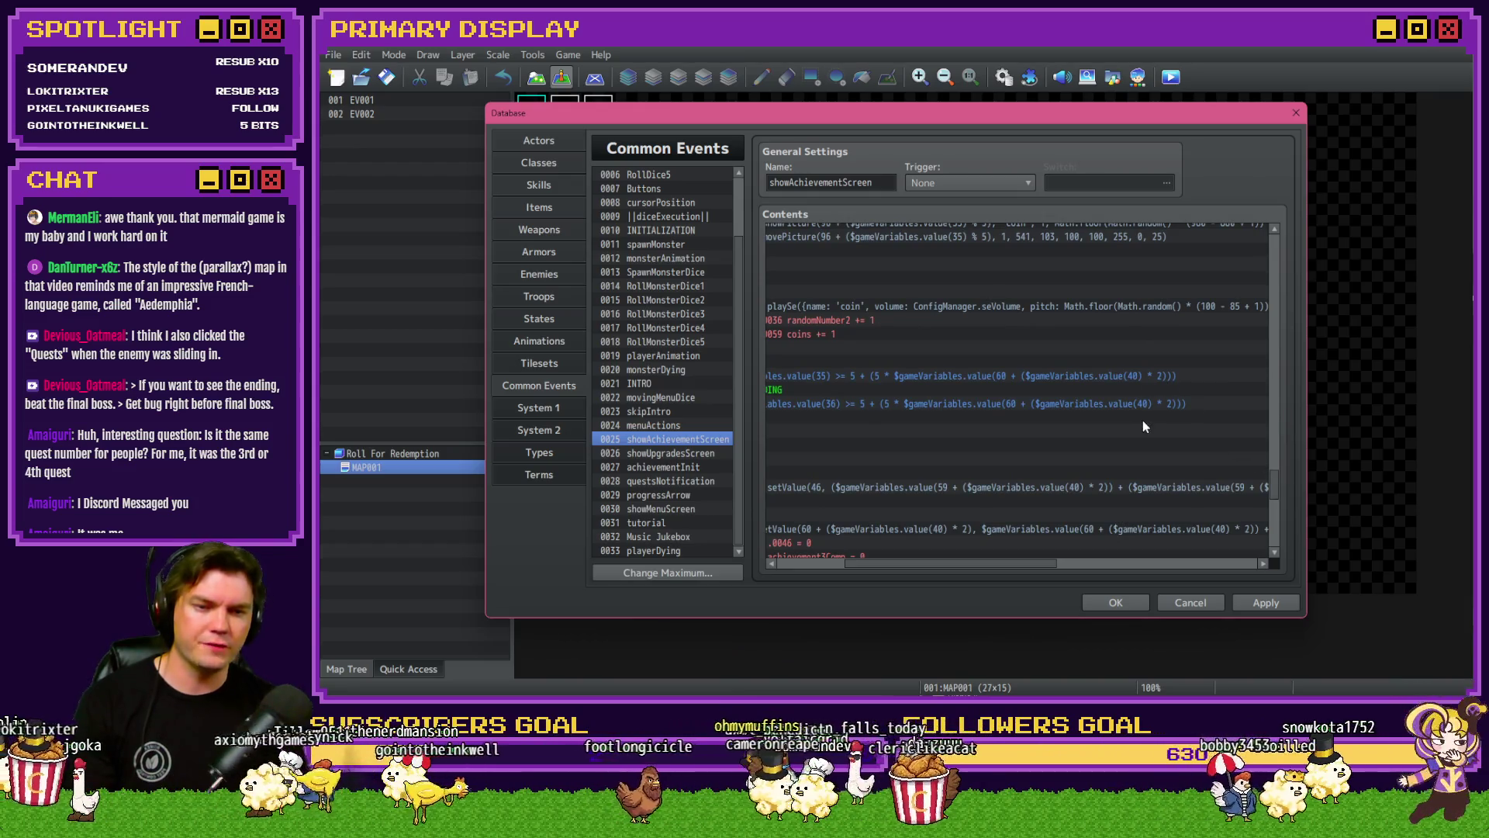
drag(978, 566, 812, 566)
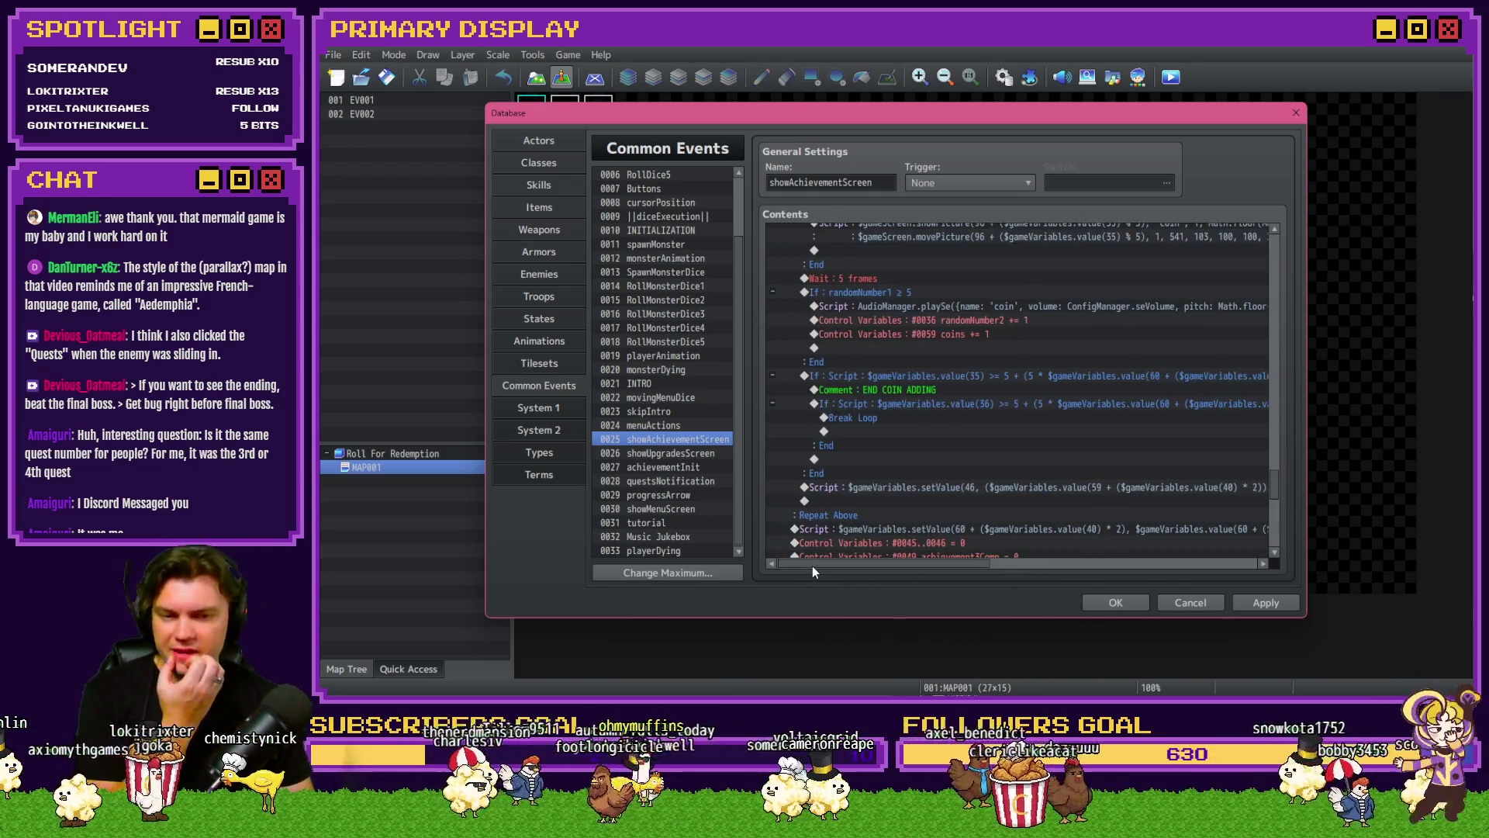
click(1191, 603)
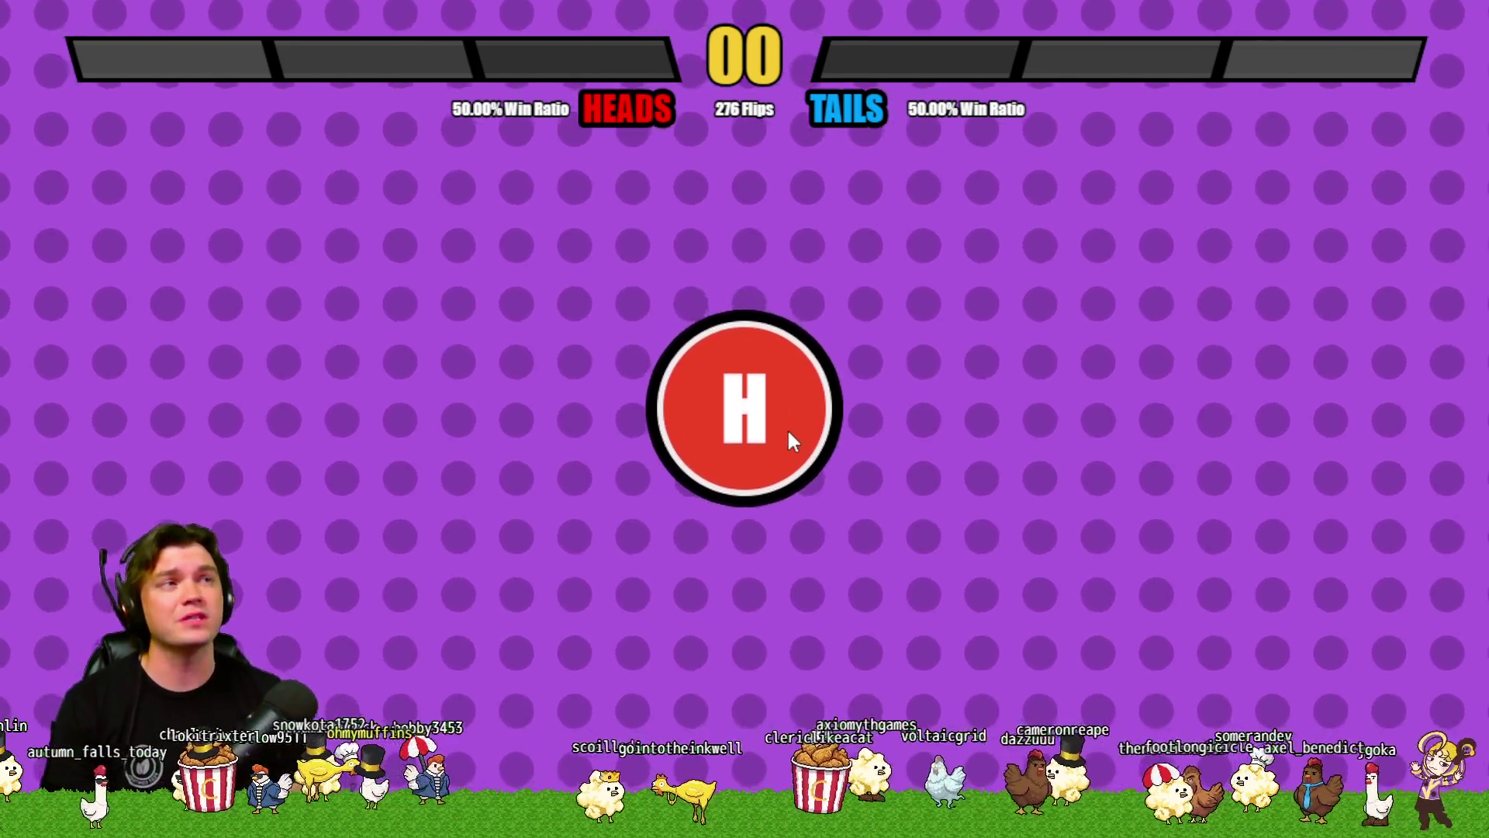
Step: Flip the coin nine times, bringing the total to 284 flips at 50.00% Heads and Tails
click(786, 435)
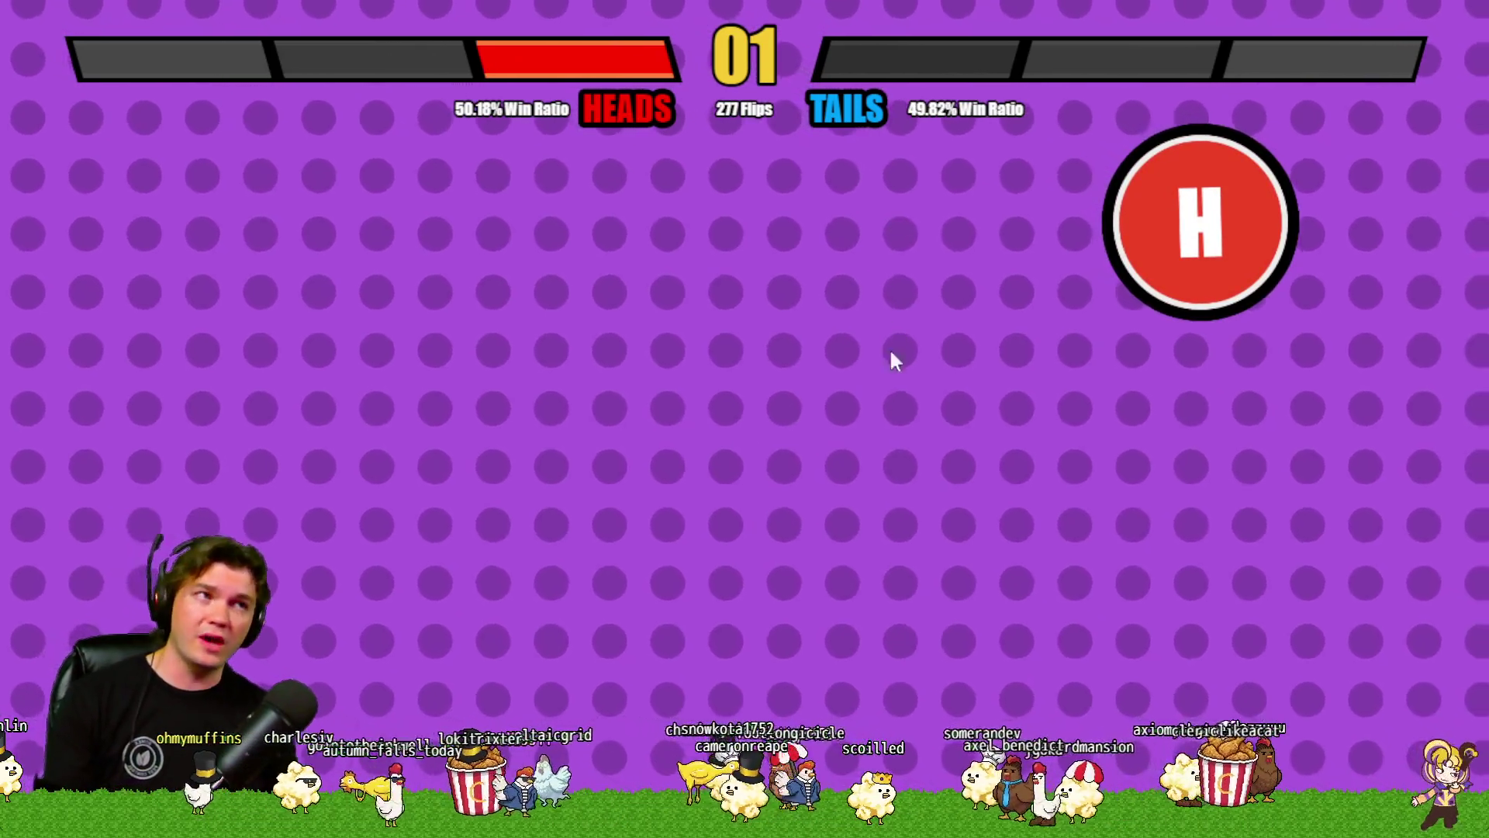
click(798, 443)
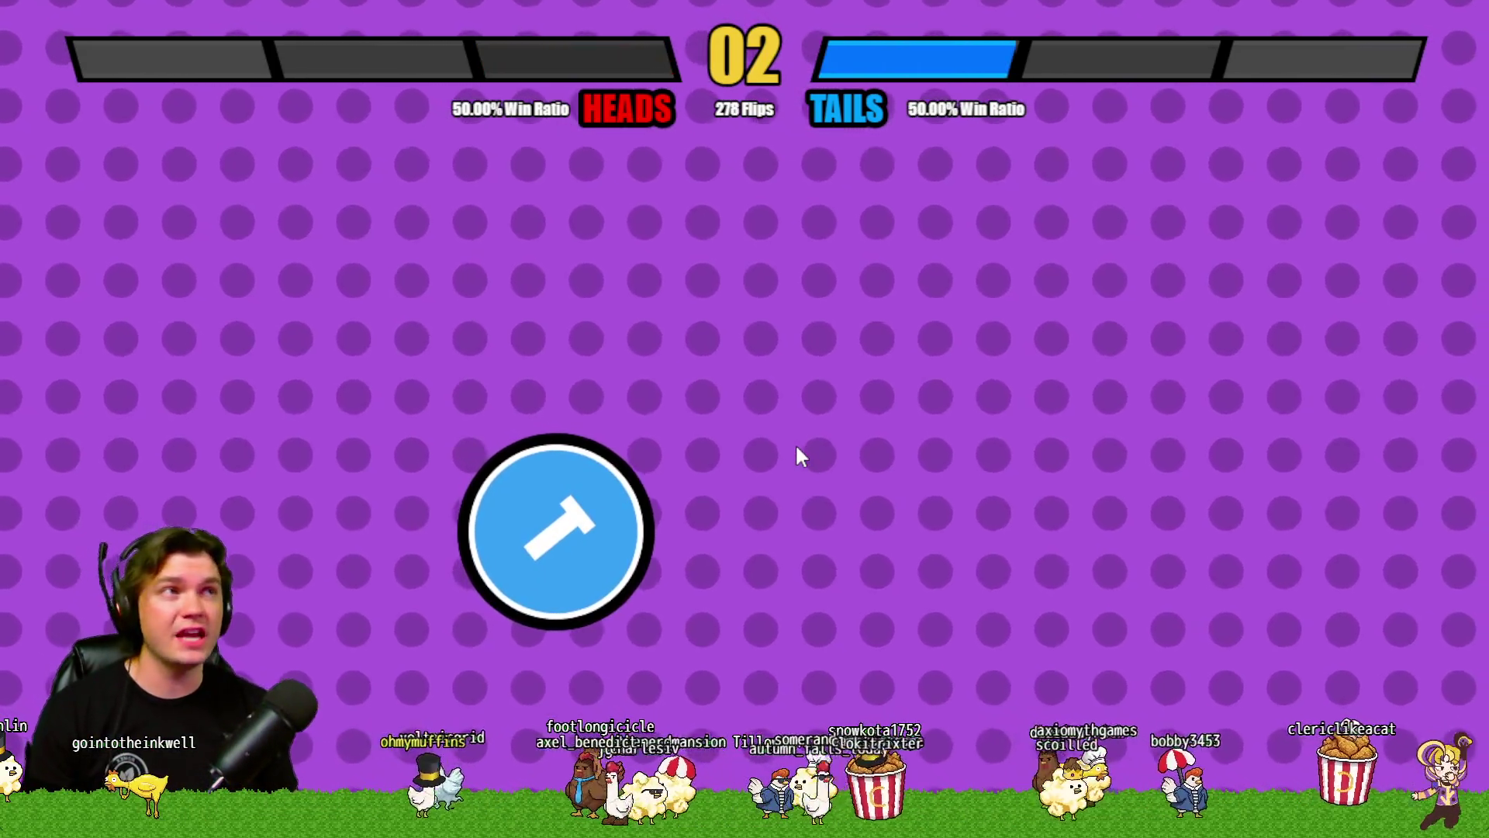
click(792, 444)
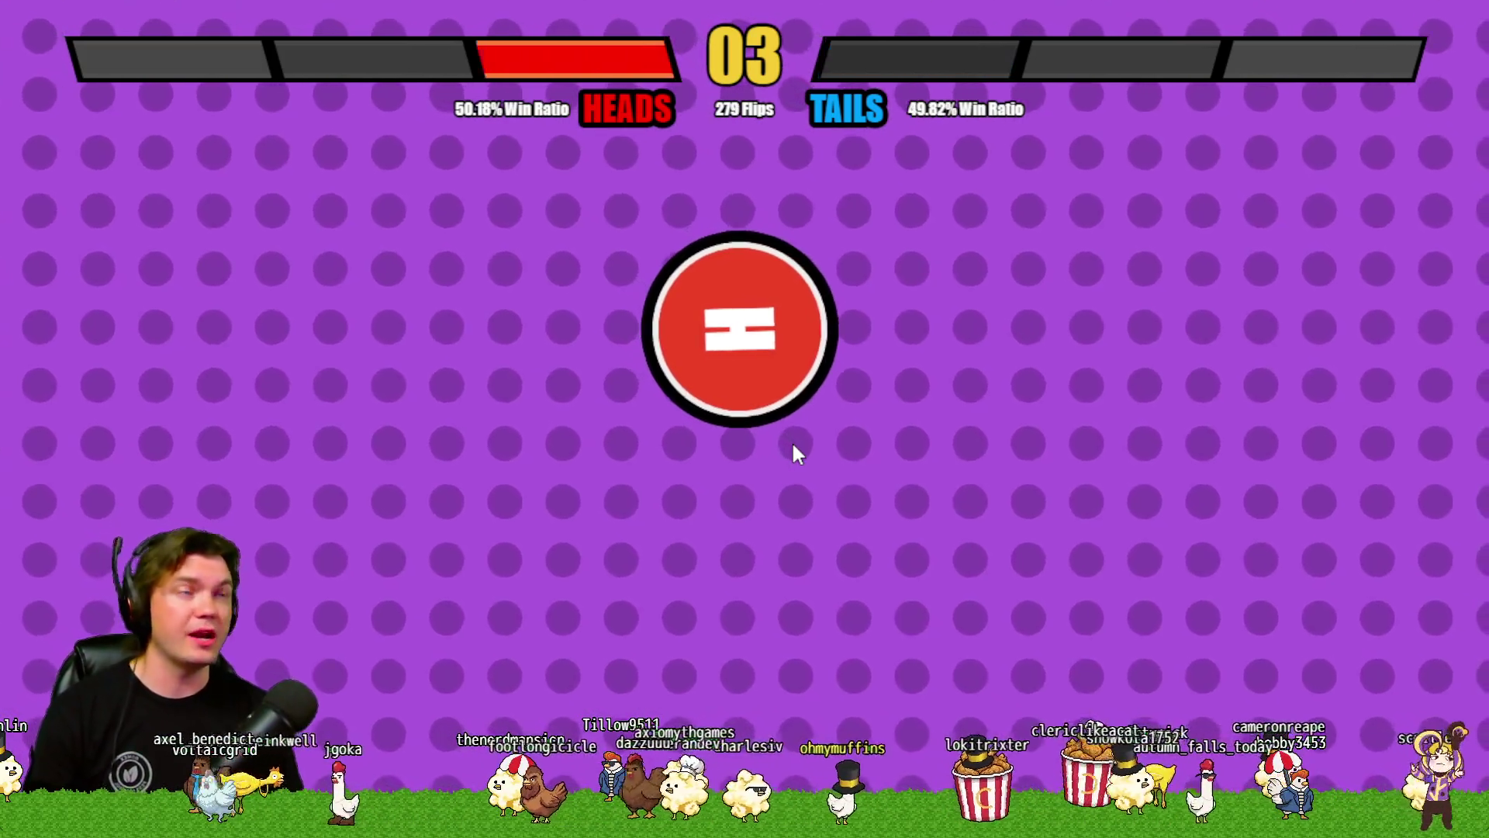
click(793, 445)
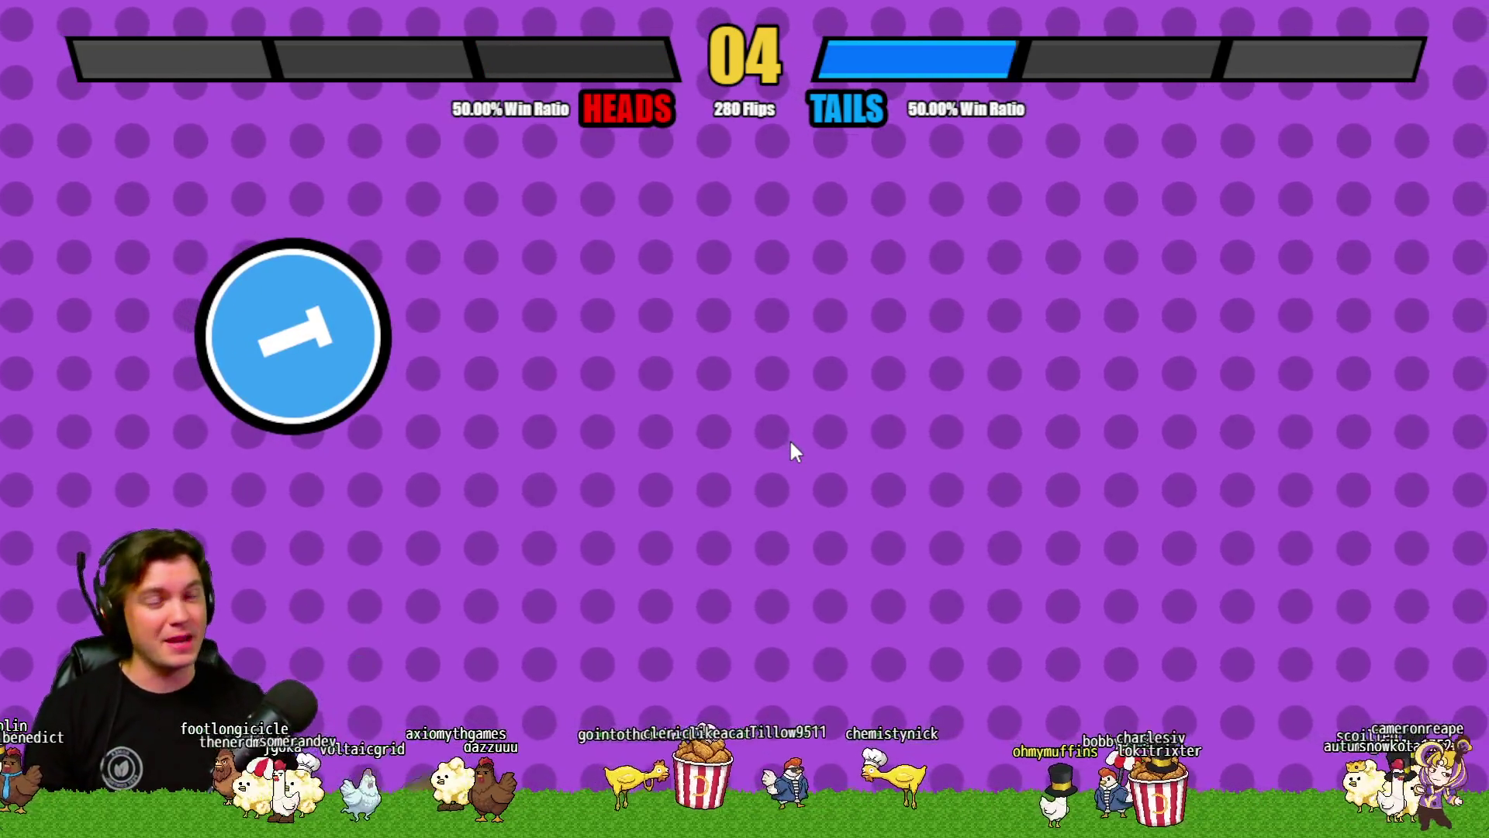
click(791, 444)
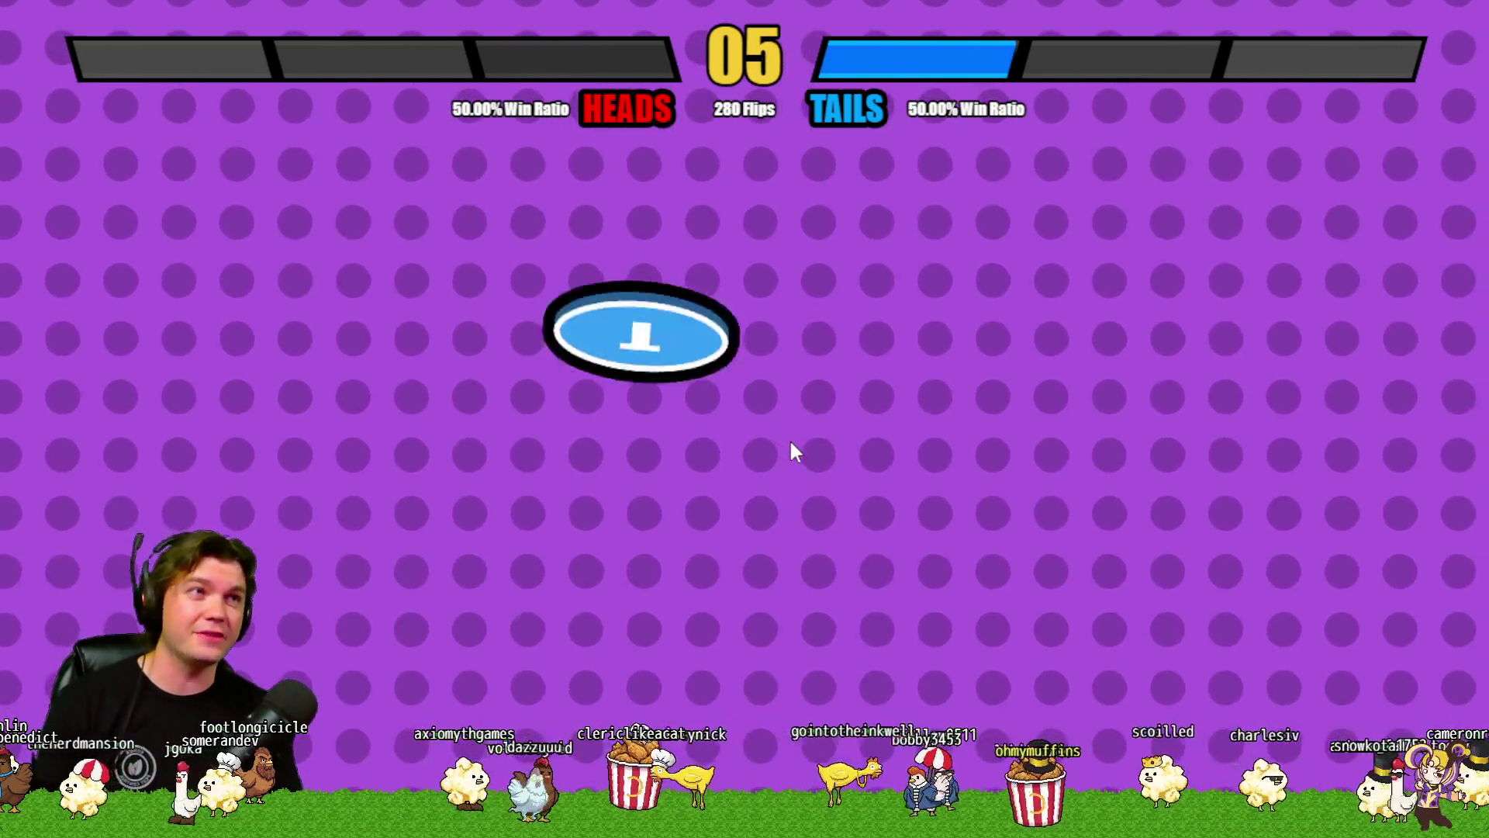
click(772, 473)
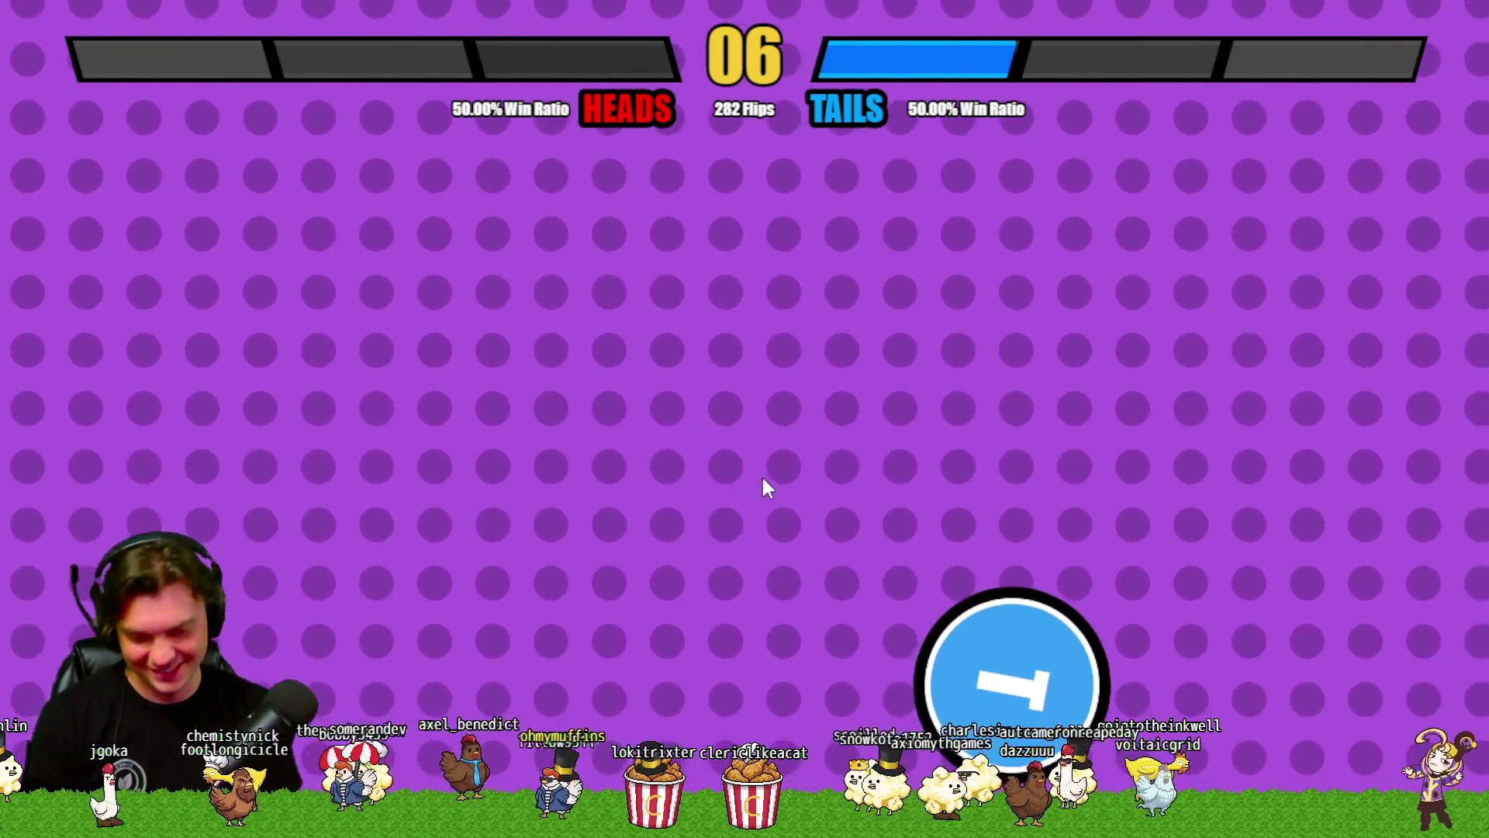
click(764, 477)
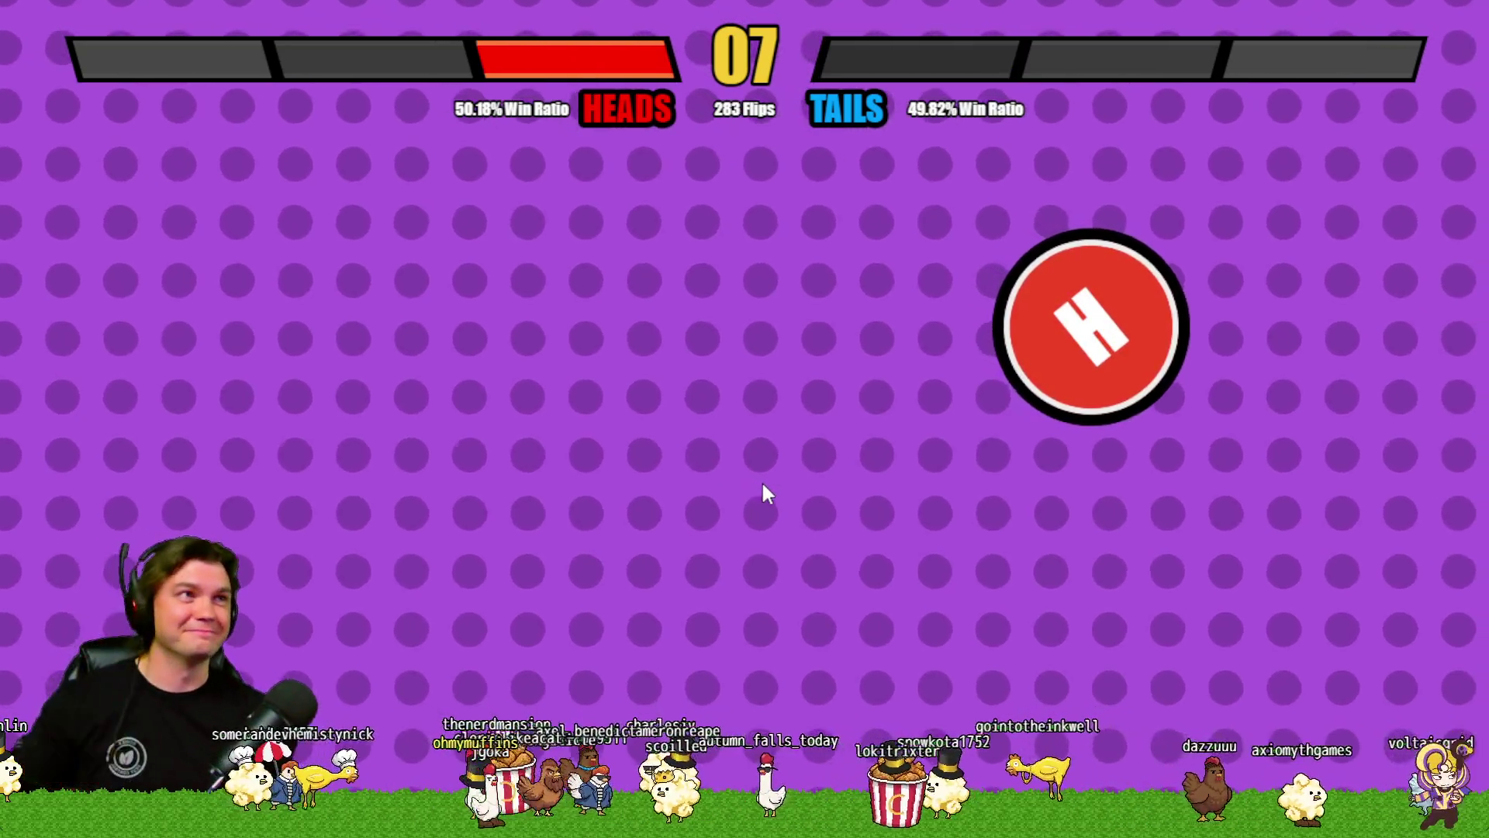
click(762, 487)
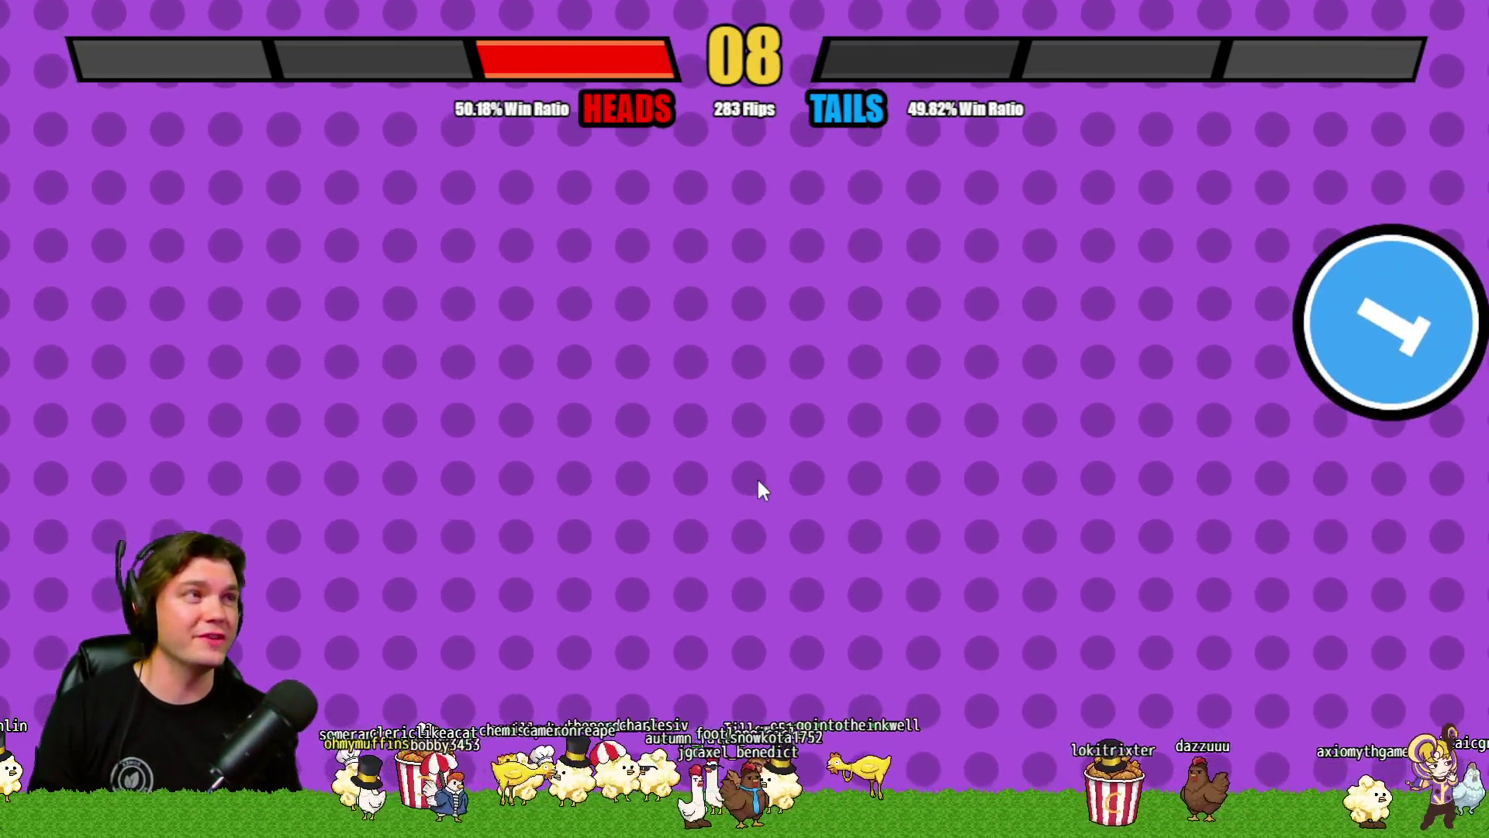
click(759, 485)
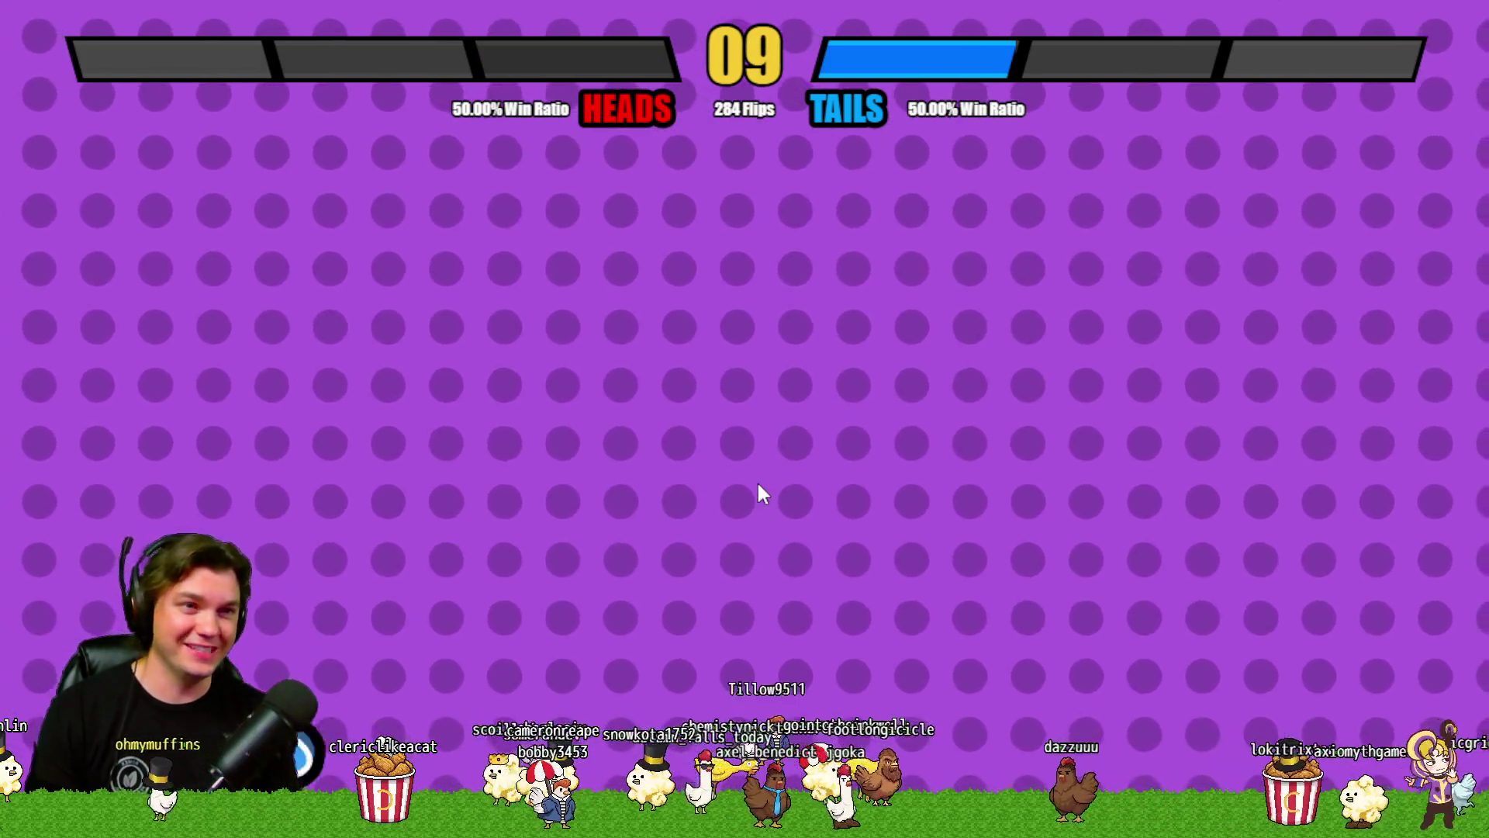
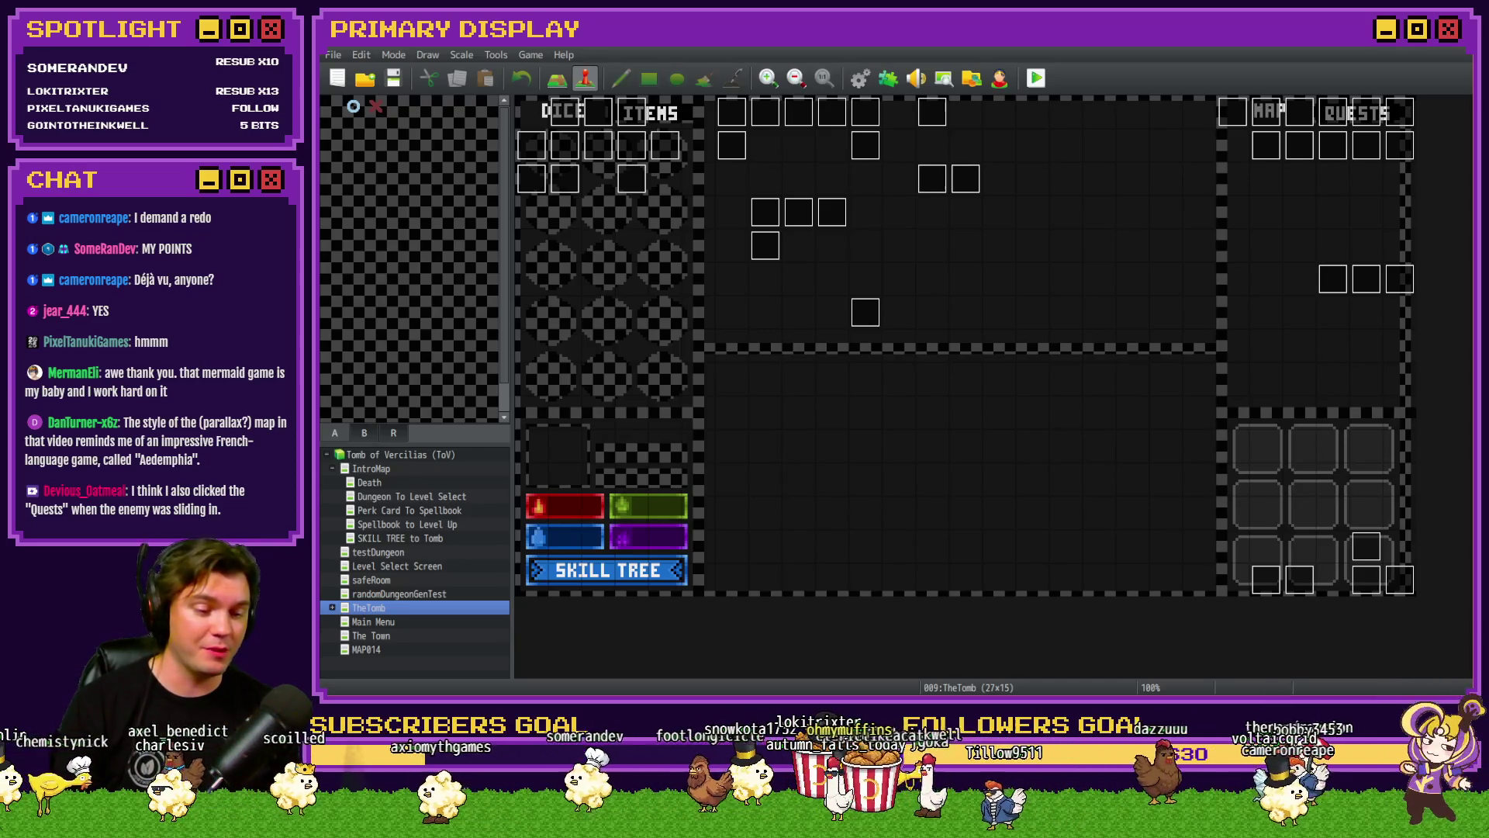
Step: Check the Tomb of Vercilias Trello board, then bring up ToV_Monsters_Collection.psd in Photoshop
key(alt+Tab)
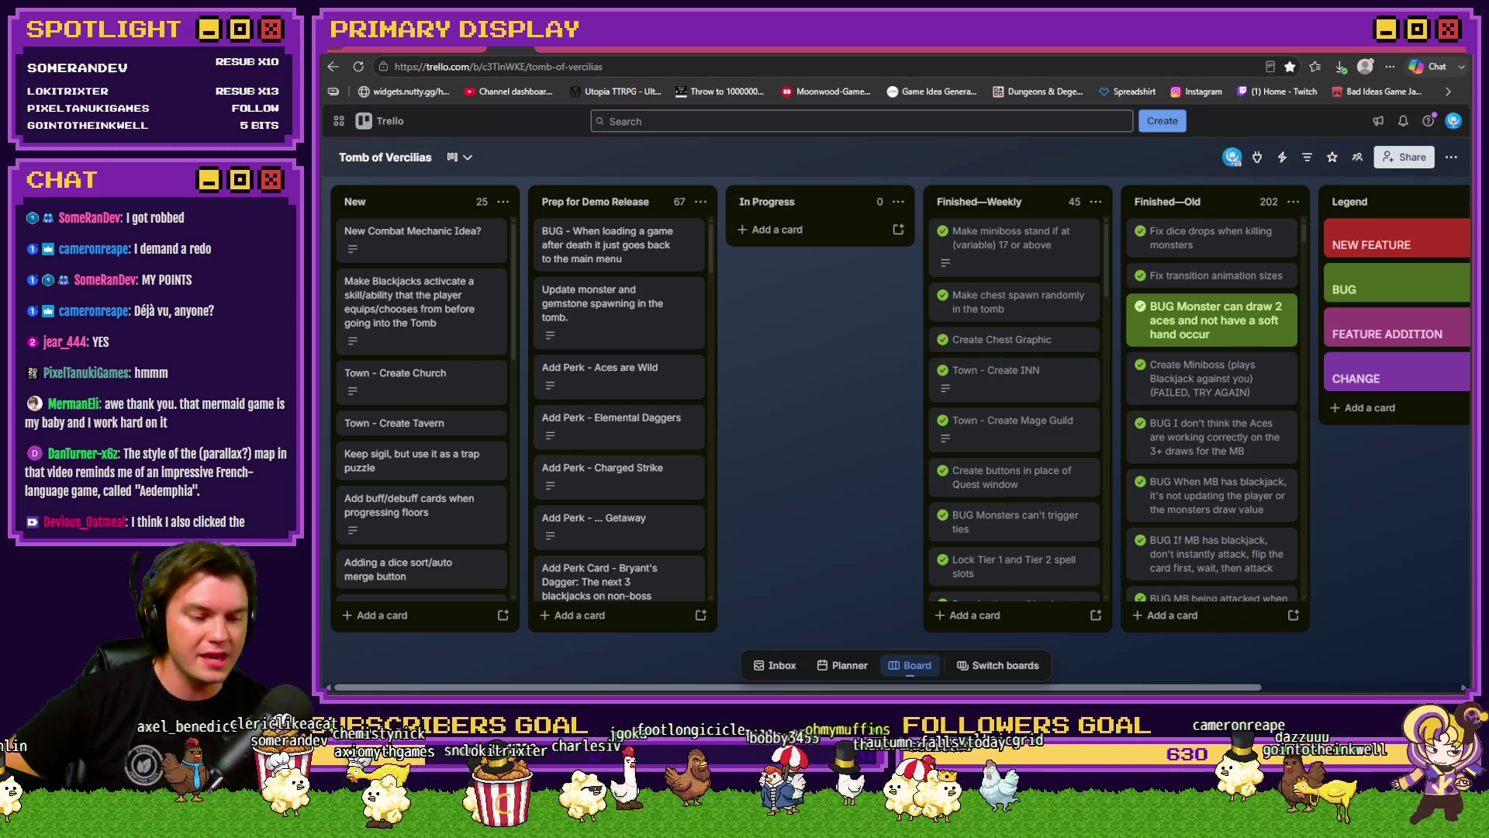
key(alt+Tab)
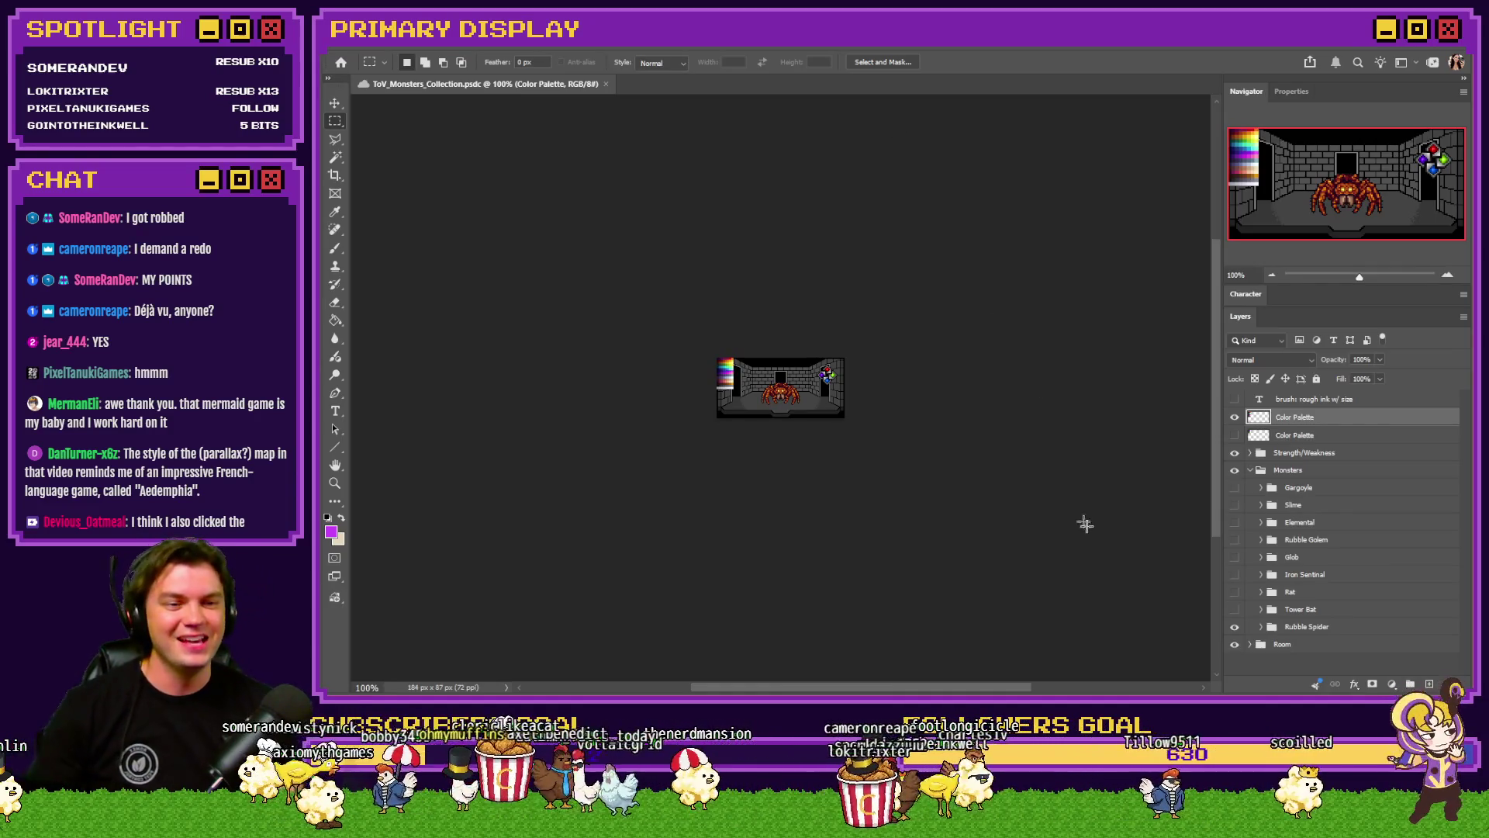
Step: Fit the spider room artwork to the window, then launch a playtest from RPG Maker MZ
key(ctrl+0)
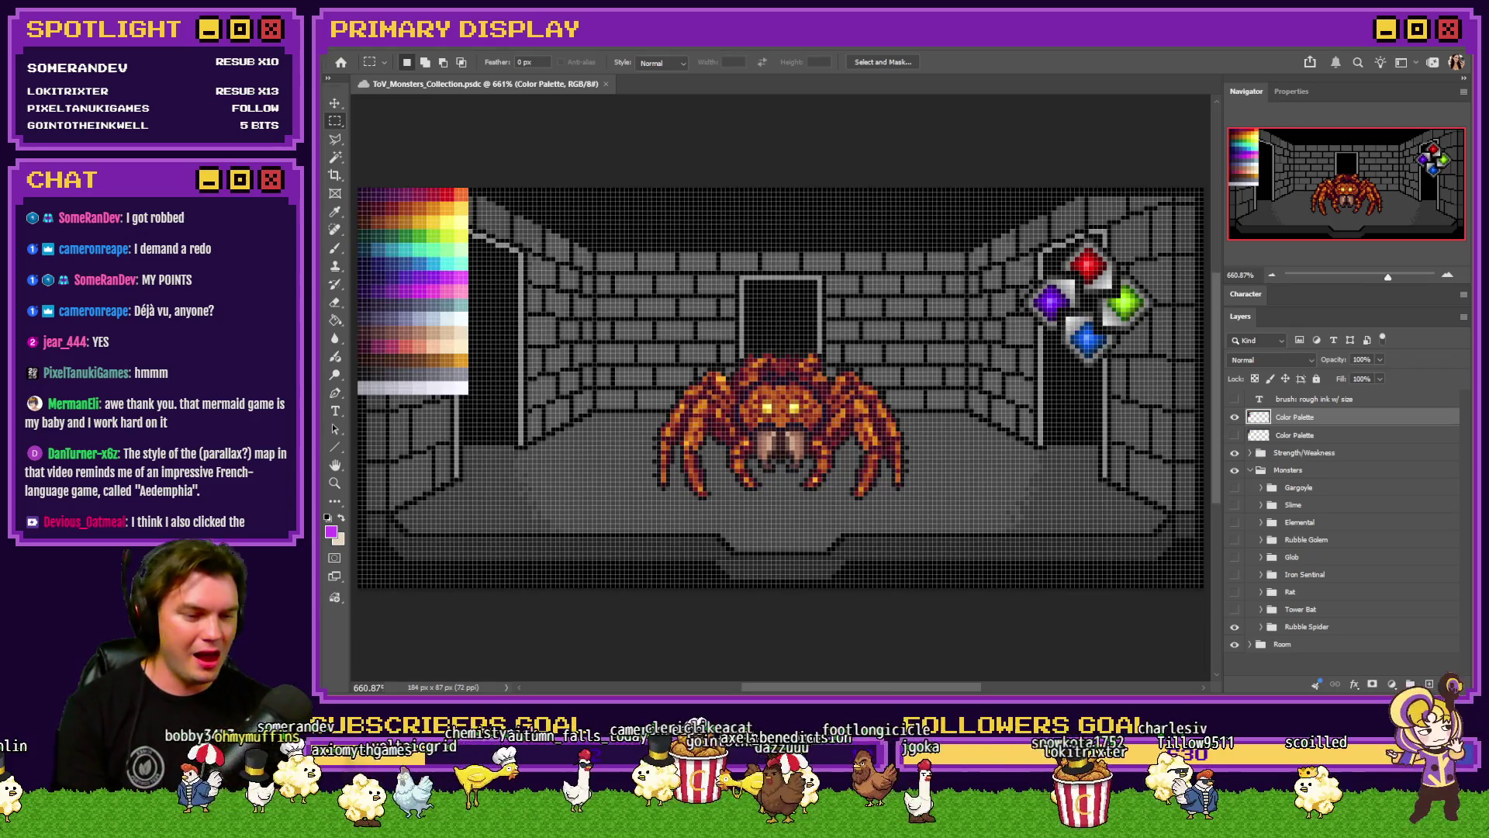
key(alt+Tab)
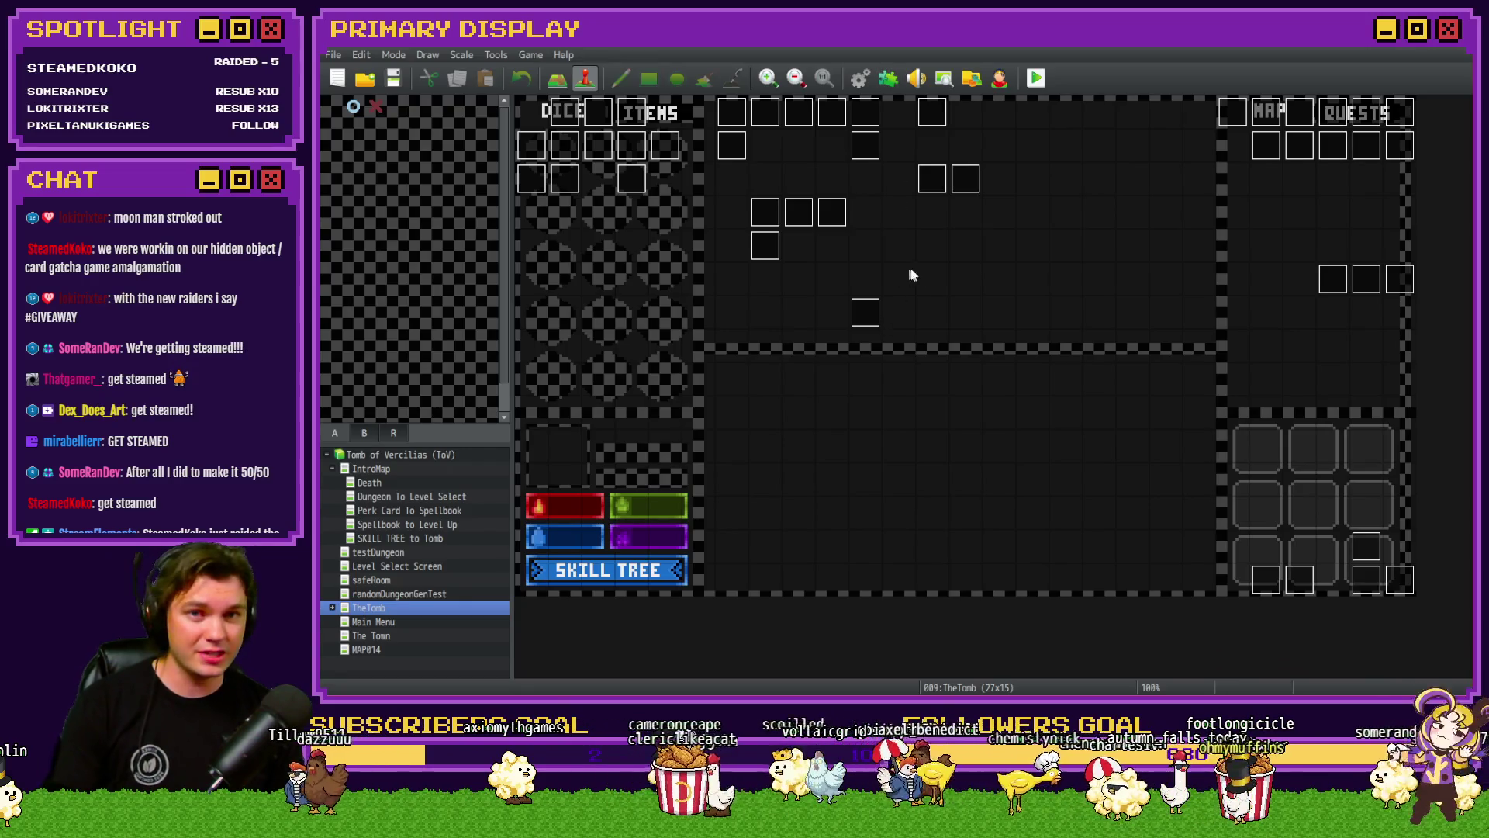
click(1036, 78)
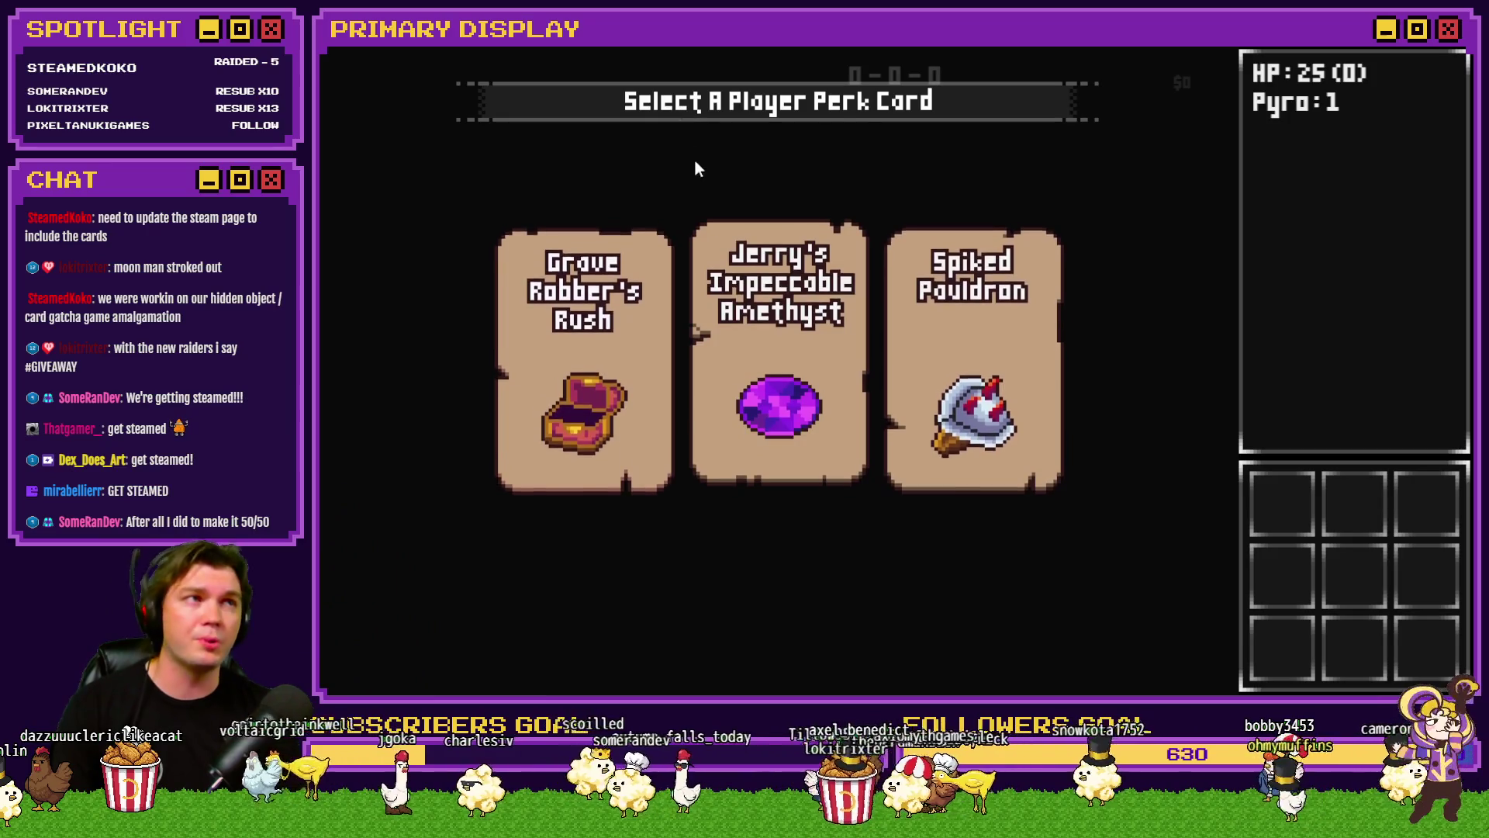
Step: Pick the Grave Robber's Rush perk card, enter the dungeon and advance to the next room
mouse_move(614, 363)
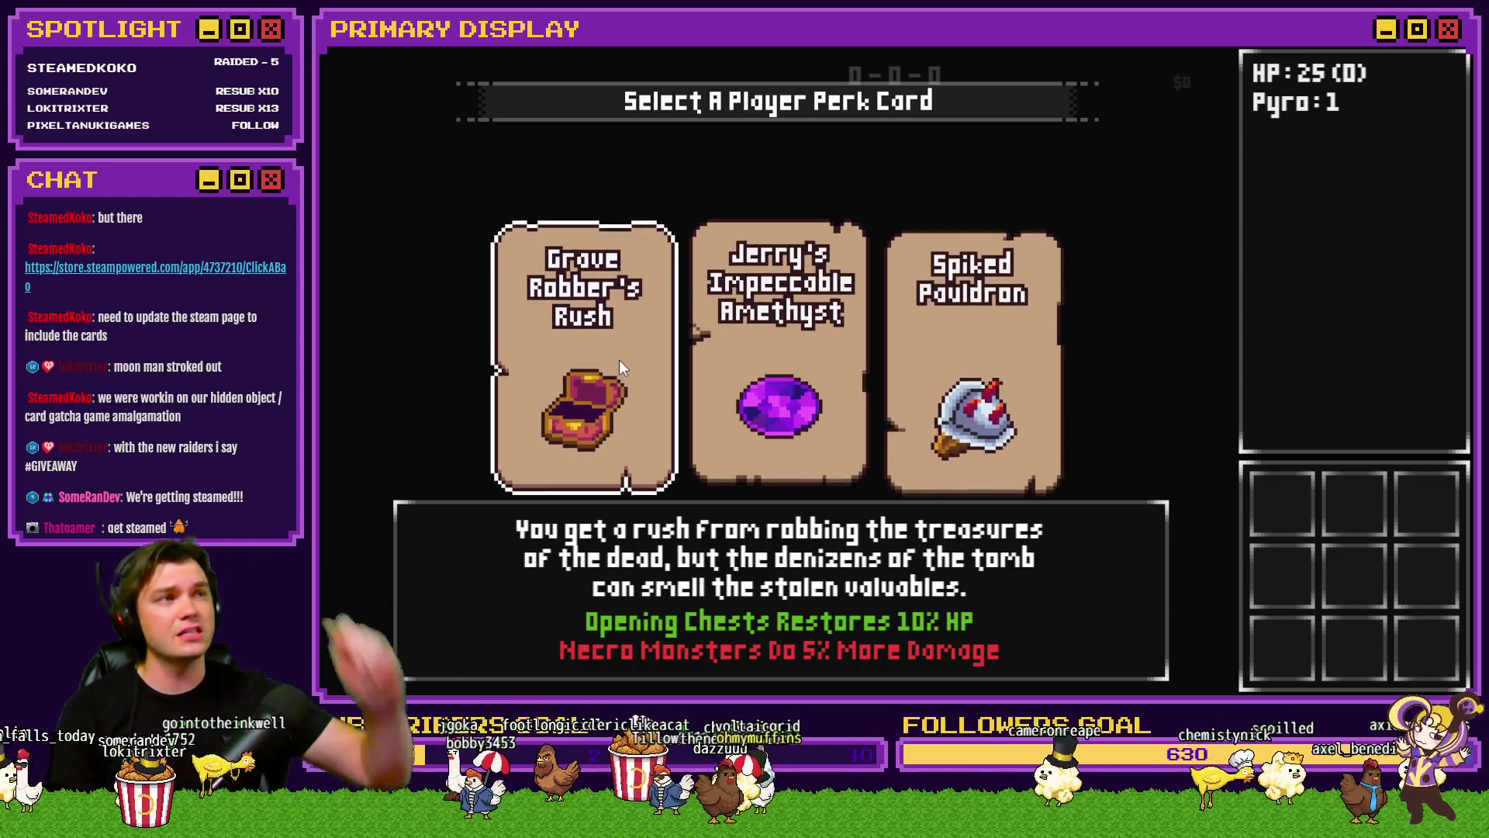
click(650, 369)
click(648, 373)
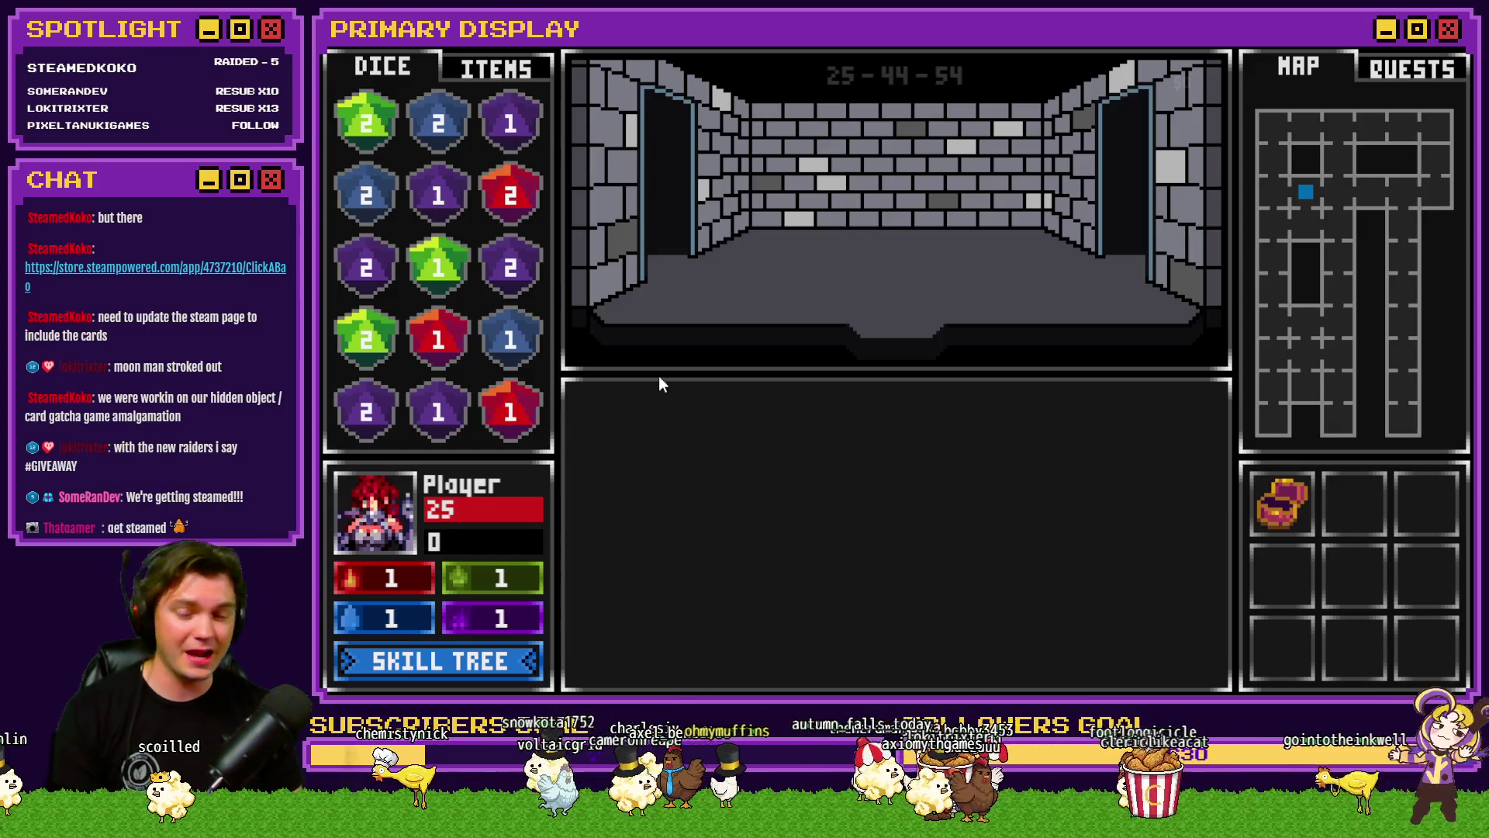
key(w)
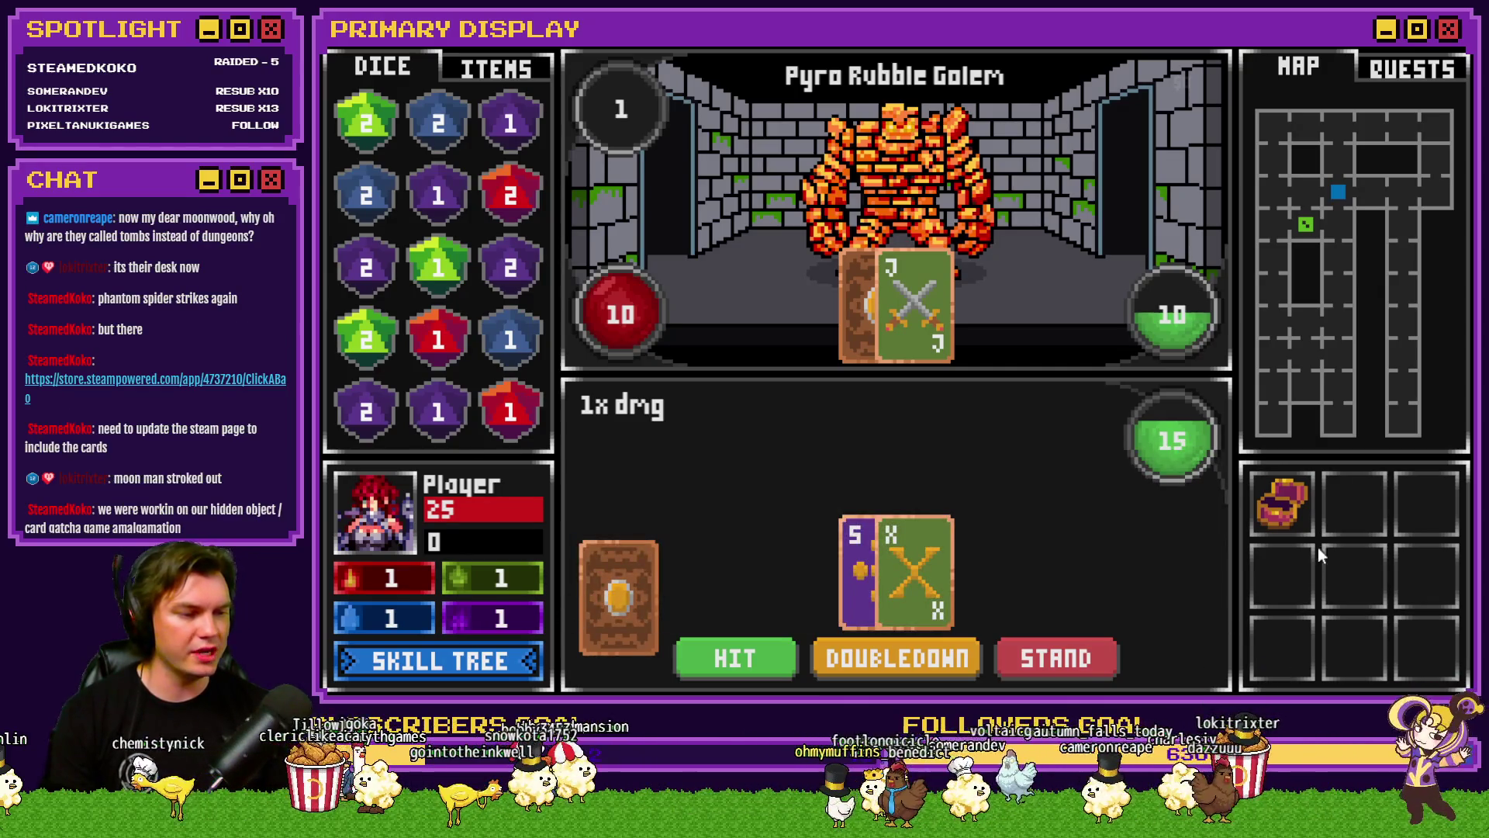
Step: Close the playtest window and drag the Click-A-Bao store window over the editor
click(1456, 53)
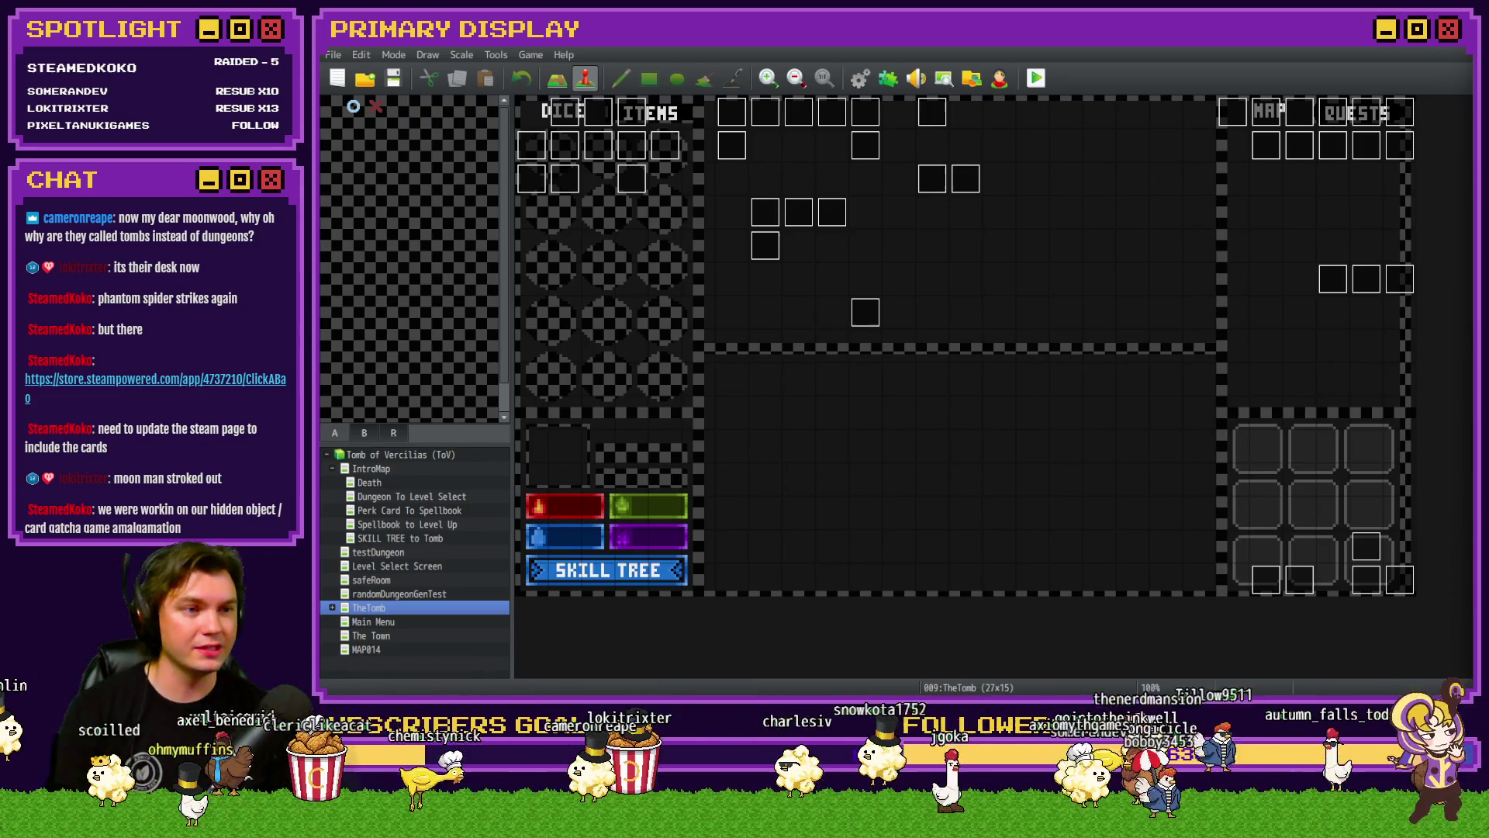
mouse_move(1465, 70)
mouse_down()
mouse_move(1047, 71)
mouse_move(1059, 54)
mouse_up()
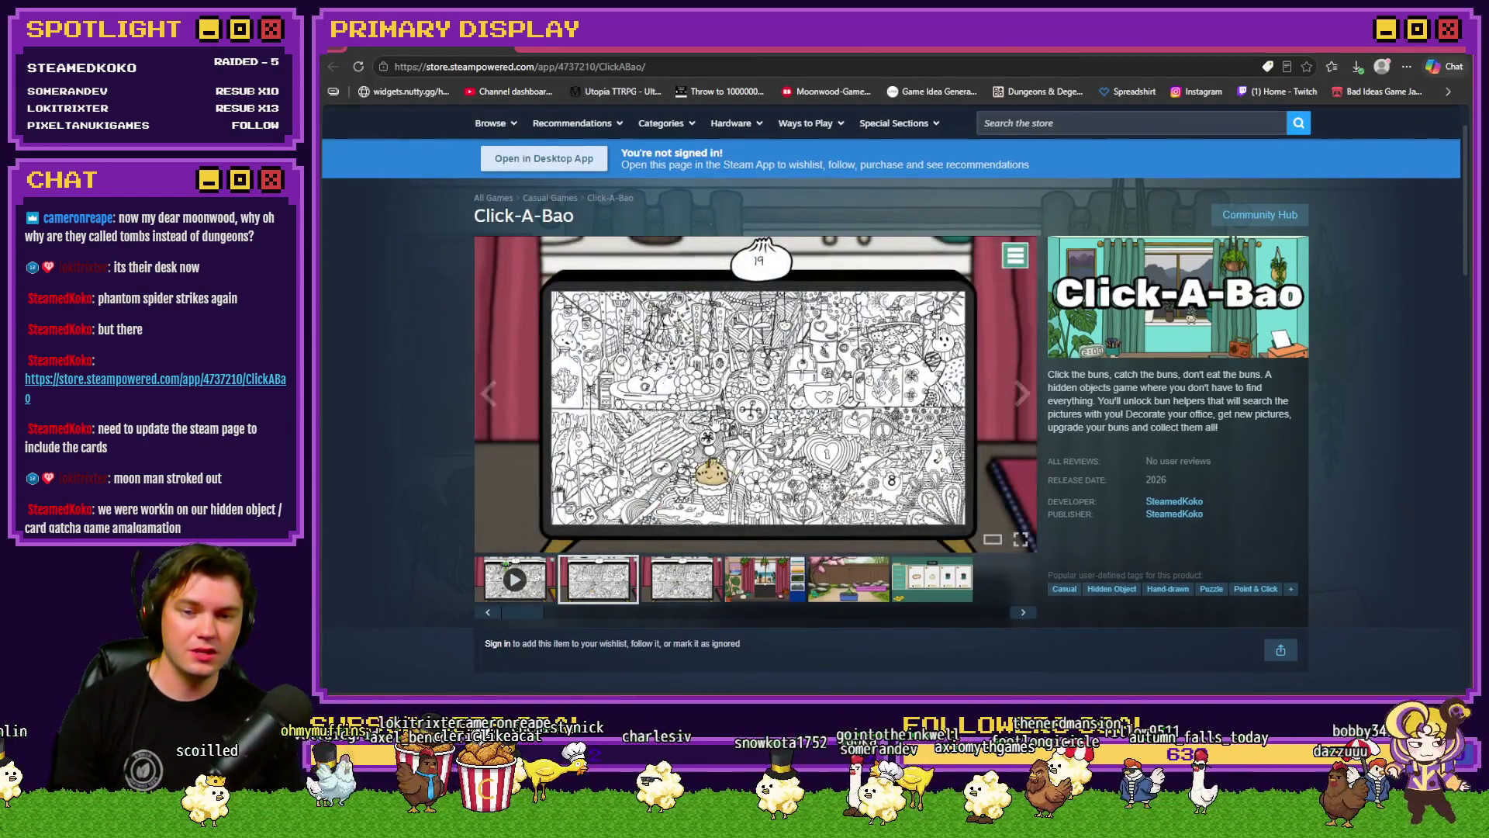
Step: Browse all six Click-A-Bao screenshots and the trailer in the media viewer, then close it
click(714, 424)
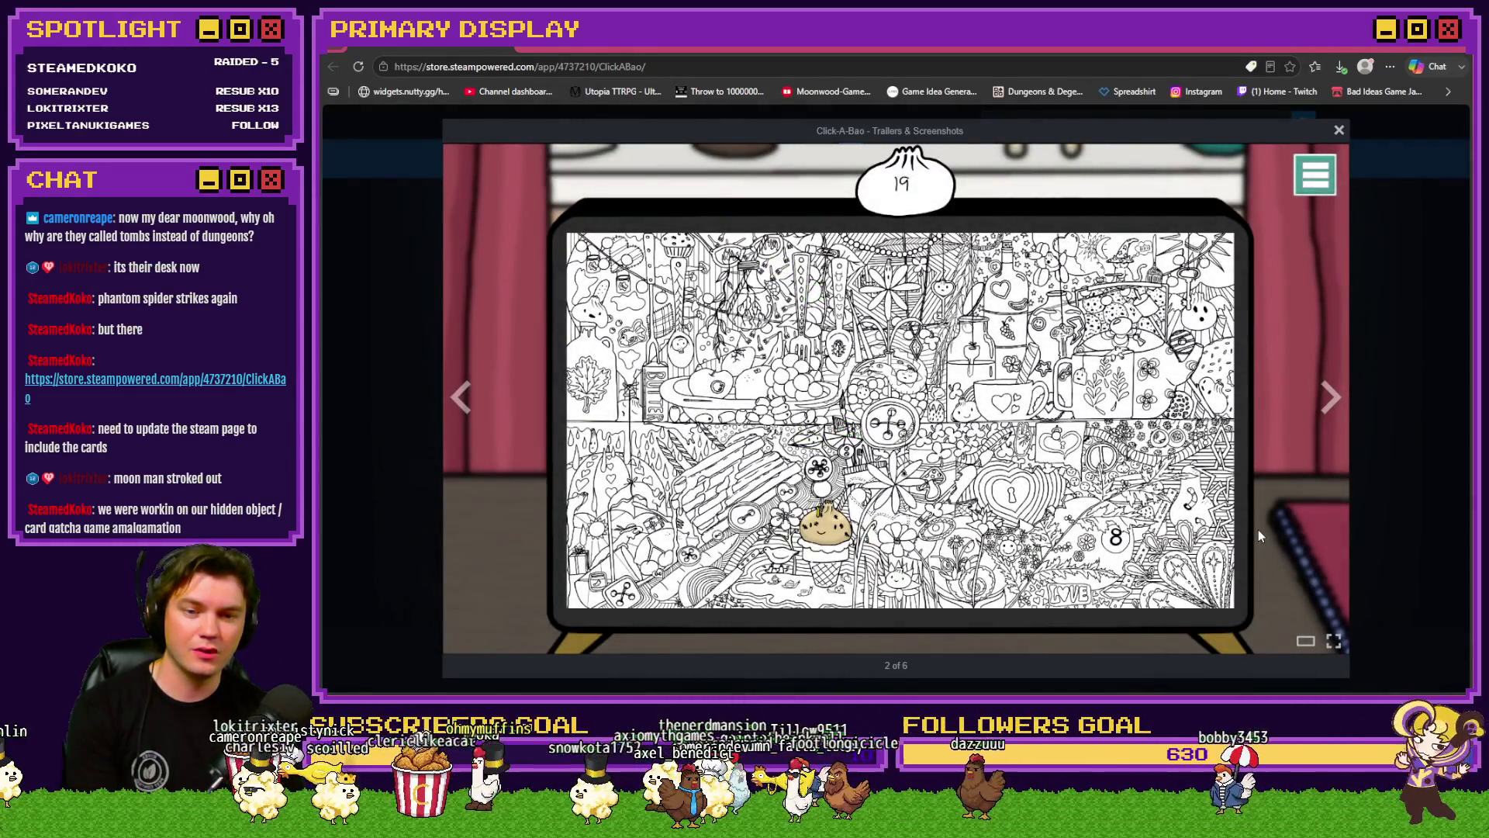
click(1258, 529)
click(1264, 543)
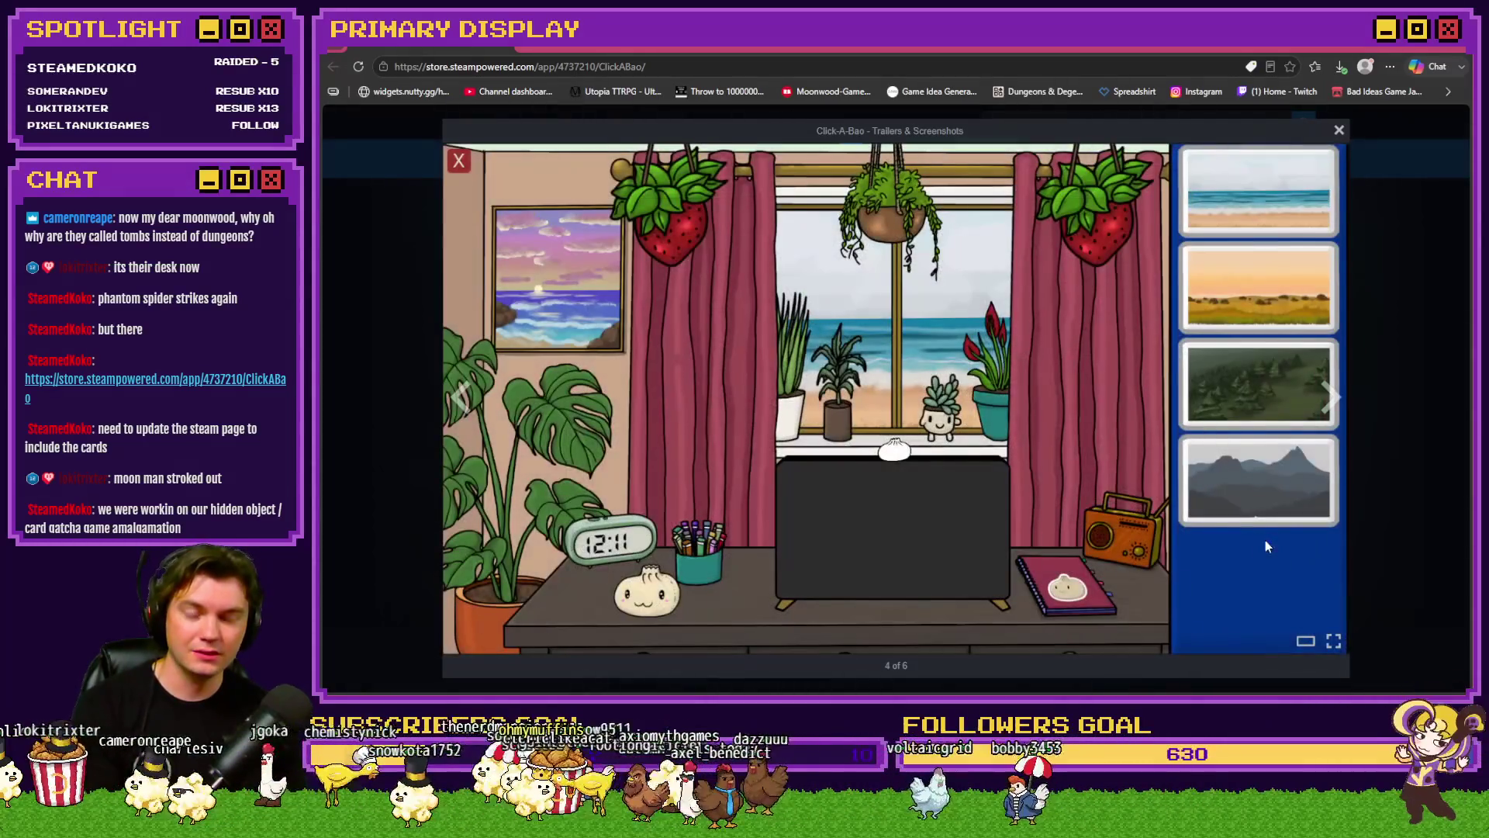
click(1107, 551)
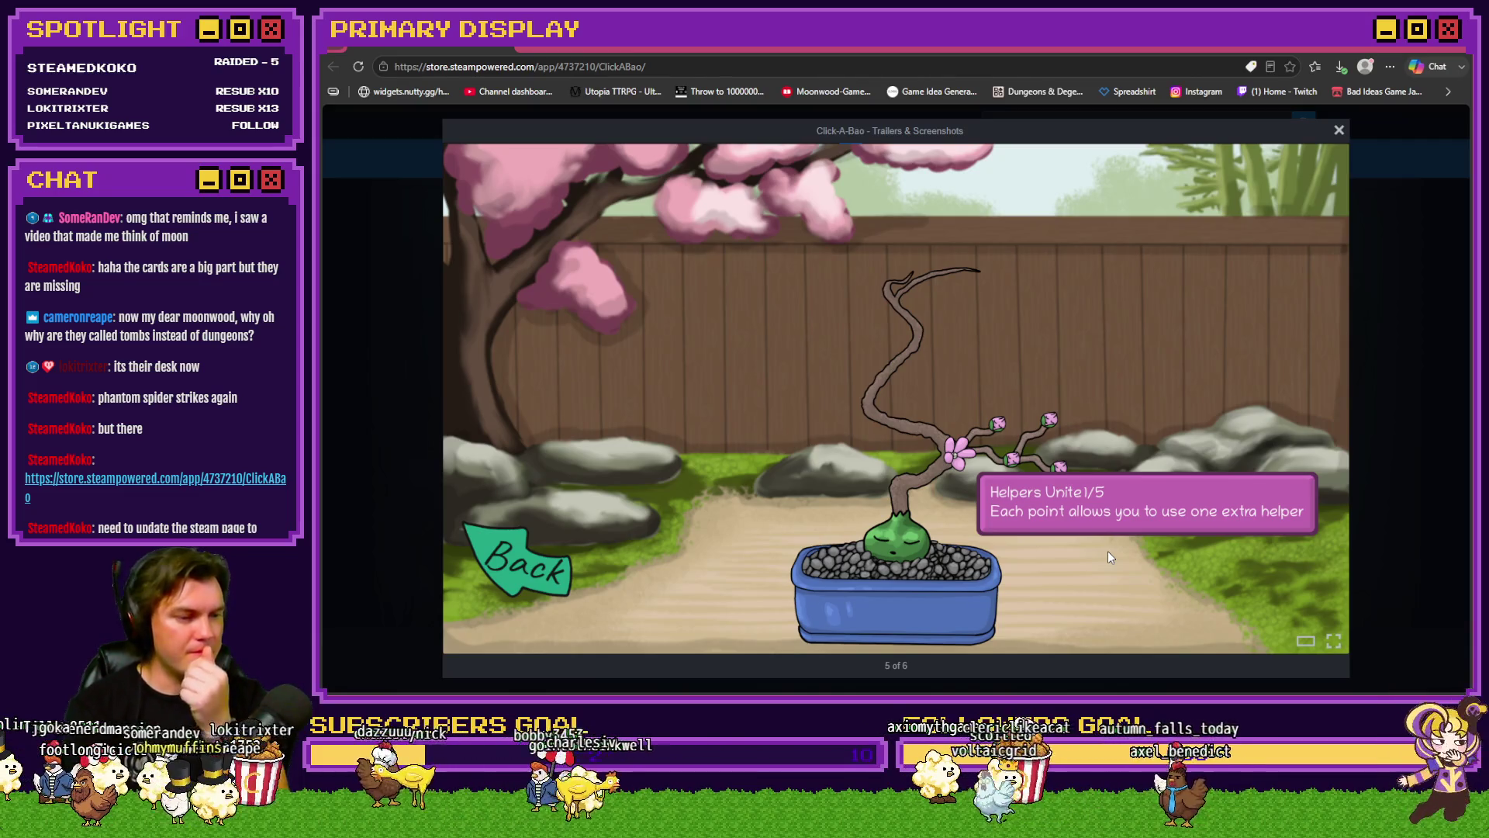
click(1107, 550)
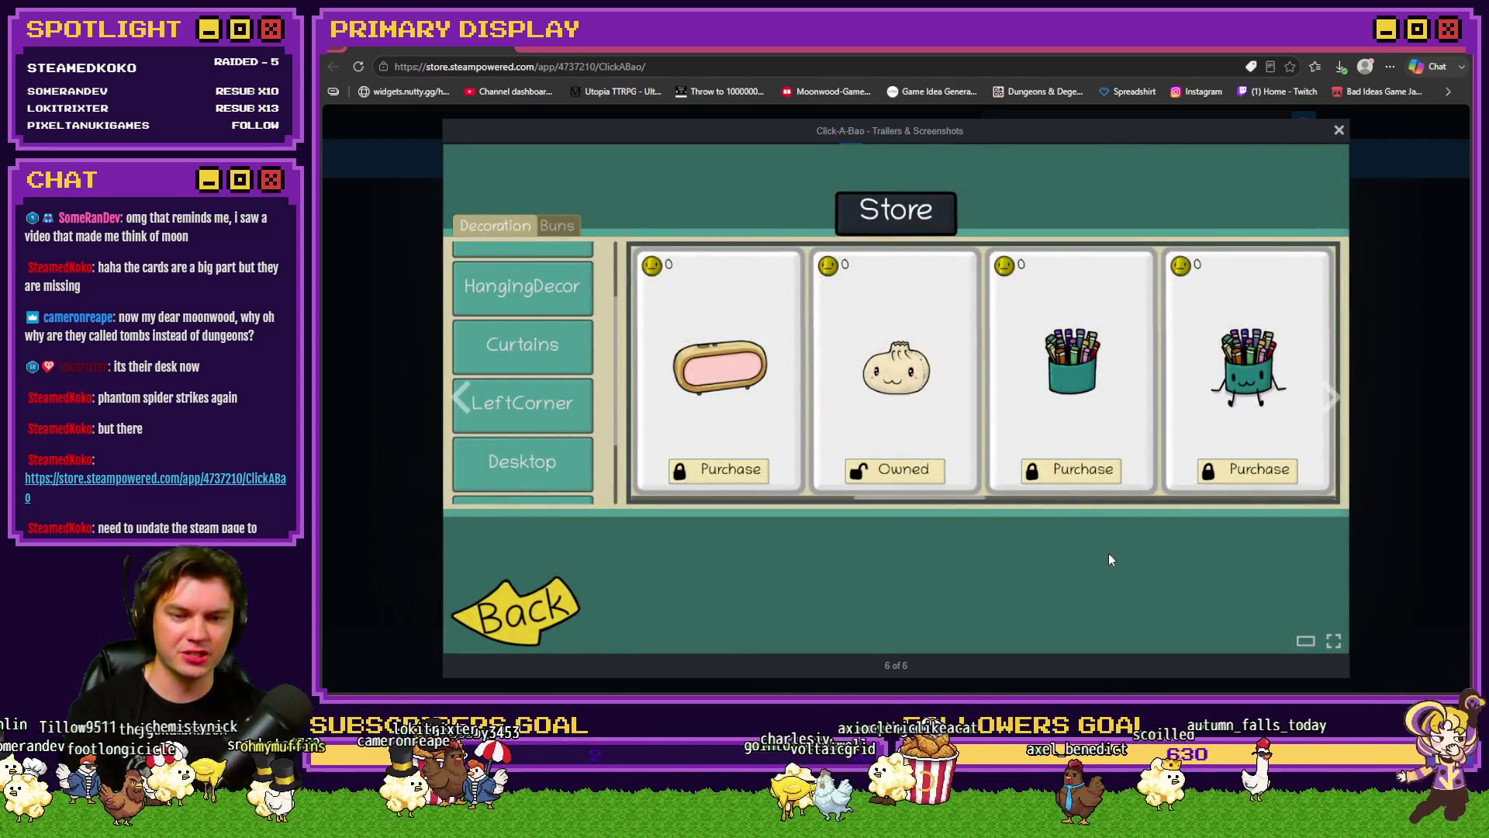
click(1109, 552)
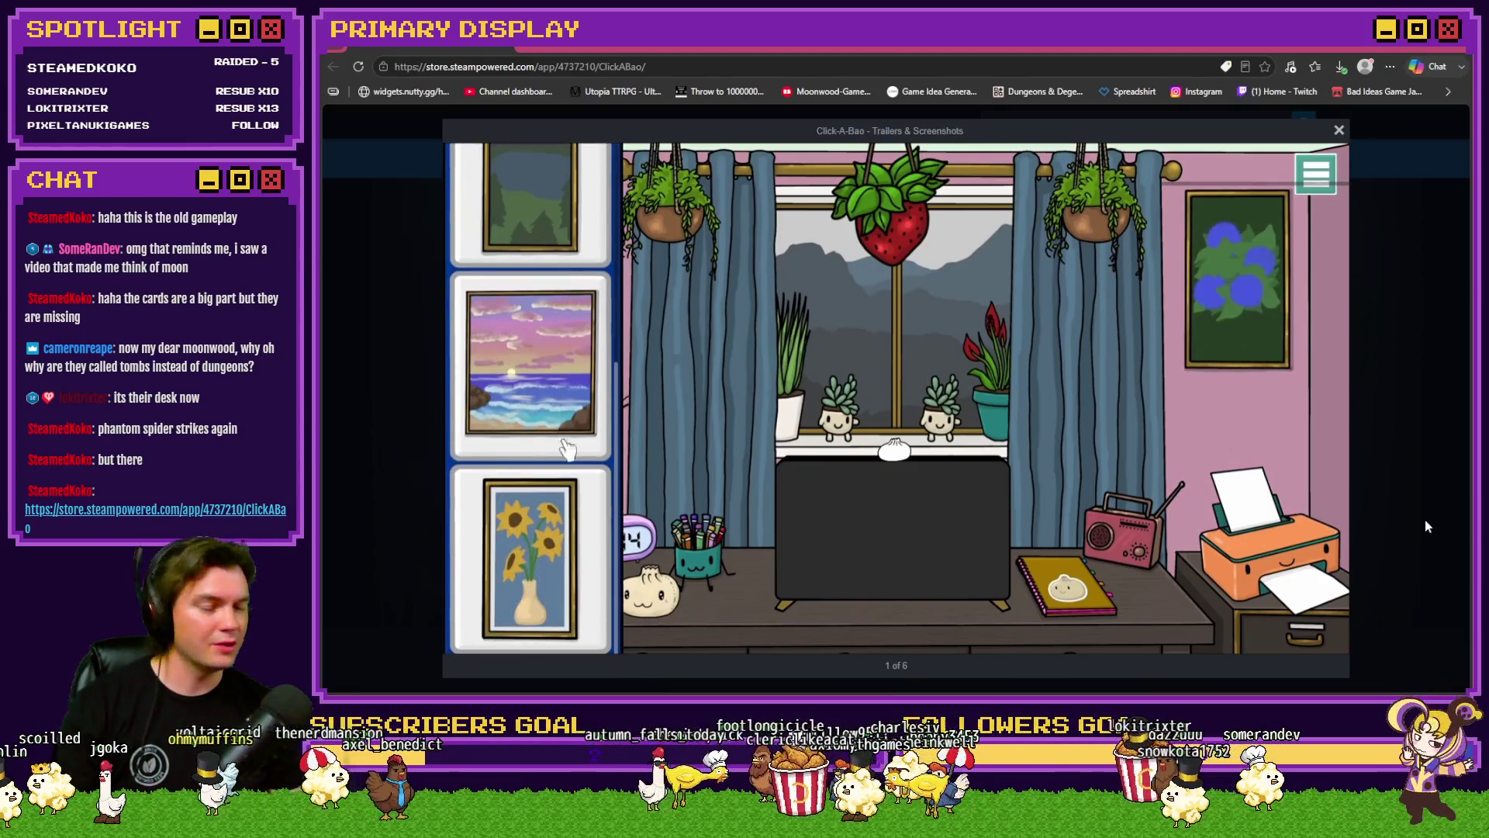
mouse_move(1284, 547)
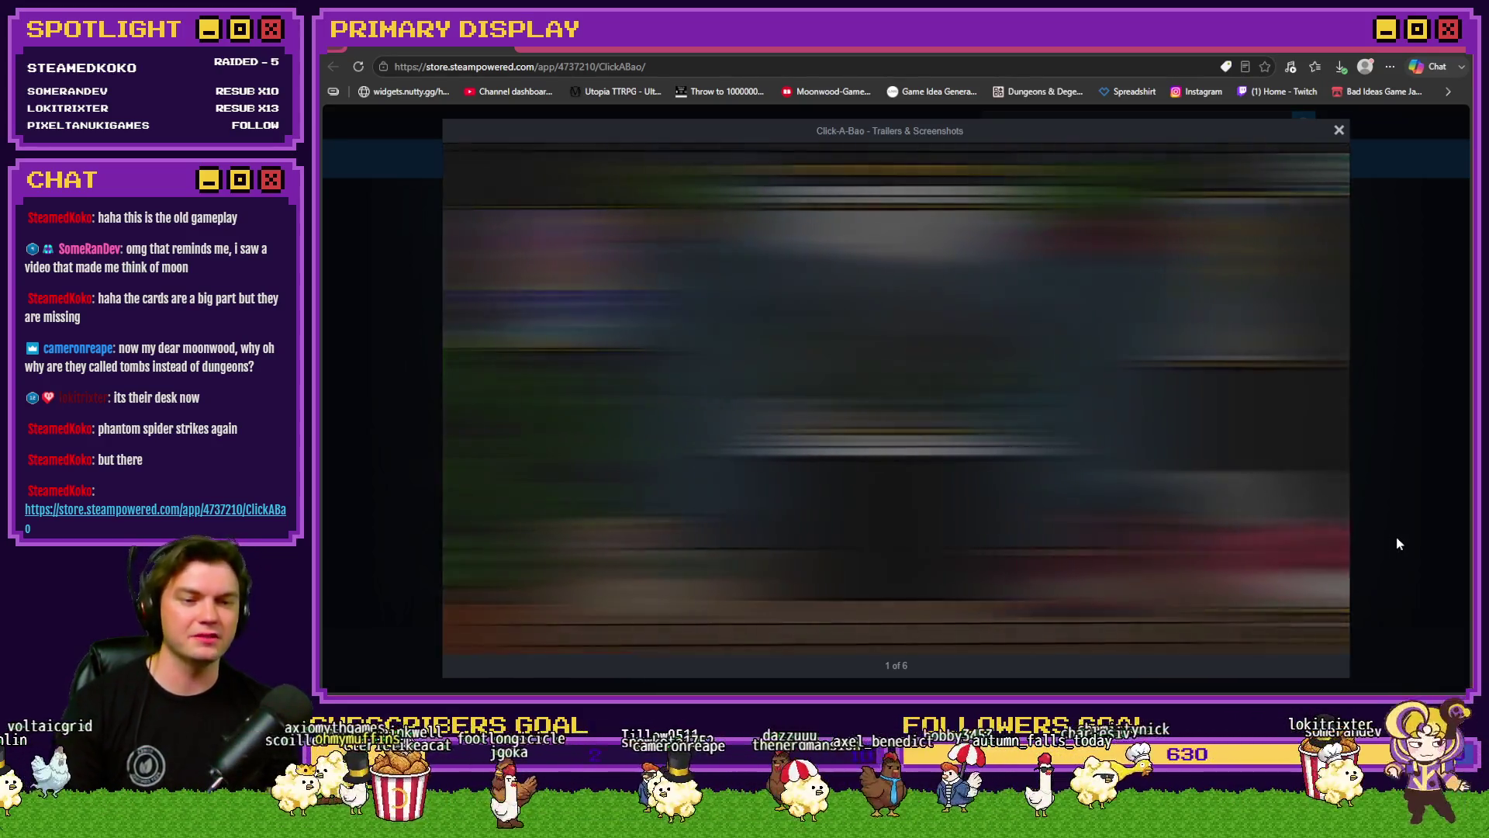
click(1397, 537)
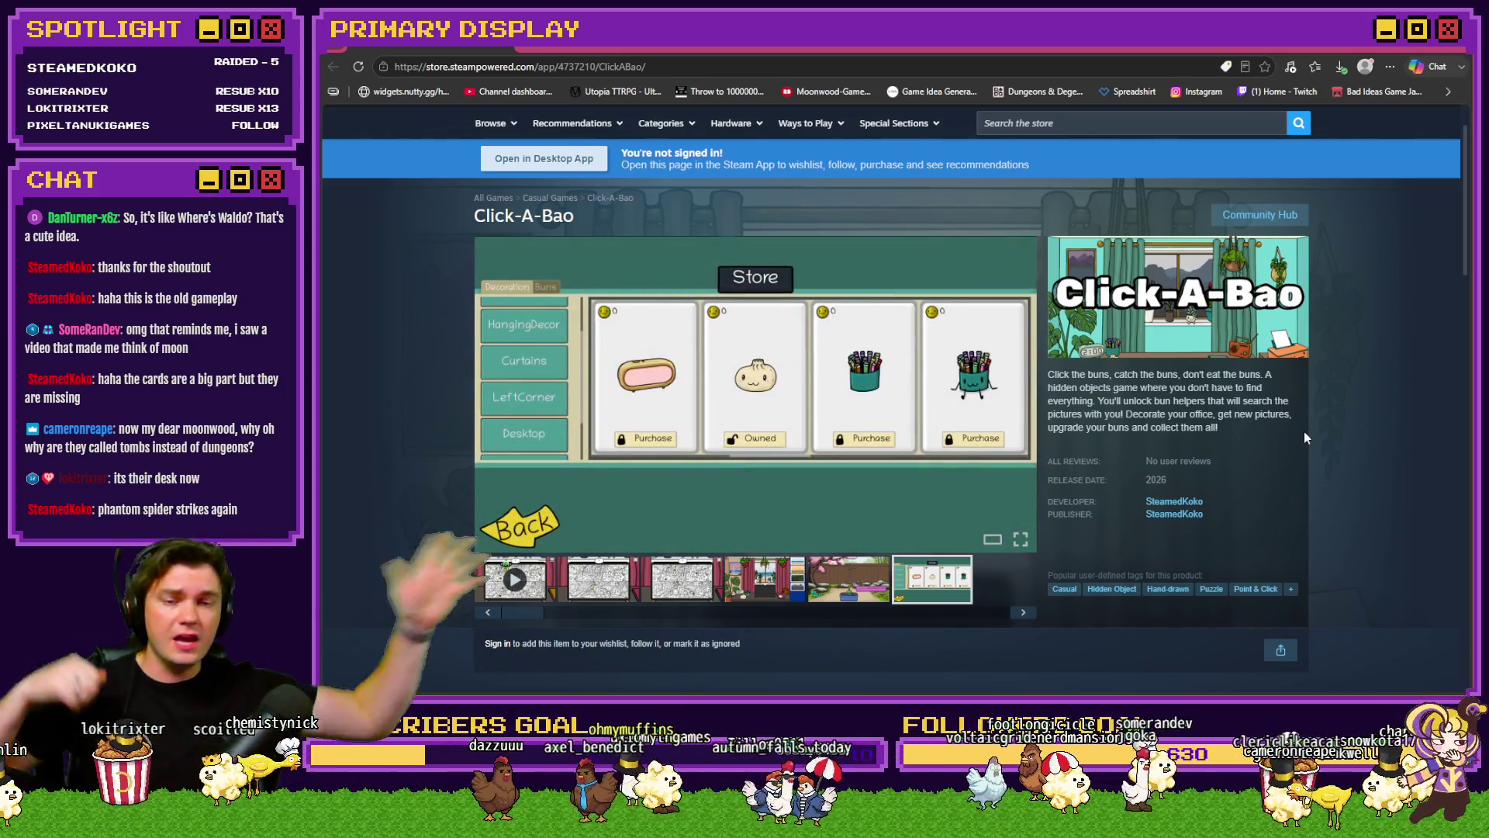
Step: Attempt to wishlist Click-A-Bao, dismiss the not-signed-in prompt, and switch to the Steam client
scroll(1305, 431, down, 3)
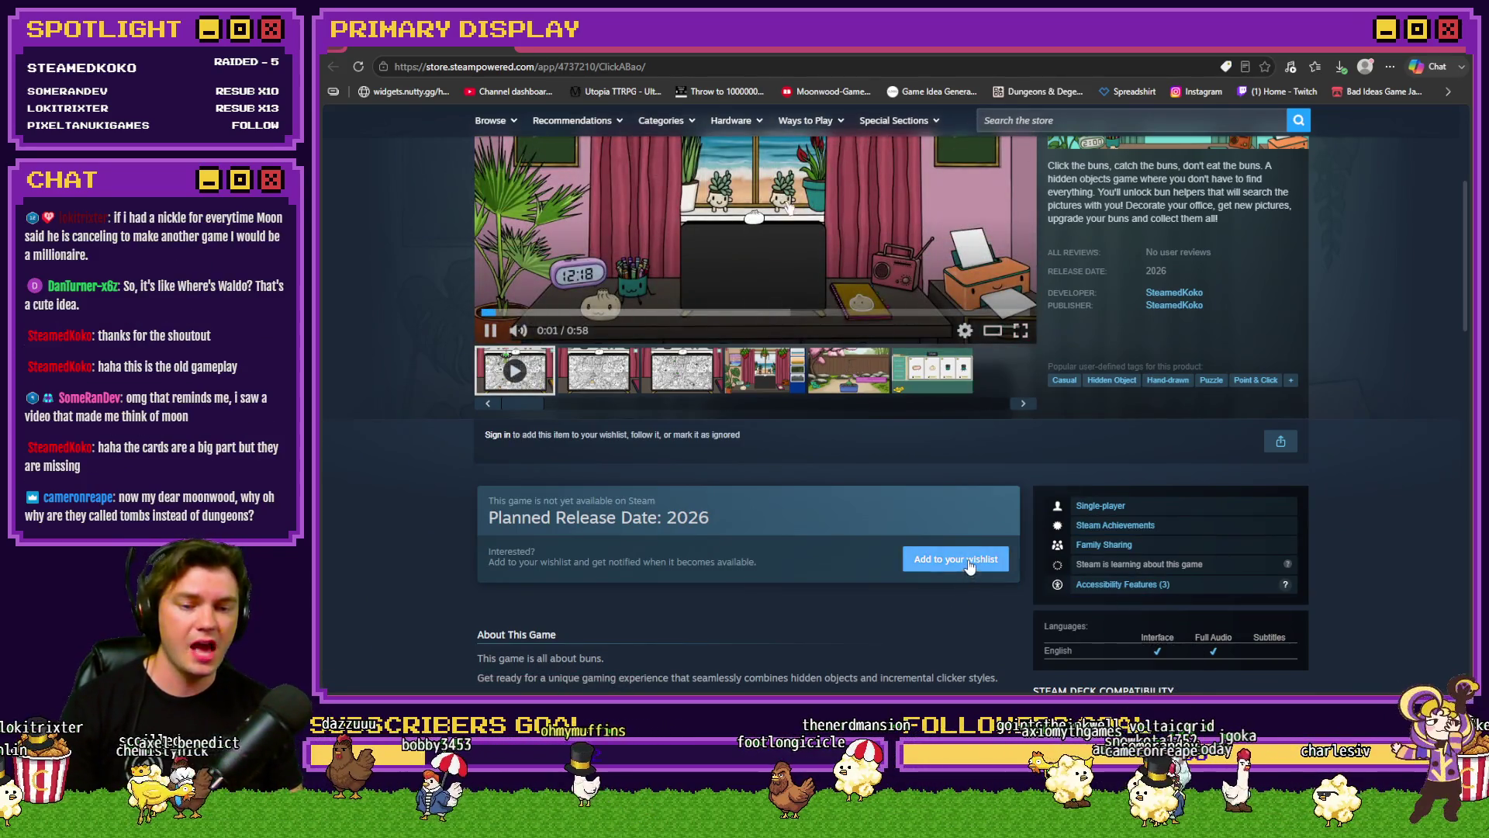
click(915, 558)
click(1053, 468)
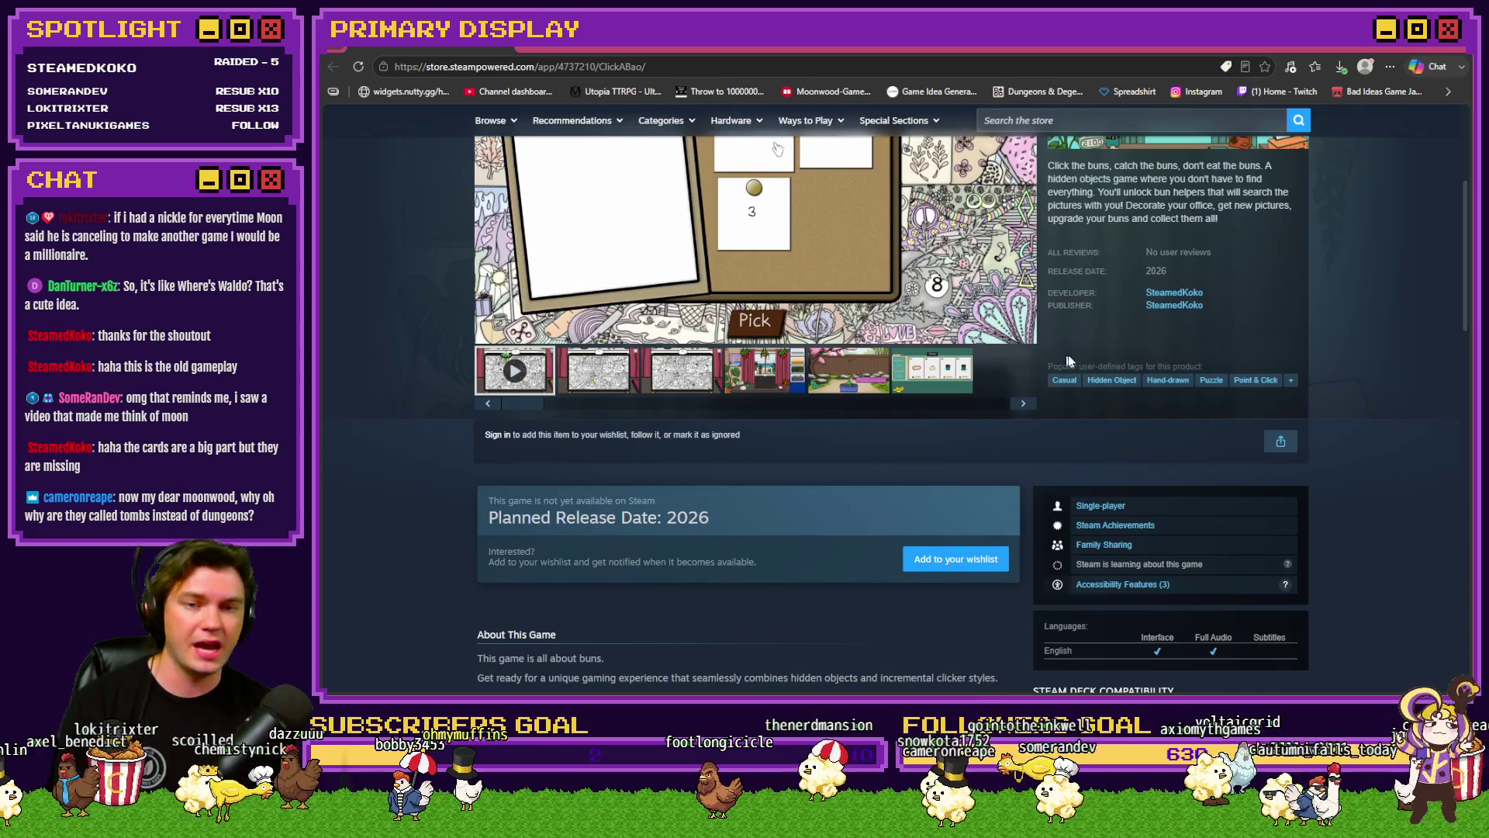
scroll(1252, 532, up, 4)
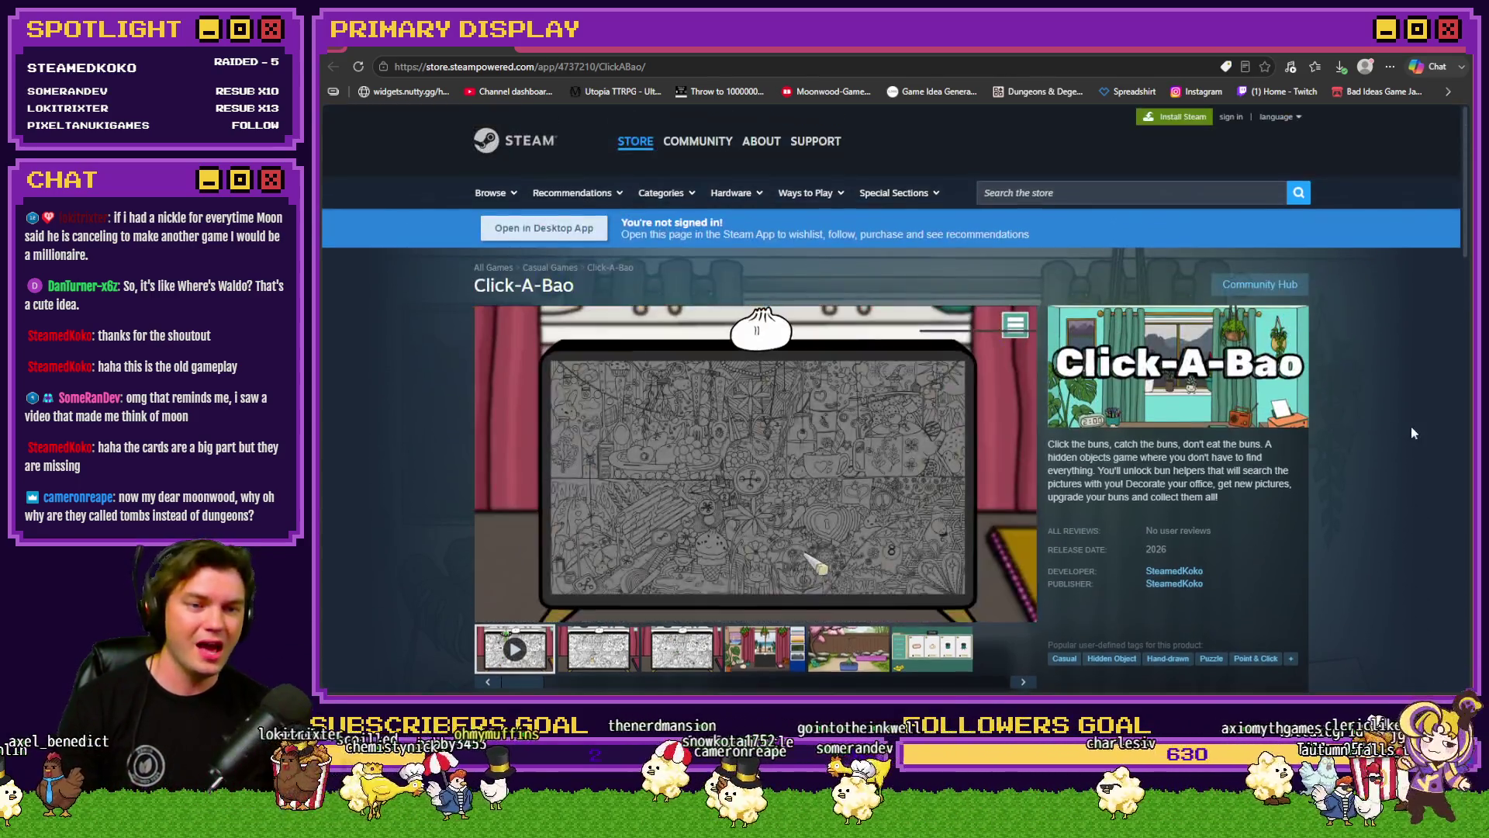
key(alt+Tab)
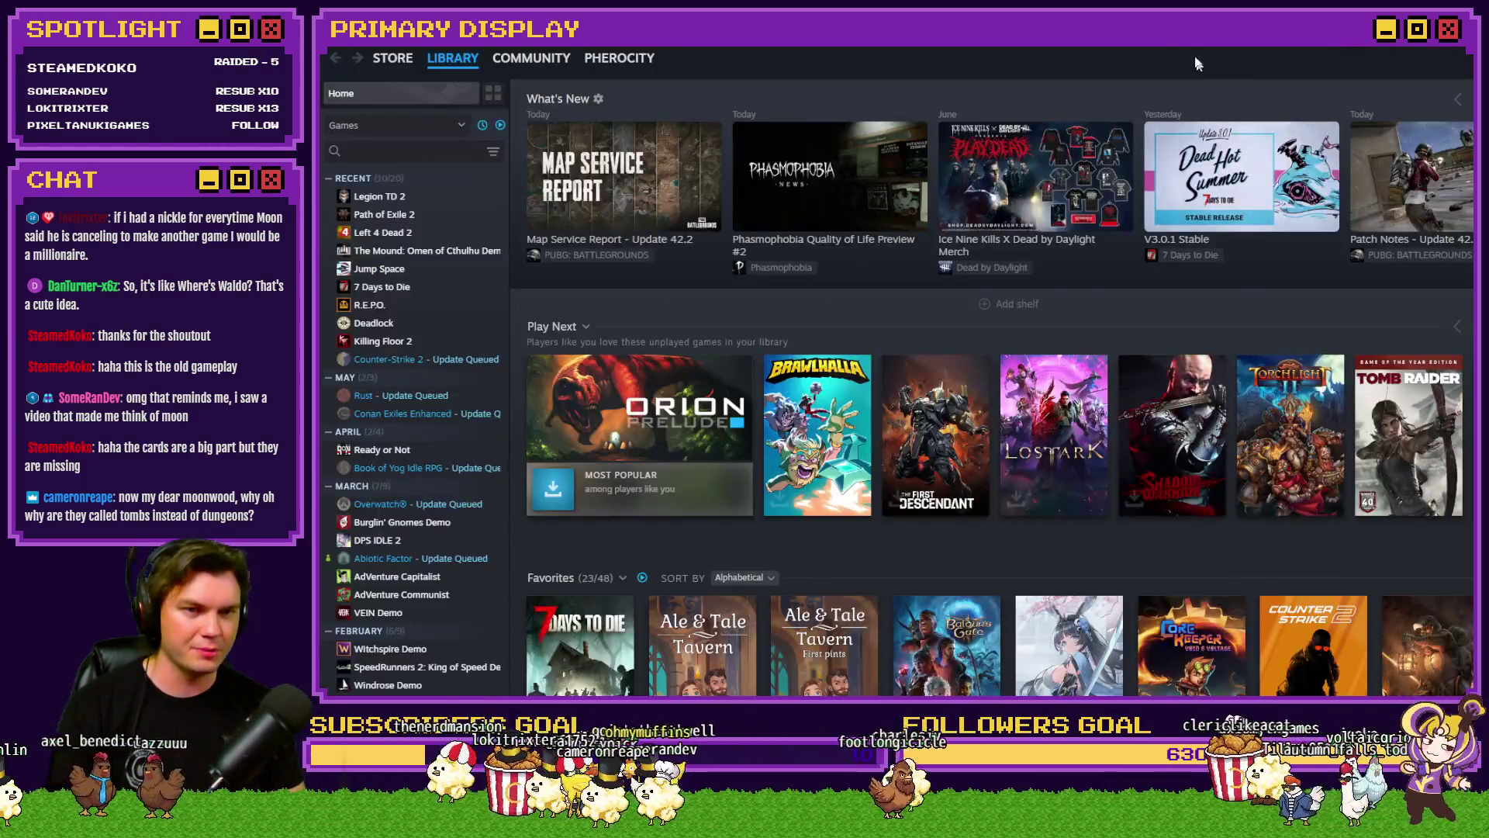
Step: Wishlist Click-A-Bao in the Steam client, raising the count to 257, then return to the browser
key(alt+Tab)
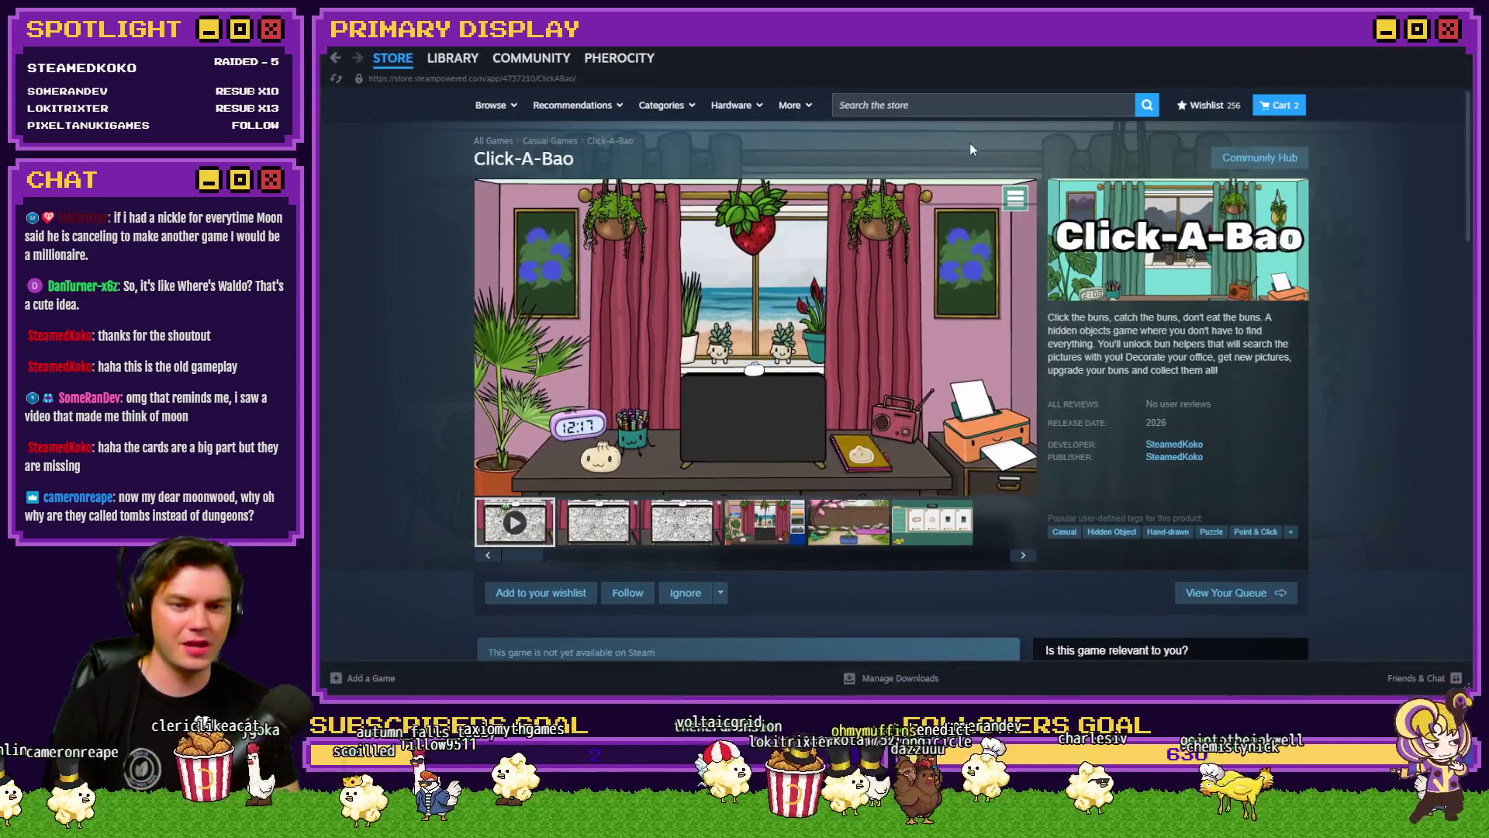
scroll(687, 436, down, 3)
click(538, 392)
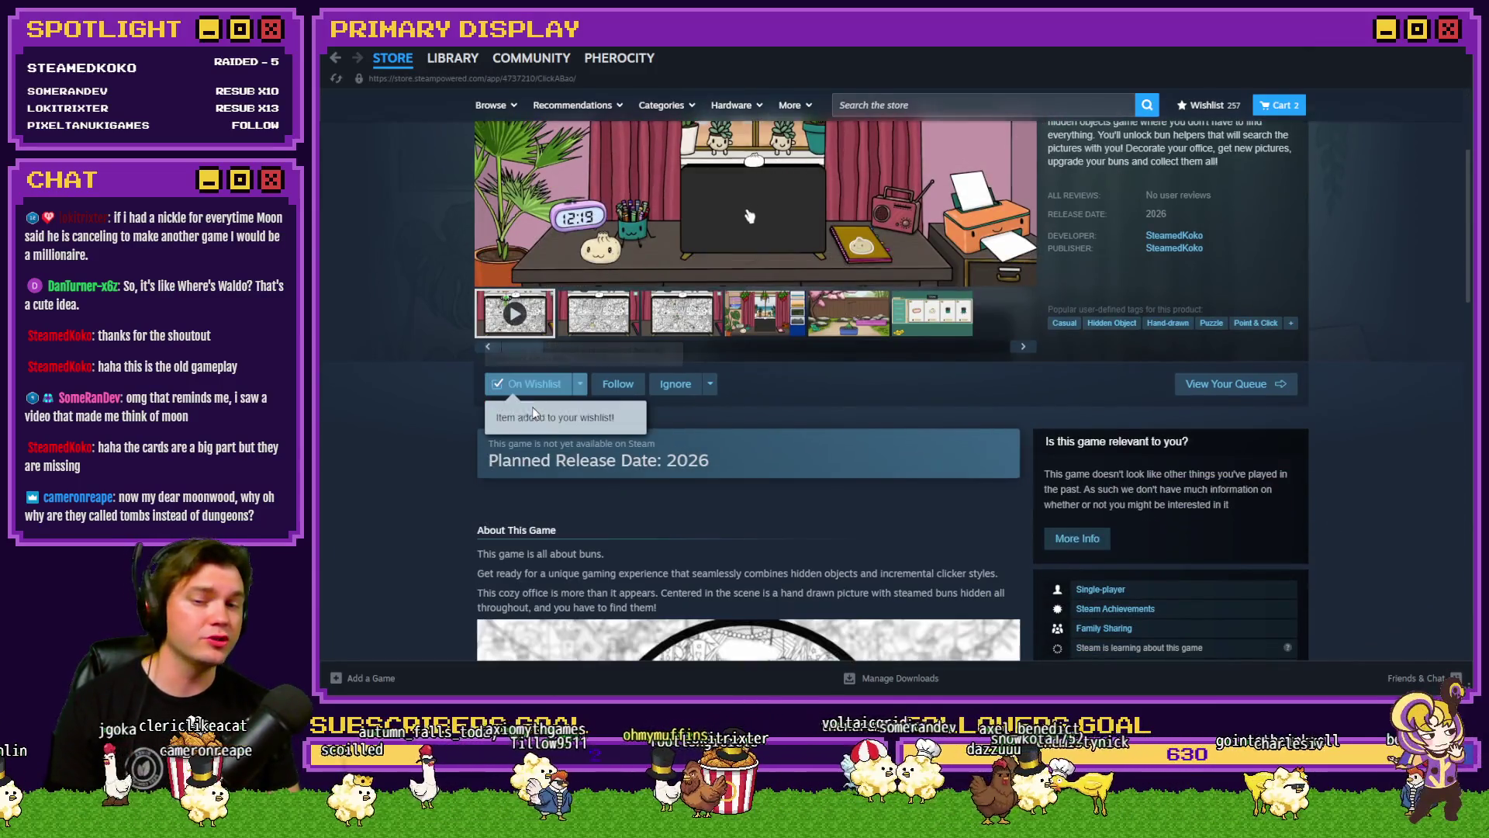
scroll(419, 475, up, 3)
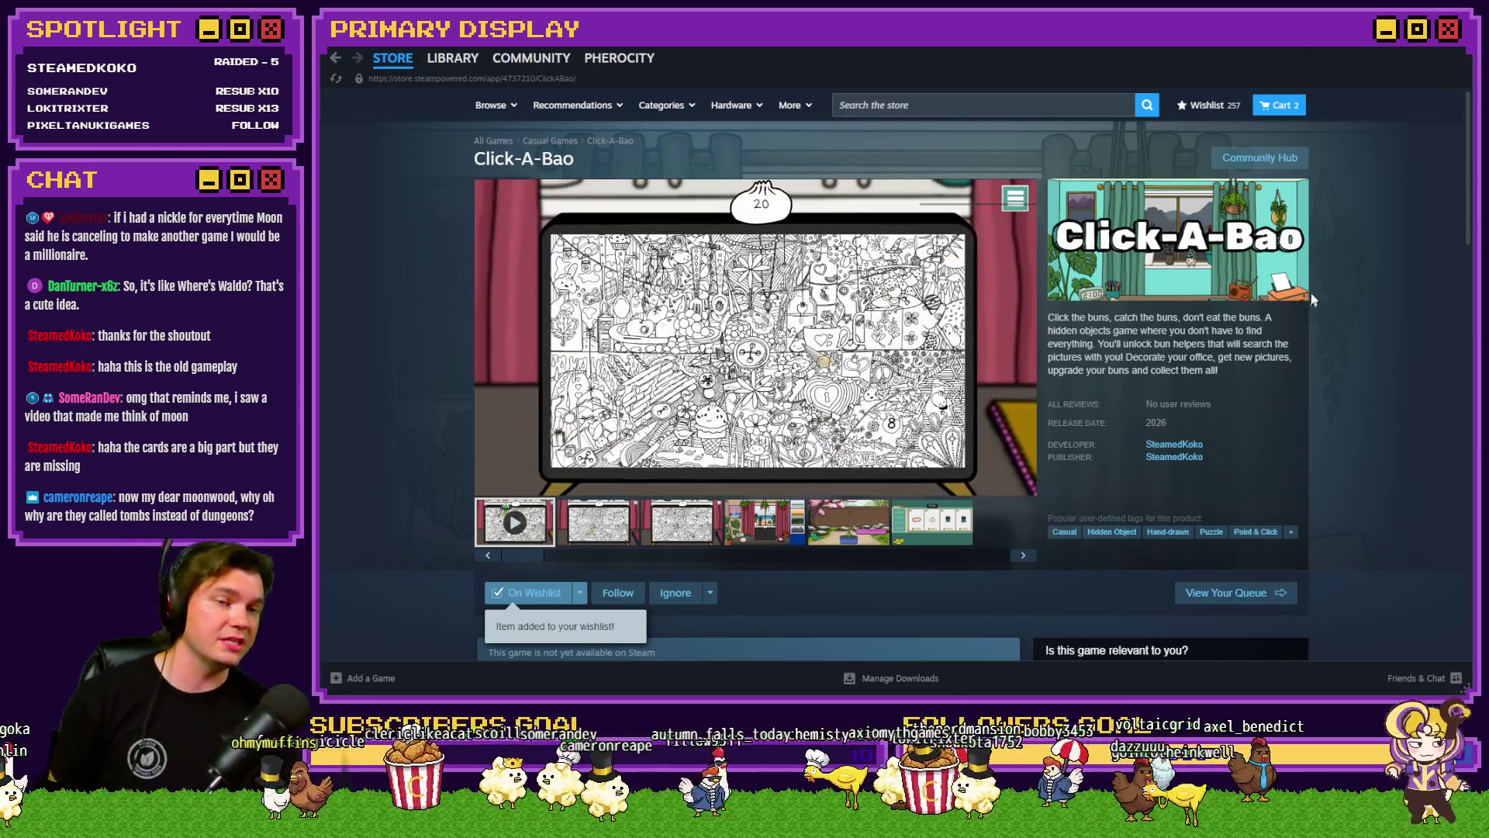
key(alt+Tab)
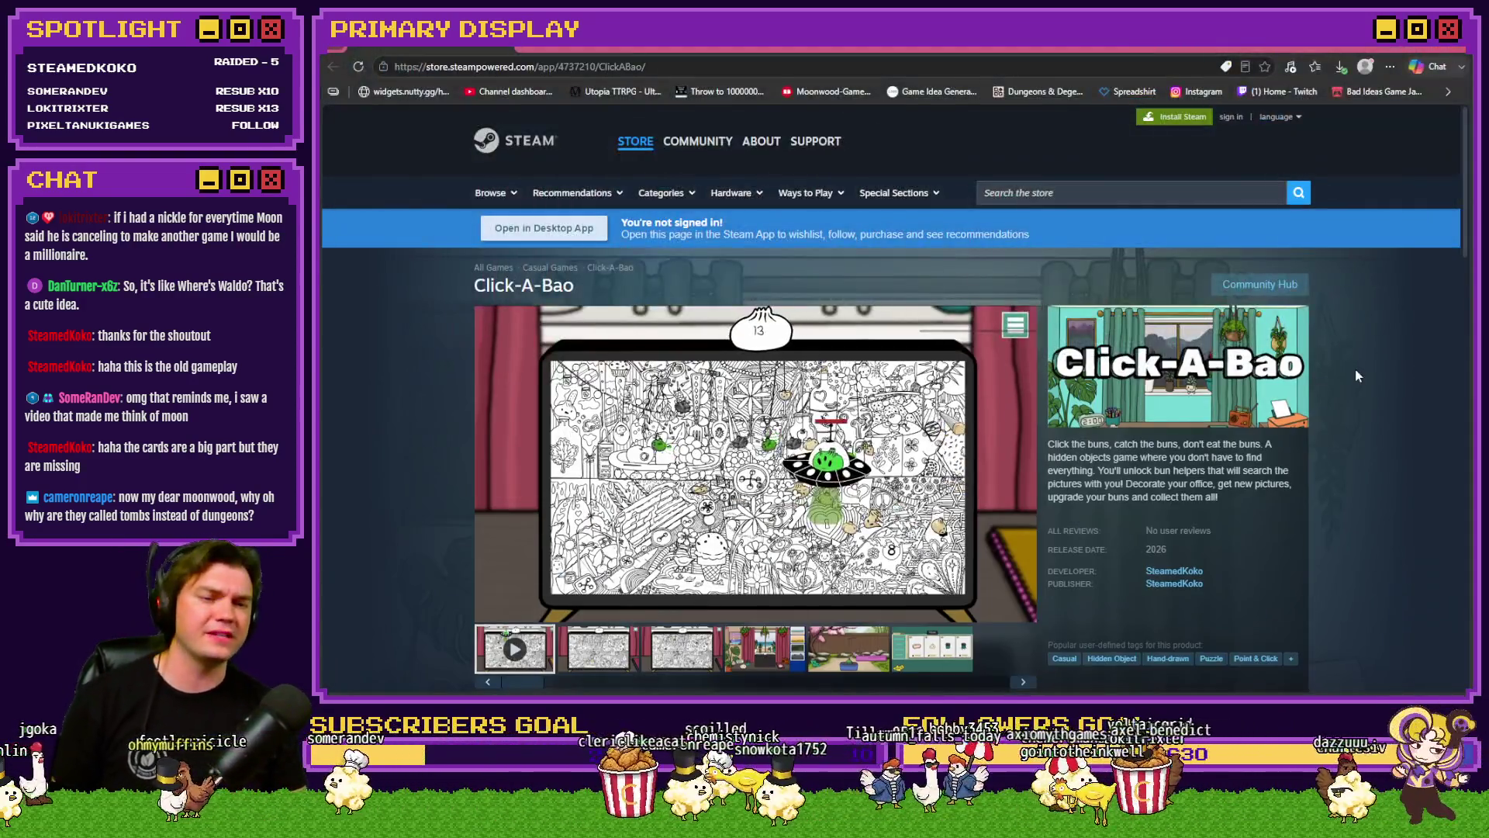
Step: Pause the Click-A-Bao trailer and close the store window to reveal the TheTomb map in RPG Maker MZ
key(space)
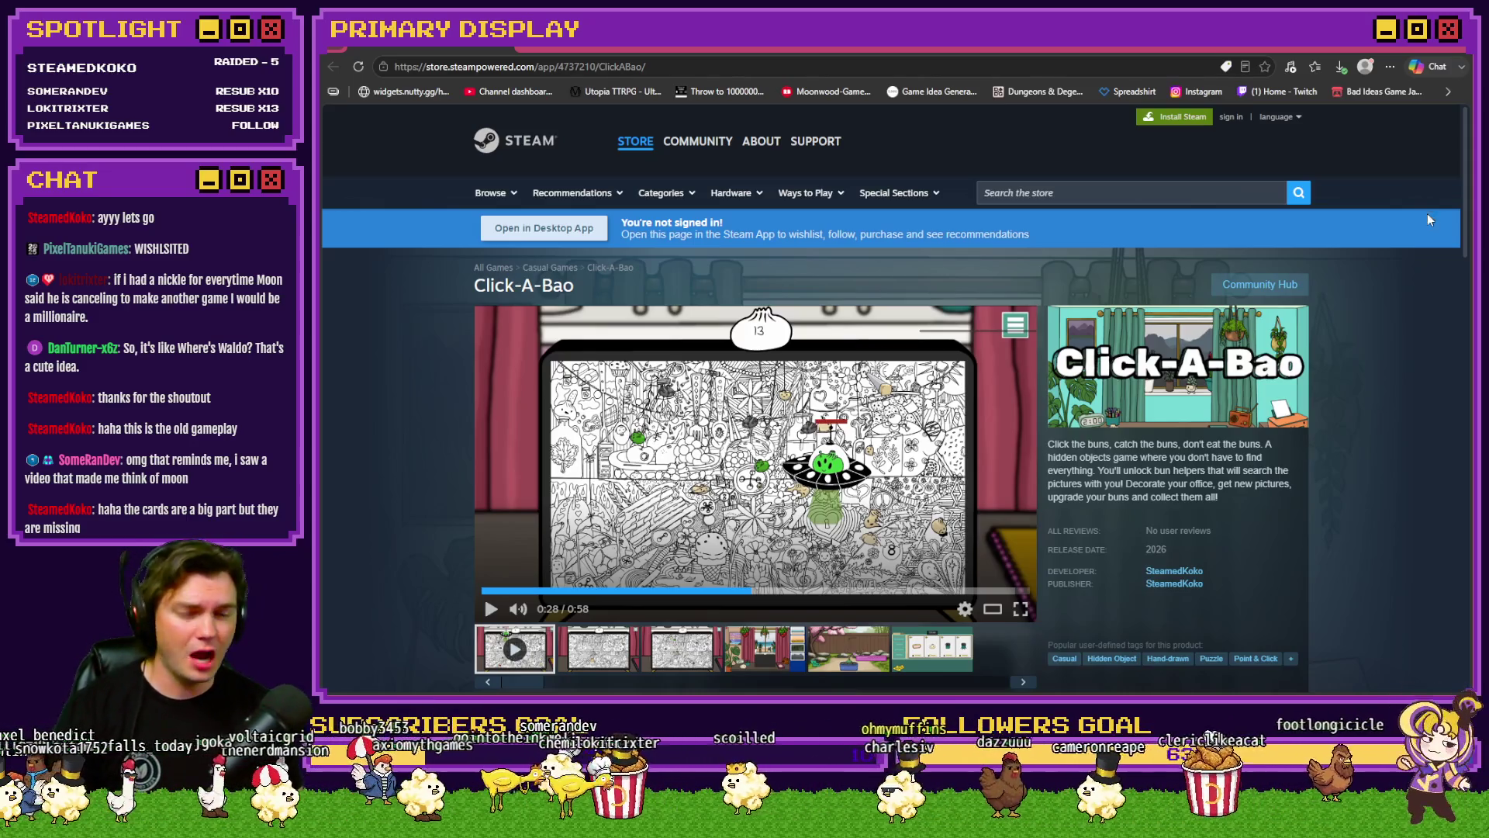
click(1455, 49)
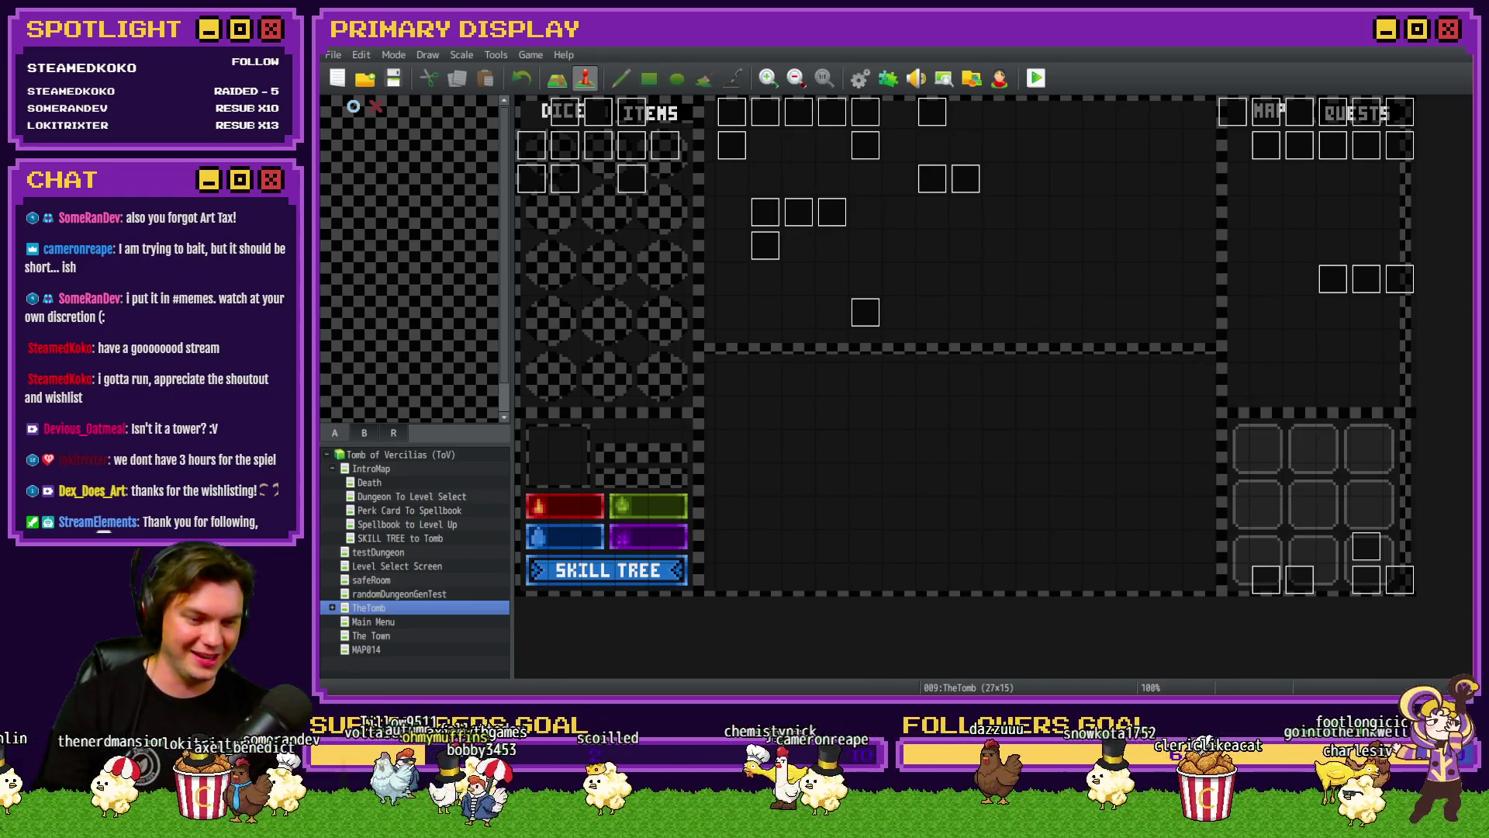
Step: Switch from RPG Maker MZ to the browser's Moonwood Games Discord #general tab
key(alt+Tab)
key(ctrl+Tab)
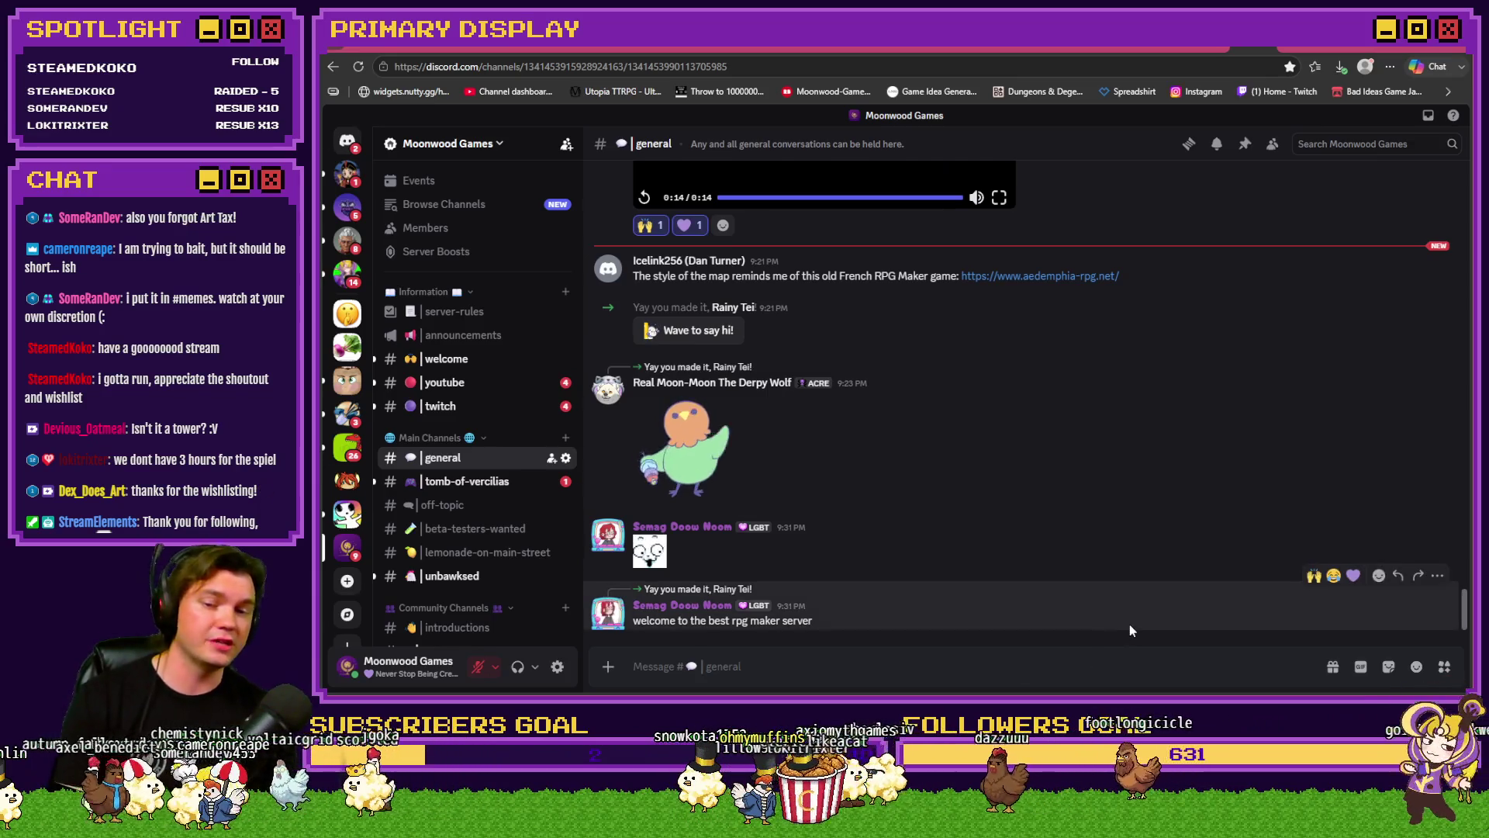
Step: React to the #general welcome message with raised hands, a purple heart and a red reaction
click(1314, 575)
click(1353, 548)
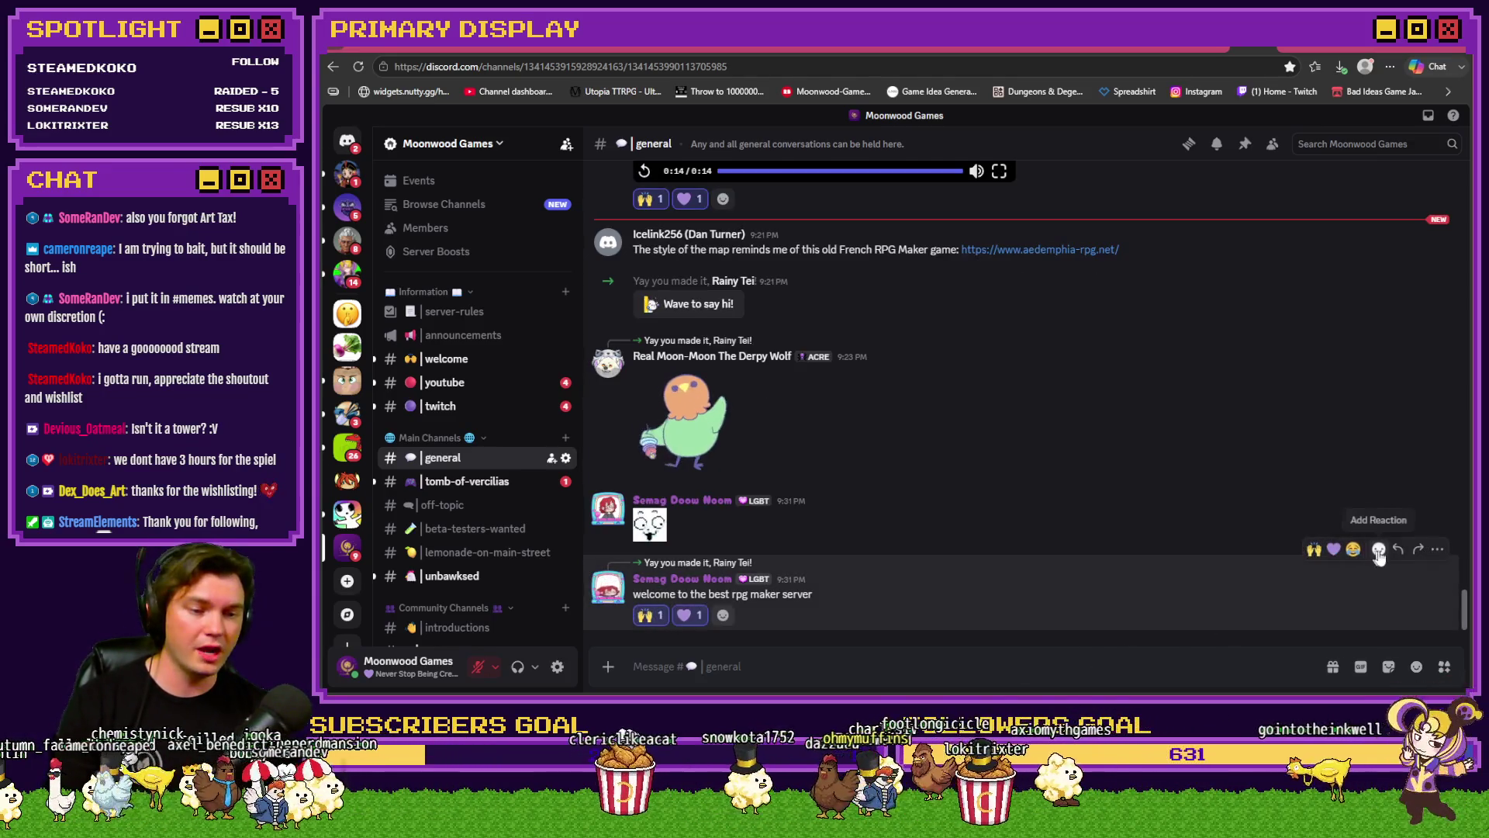
click(1379, 548)
click(1163, 480)
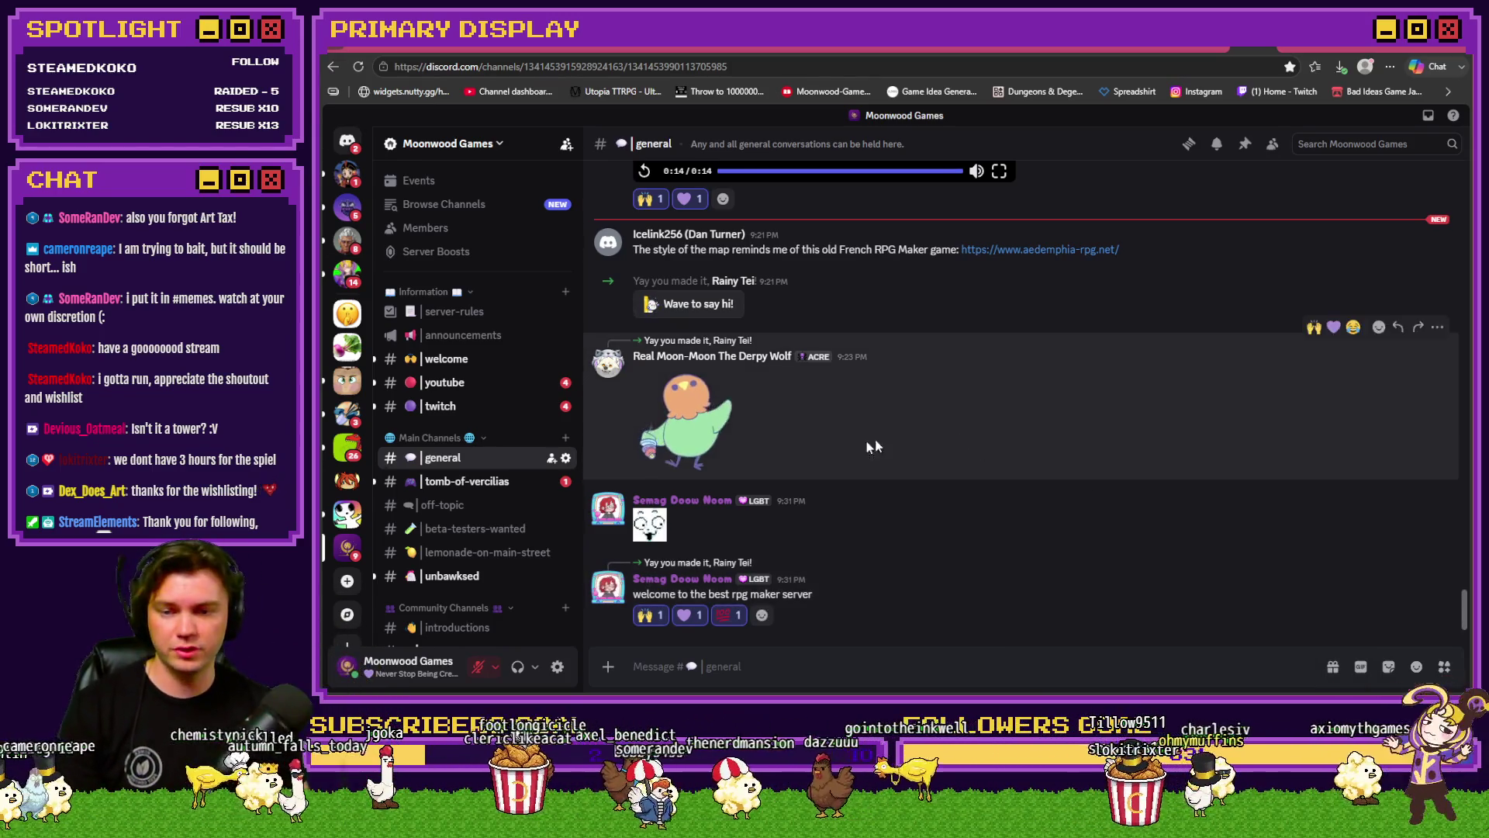
Step: Go to the art channel and view the WIP wizard bird drawing full size
scroll(500, 487, down, 3)
scroll(500, 486, down, 3)
click(481, 281)
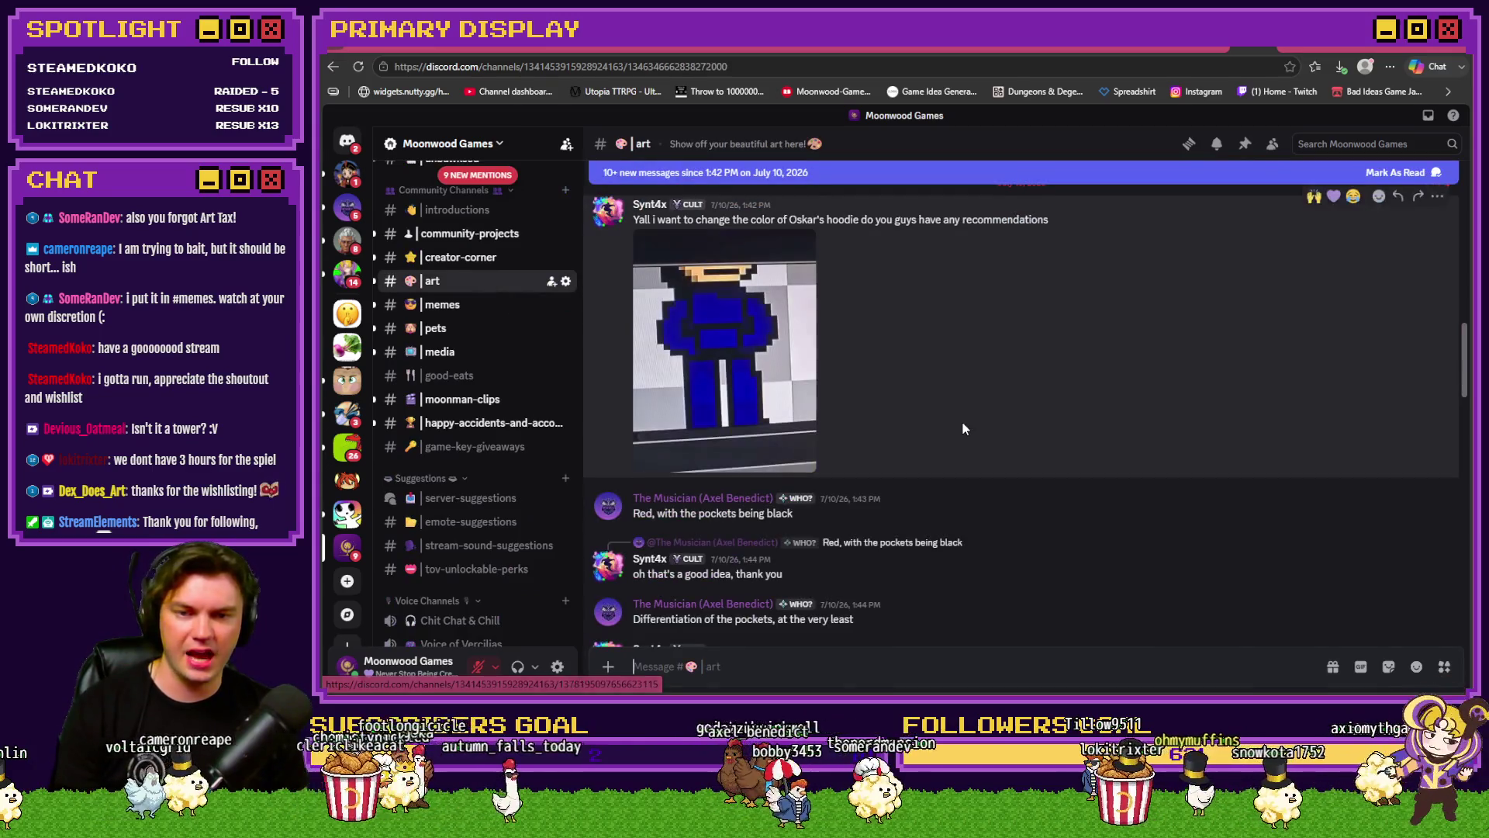
scroll(967, 472, up, 8)
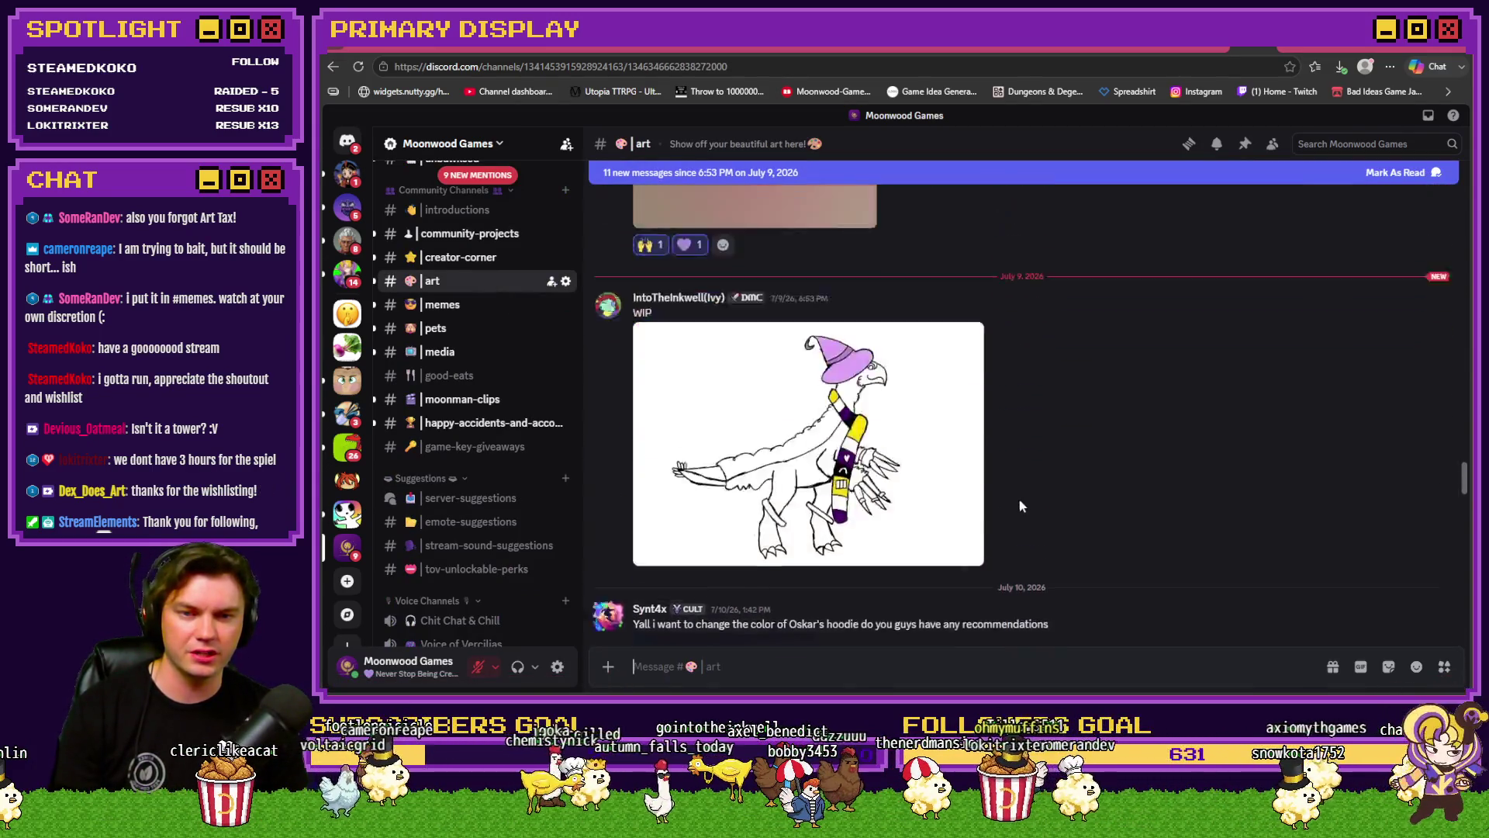
scroll(1033, 501, down, 4)
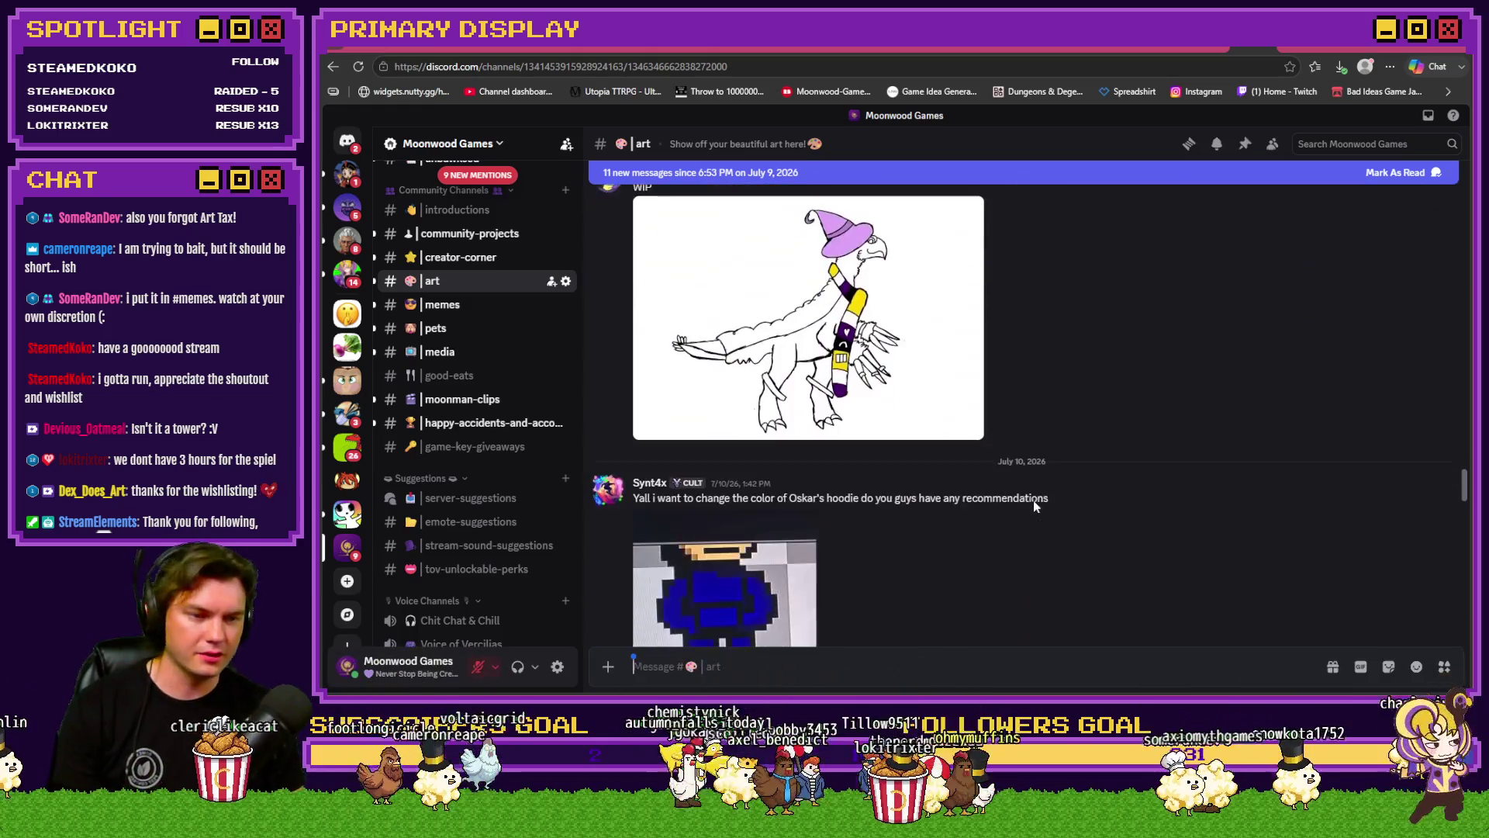
scroll(1033, 500, up, 1)
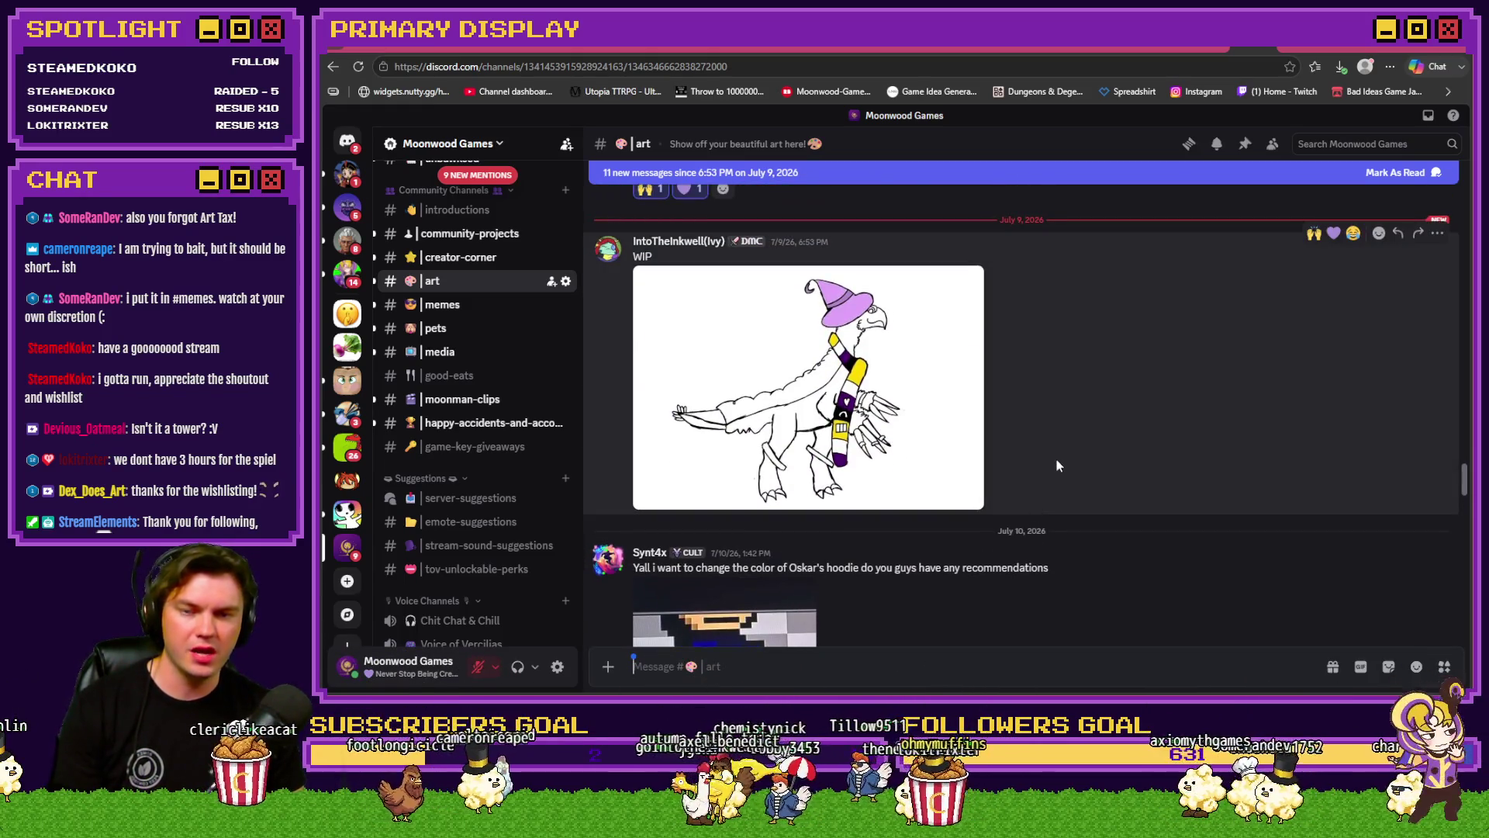
click(912, 420)
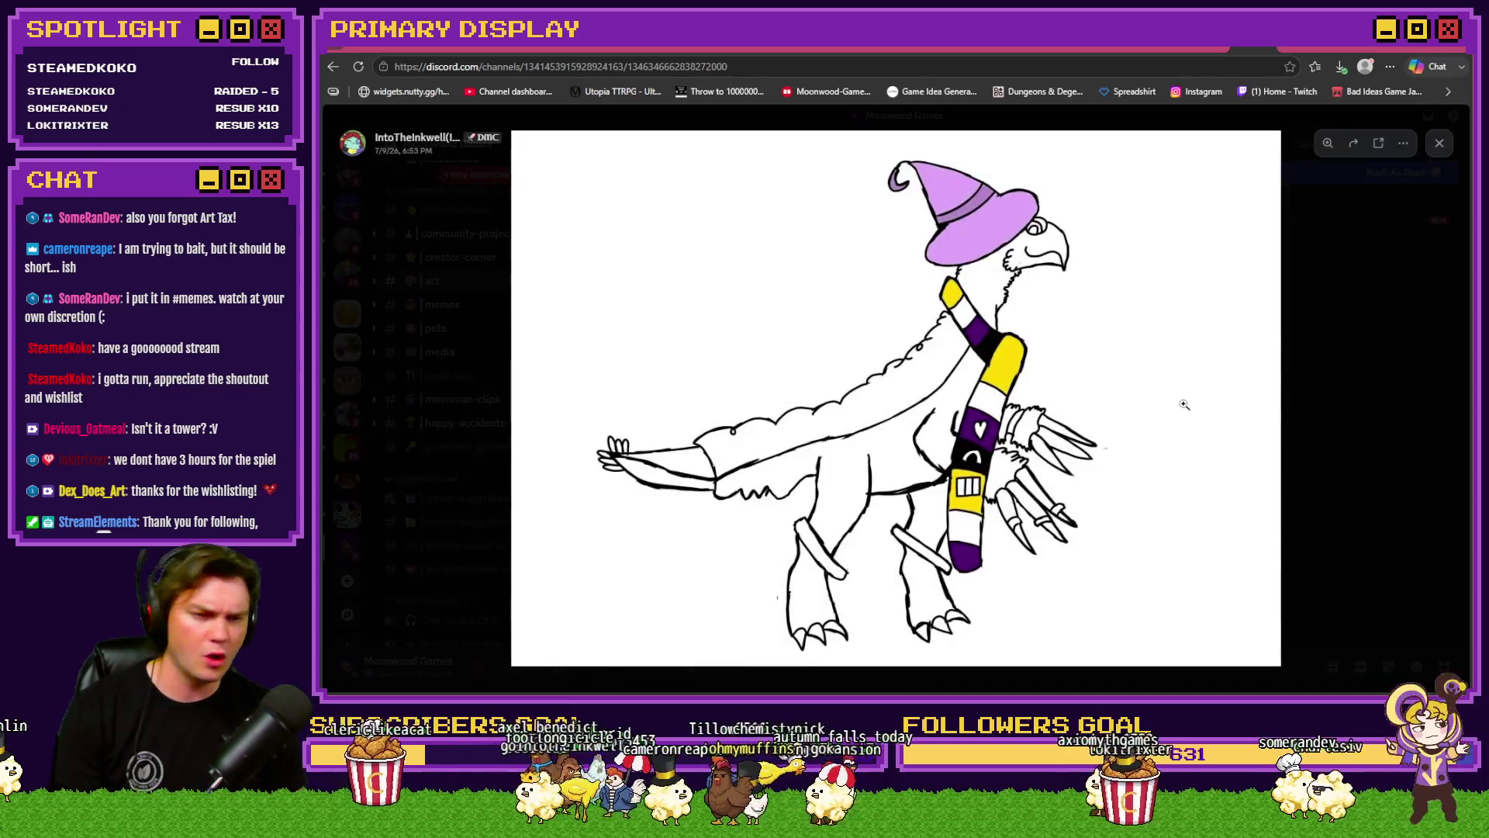
click(1311, 403)
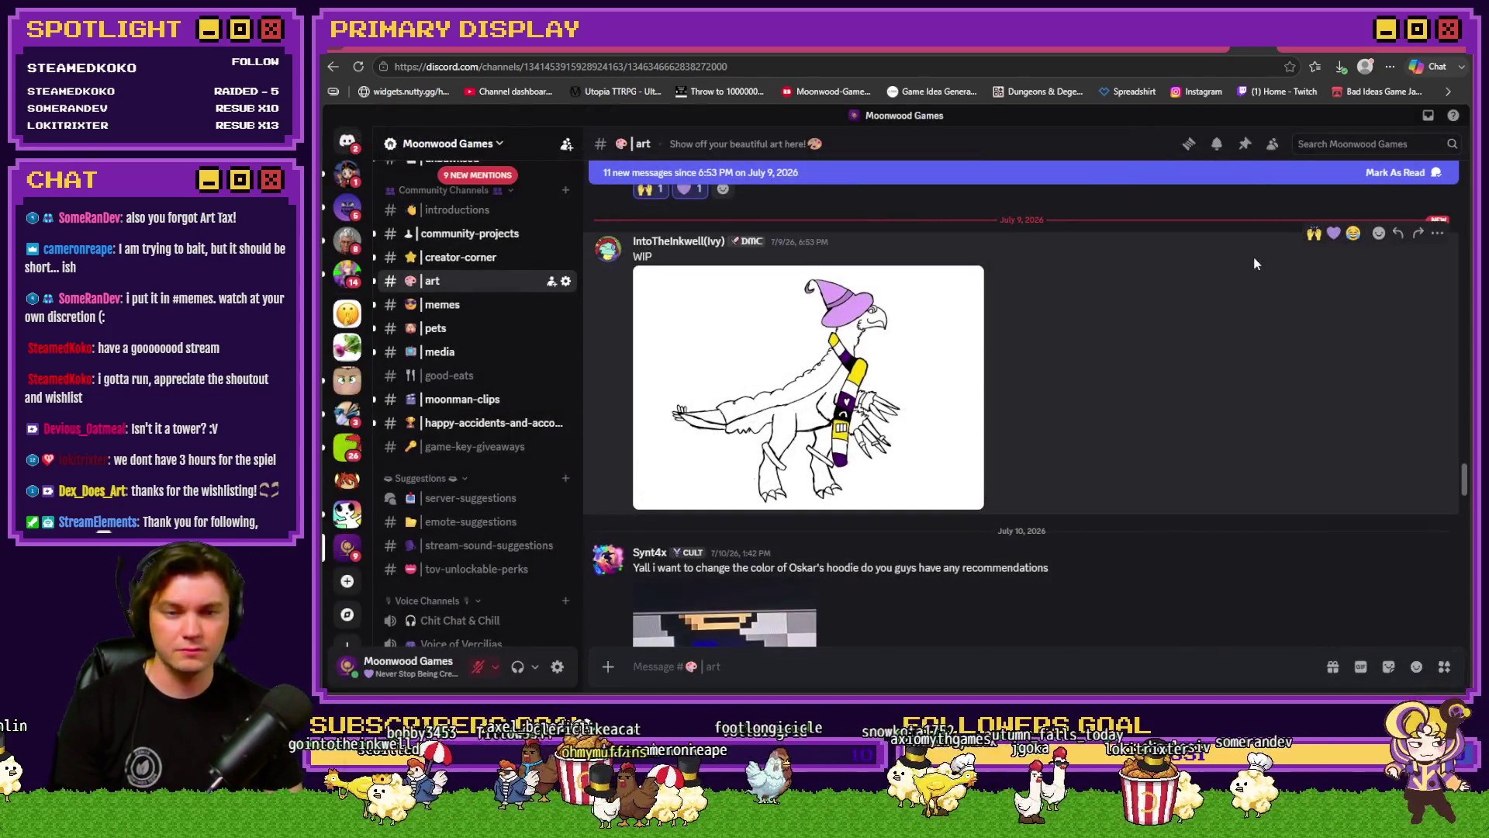
Step: View the hoodie sprite image full size and give that post a blue heart reaction
scroll(1128, 365, down, 3)
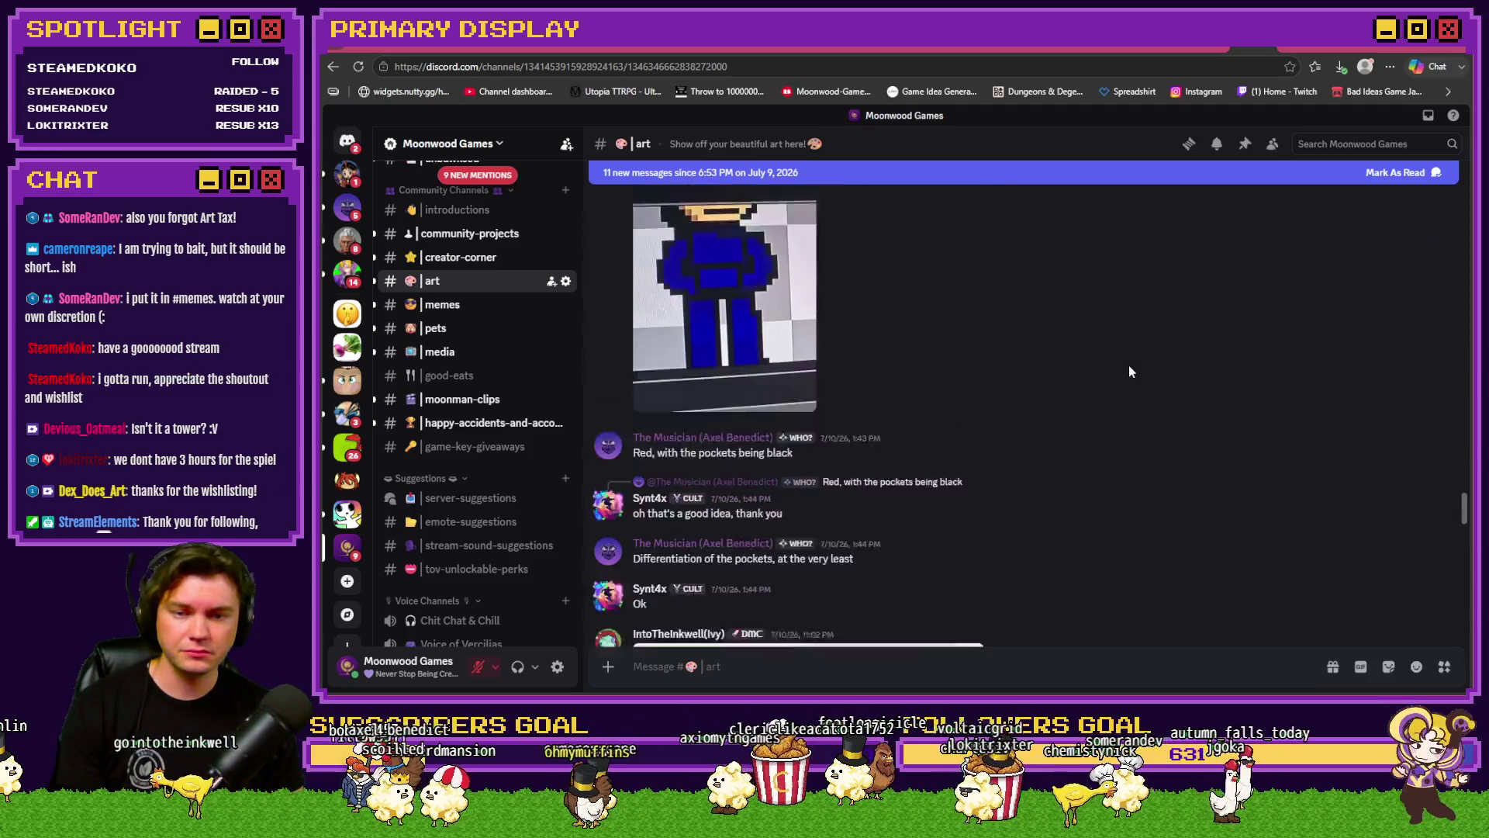
scroll(983, 388, up, 1)
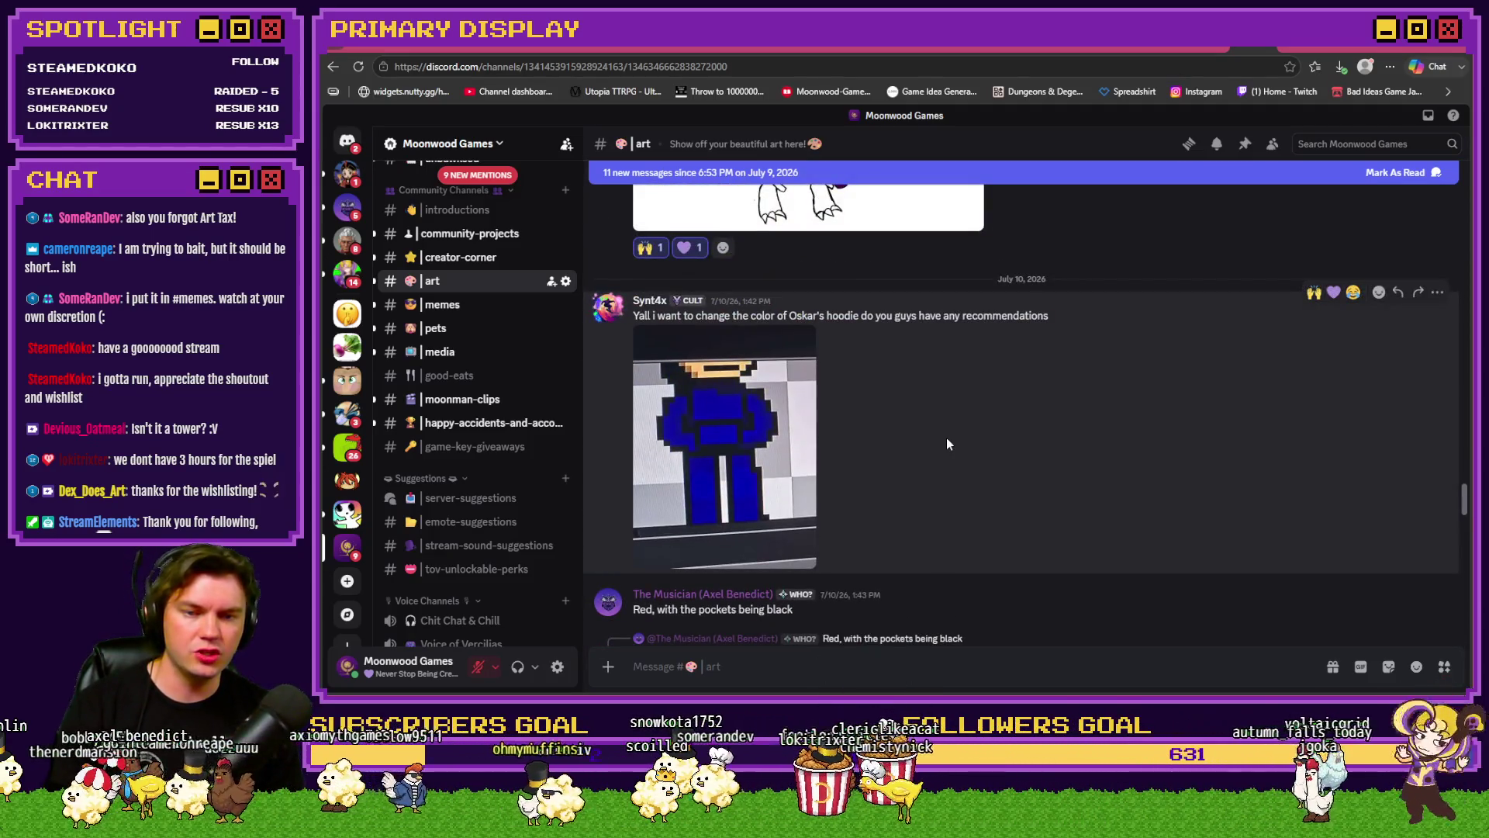
click(764, 431)
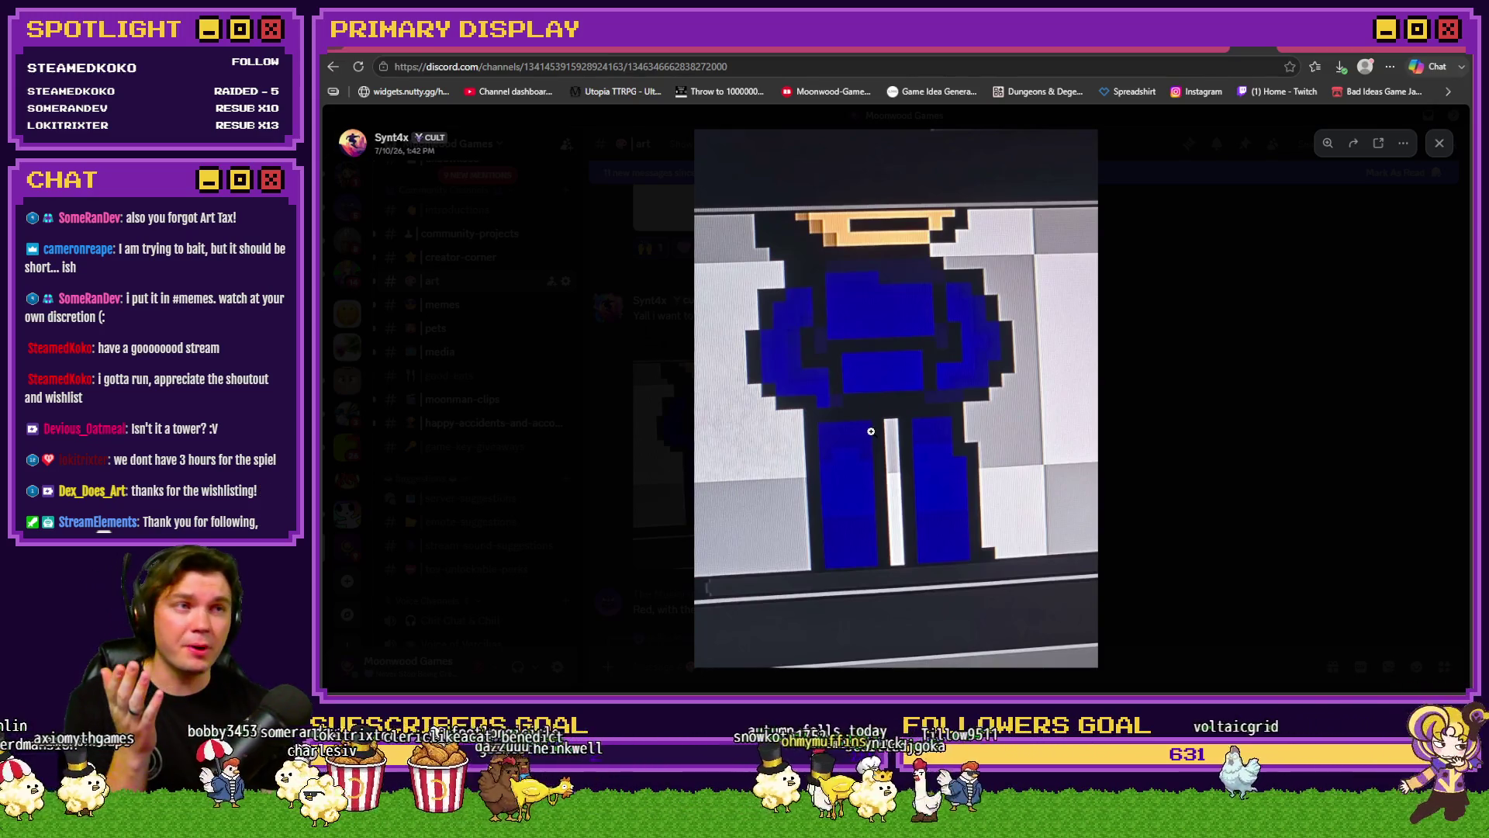
click(1148, 403)
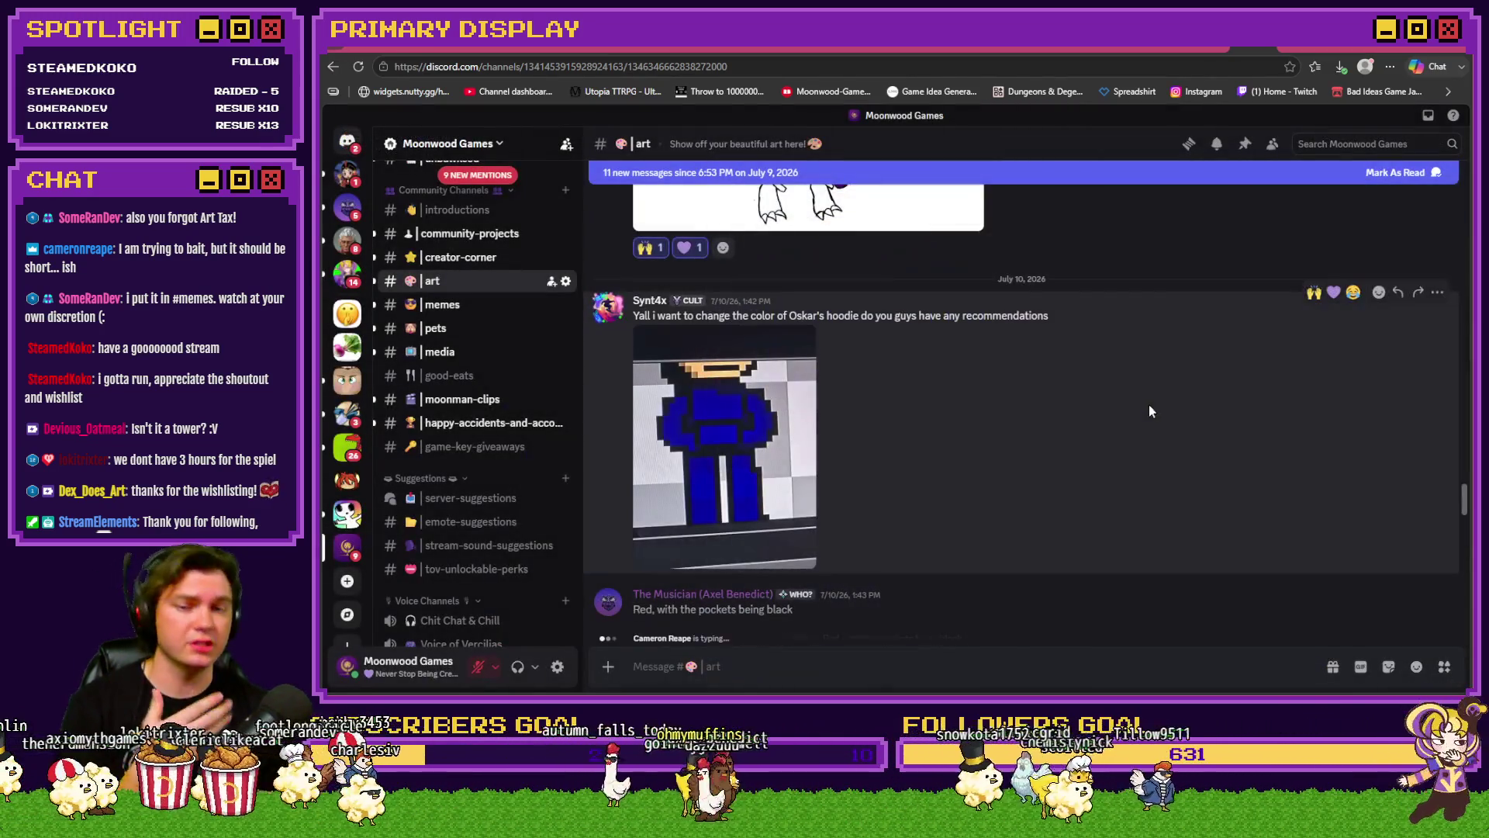
click(1379, 293)
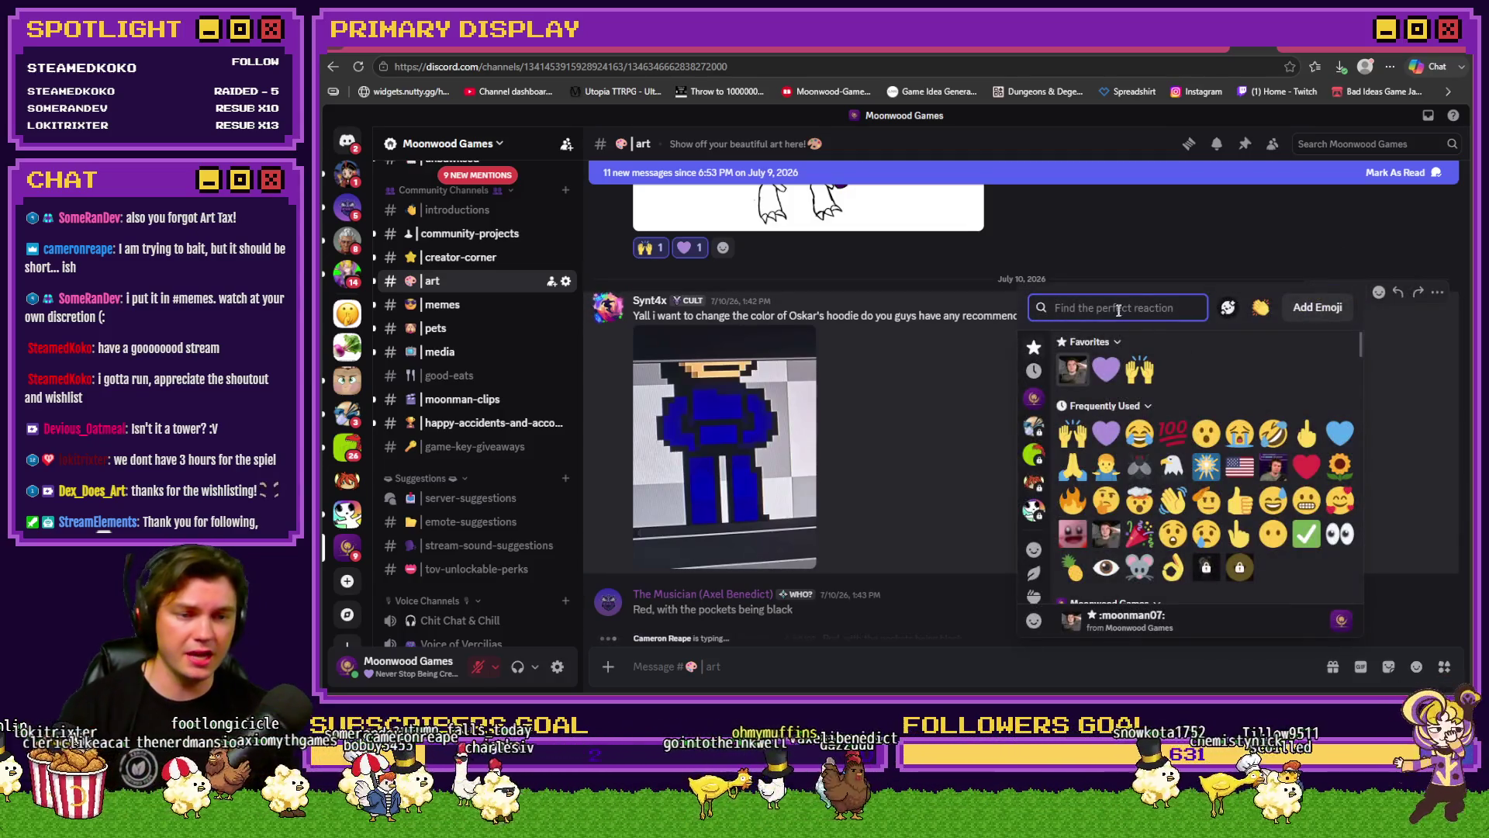
click(1340, 433)
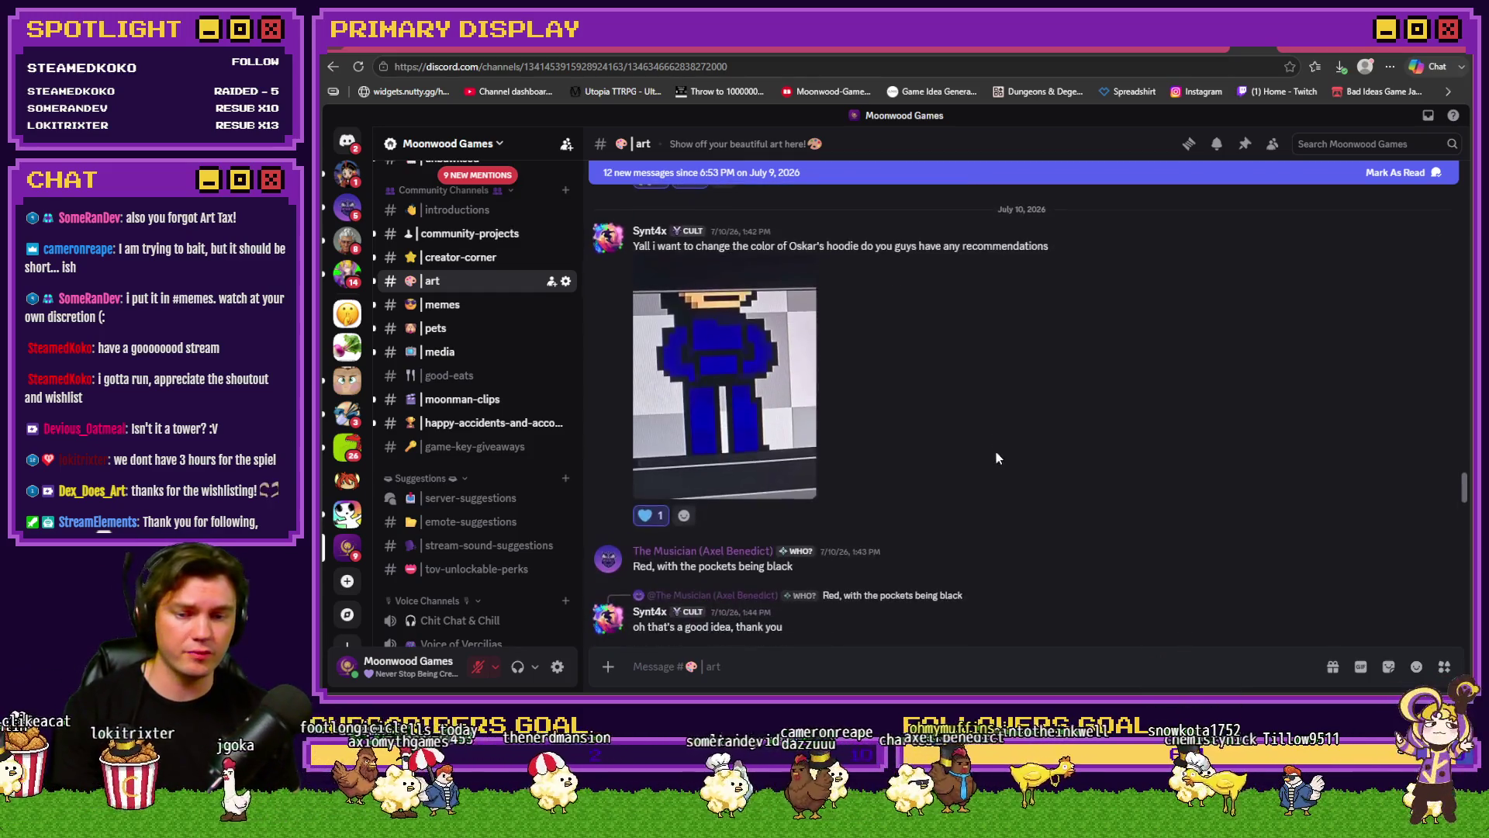
scroll(996, 458, down, 2)
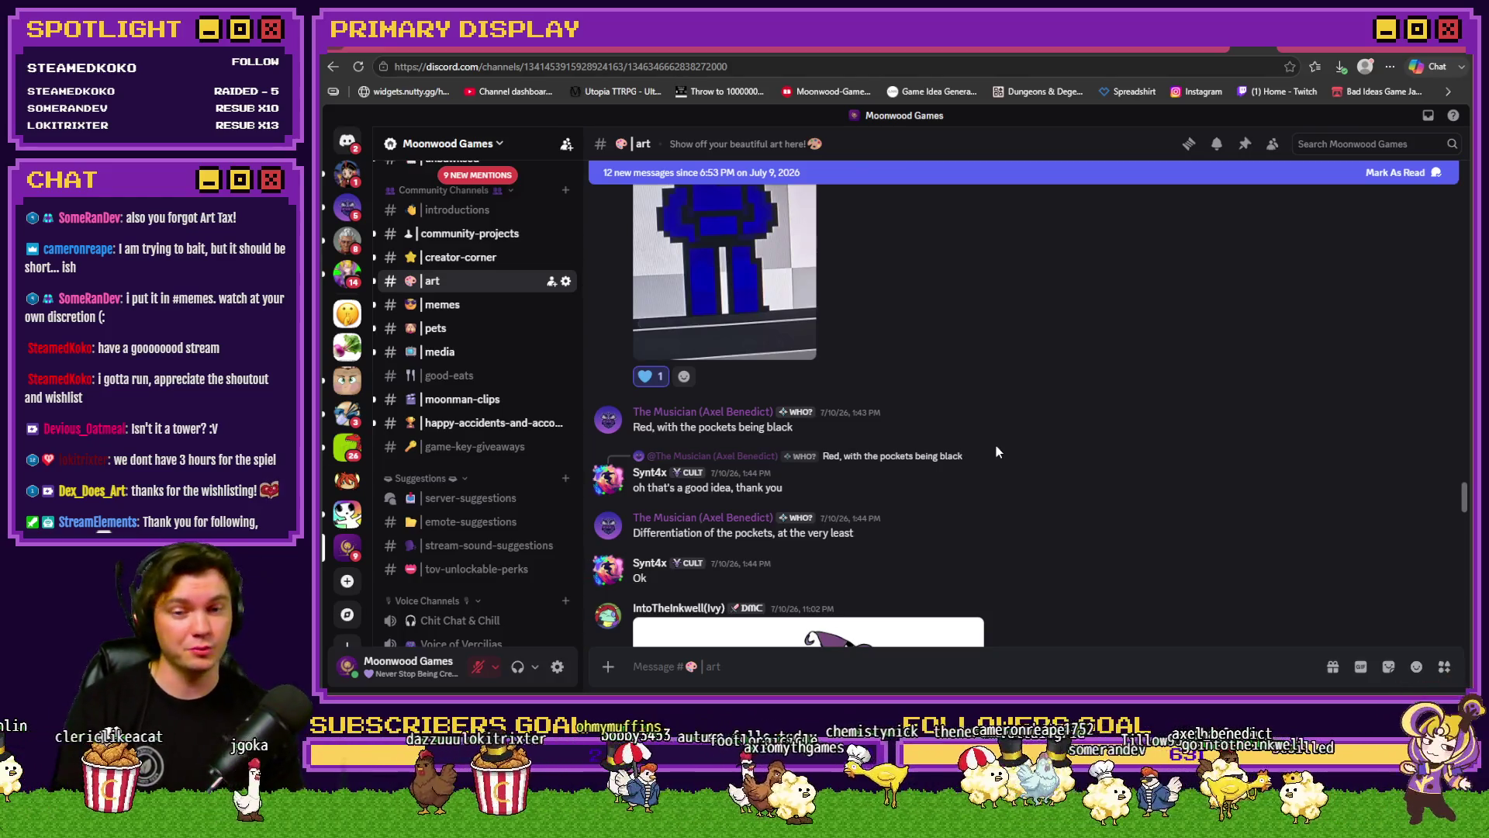
scroll(1024, 430, down, 1)
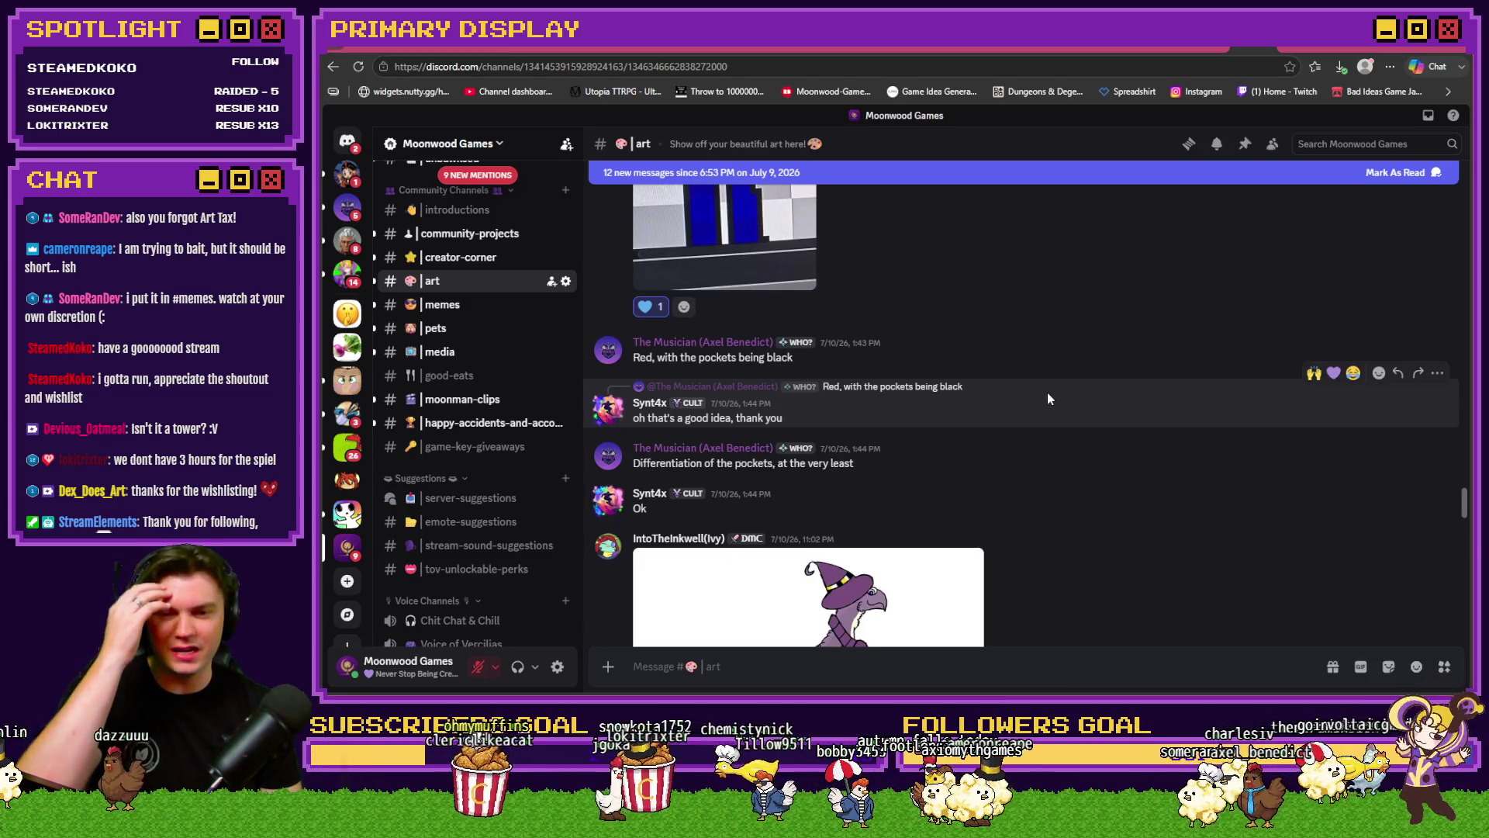
scroll(1047, 398, down, 4)
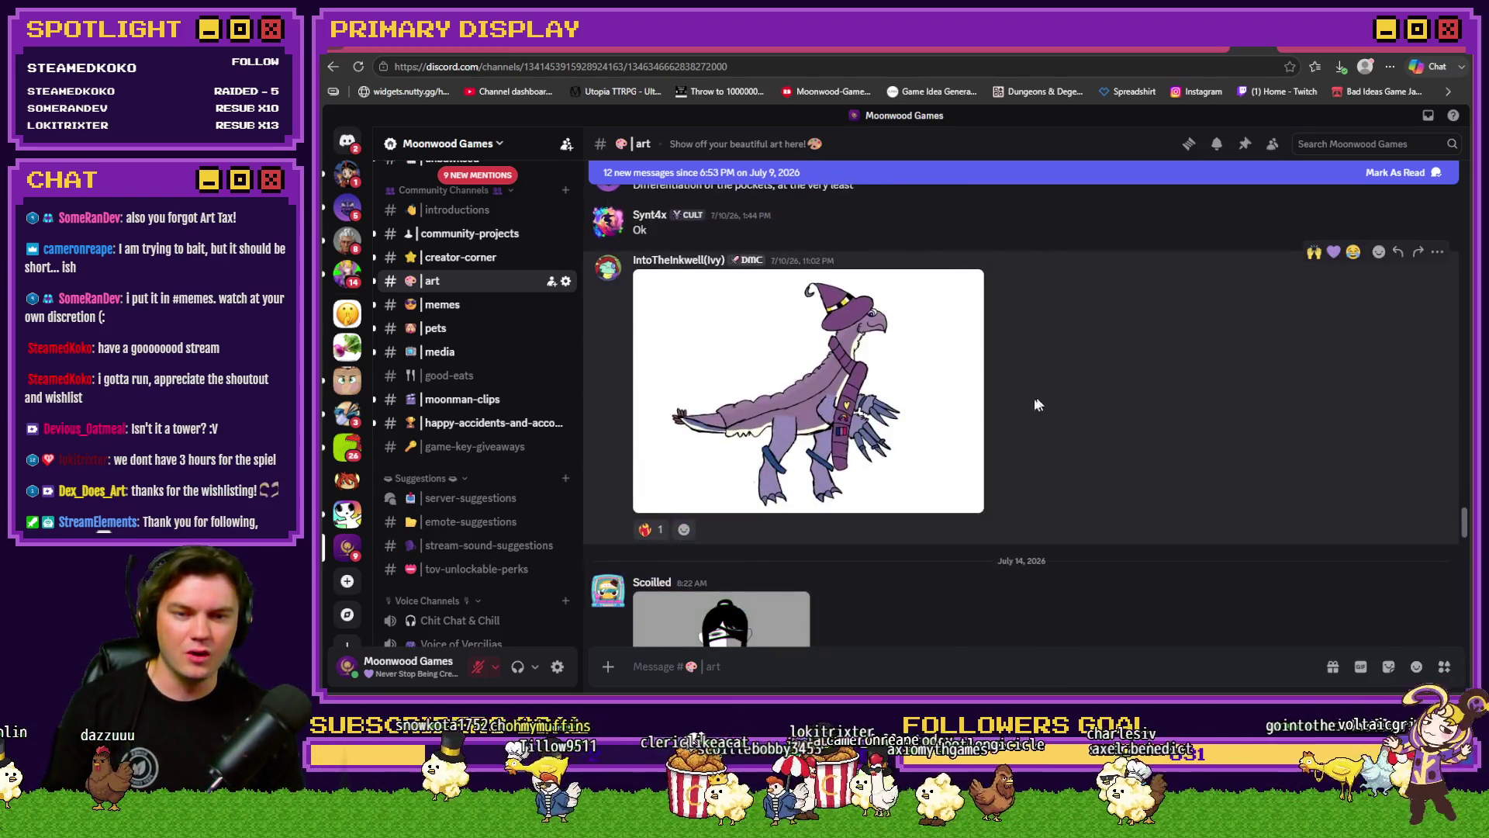
Step: View the finished wizard bird drawing full size, then close it
click(858, 408)
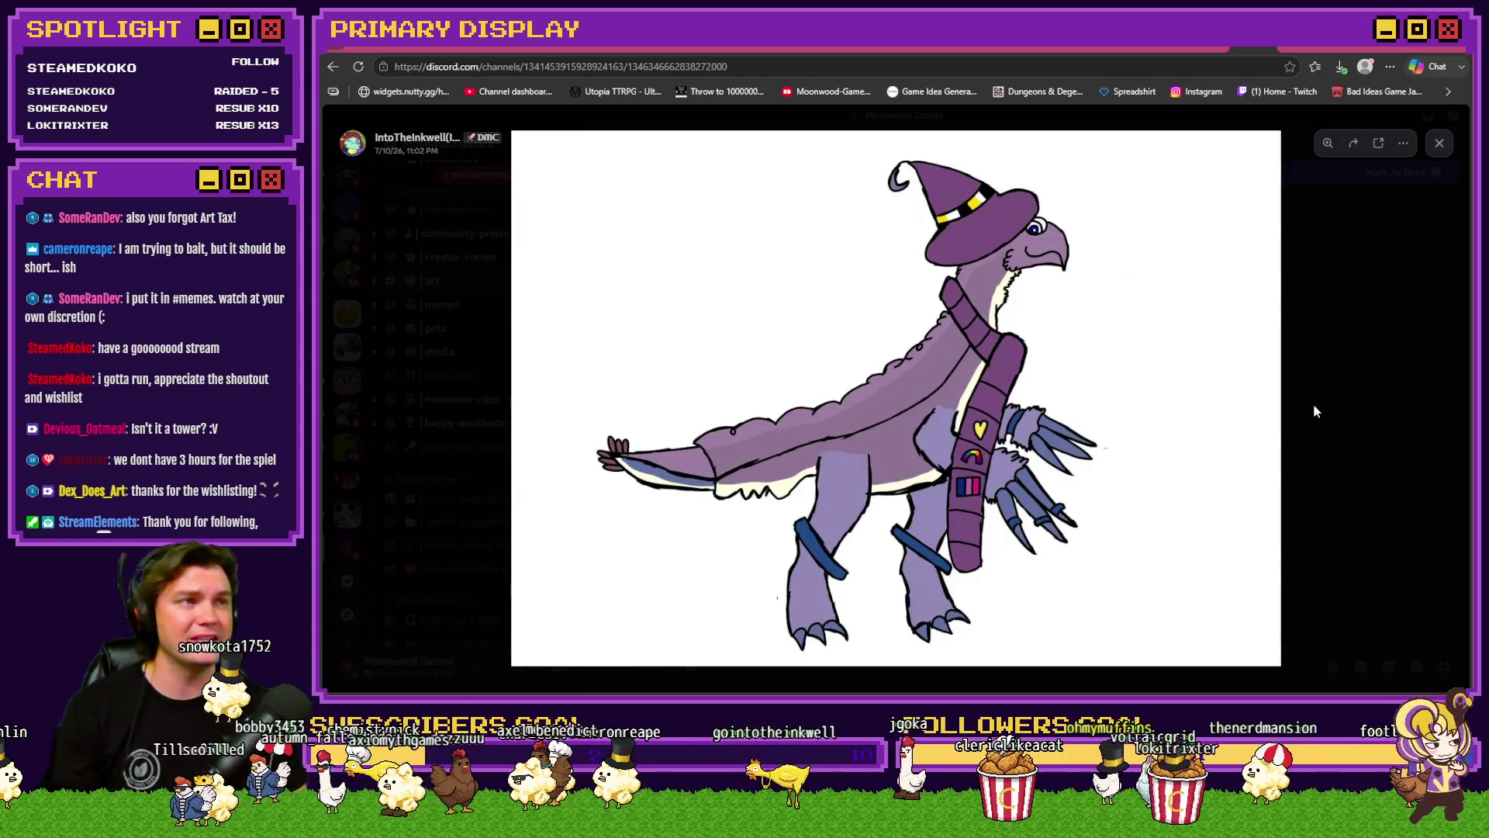
click(1312, 407)
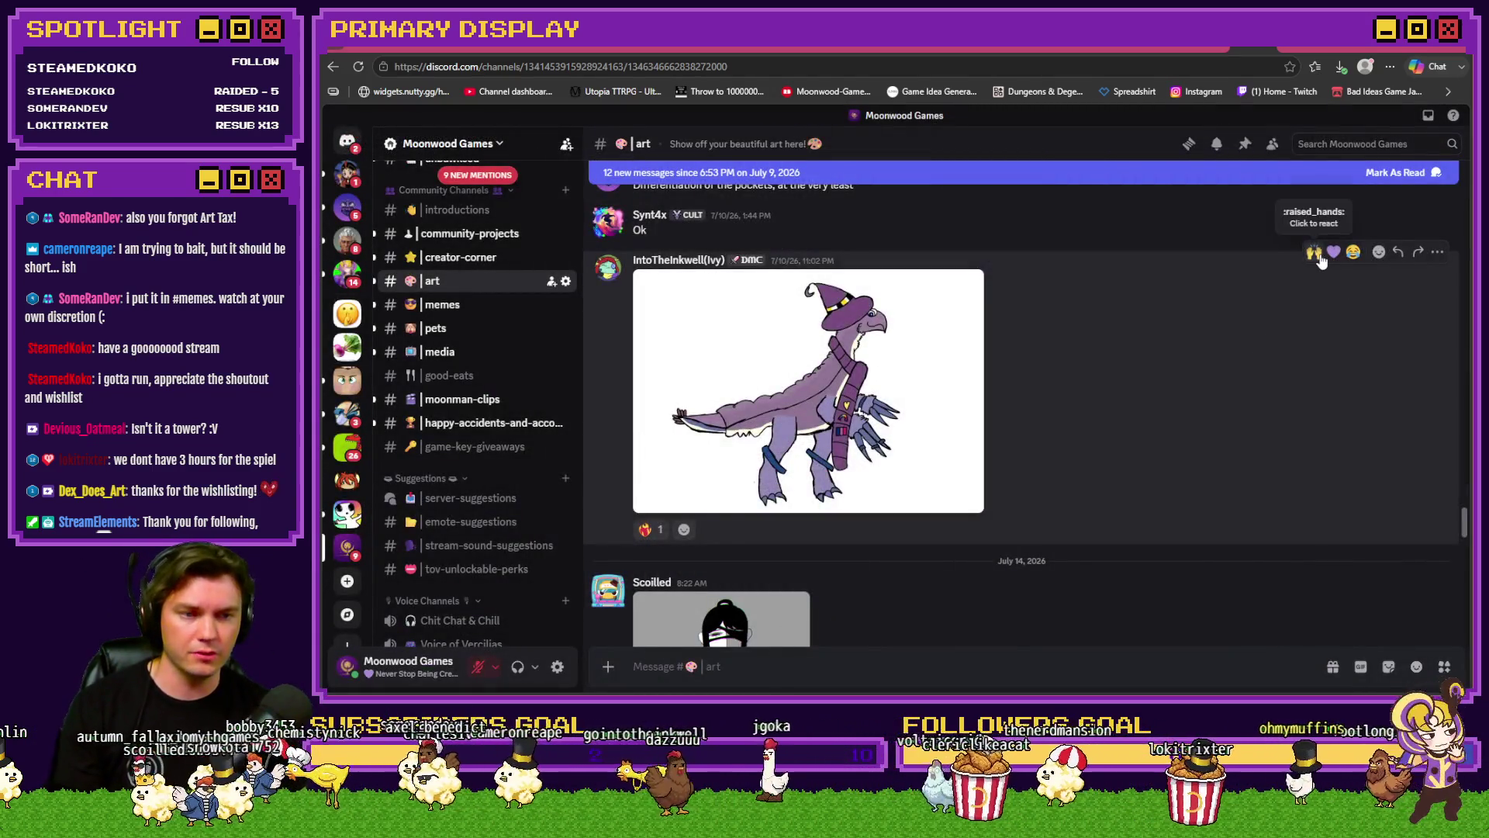
scroll(1151, 353, down, 5)
scroll(1151, 360, up, 3)
Step: Inspect the black-and-white character art full size, zooming in on the neck and tie
click(892, 415)
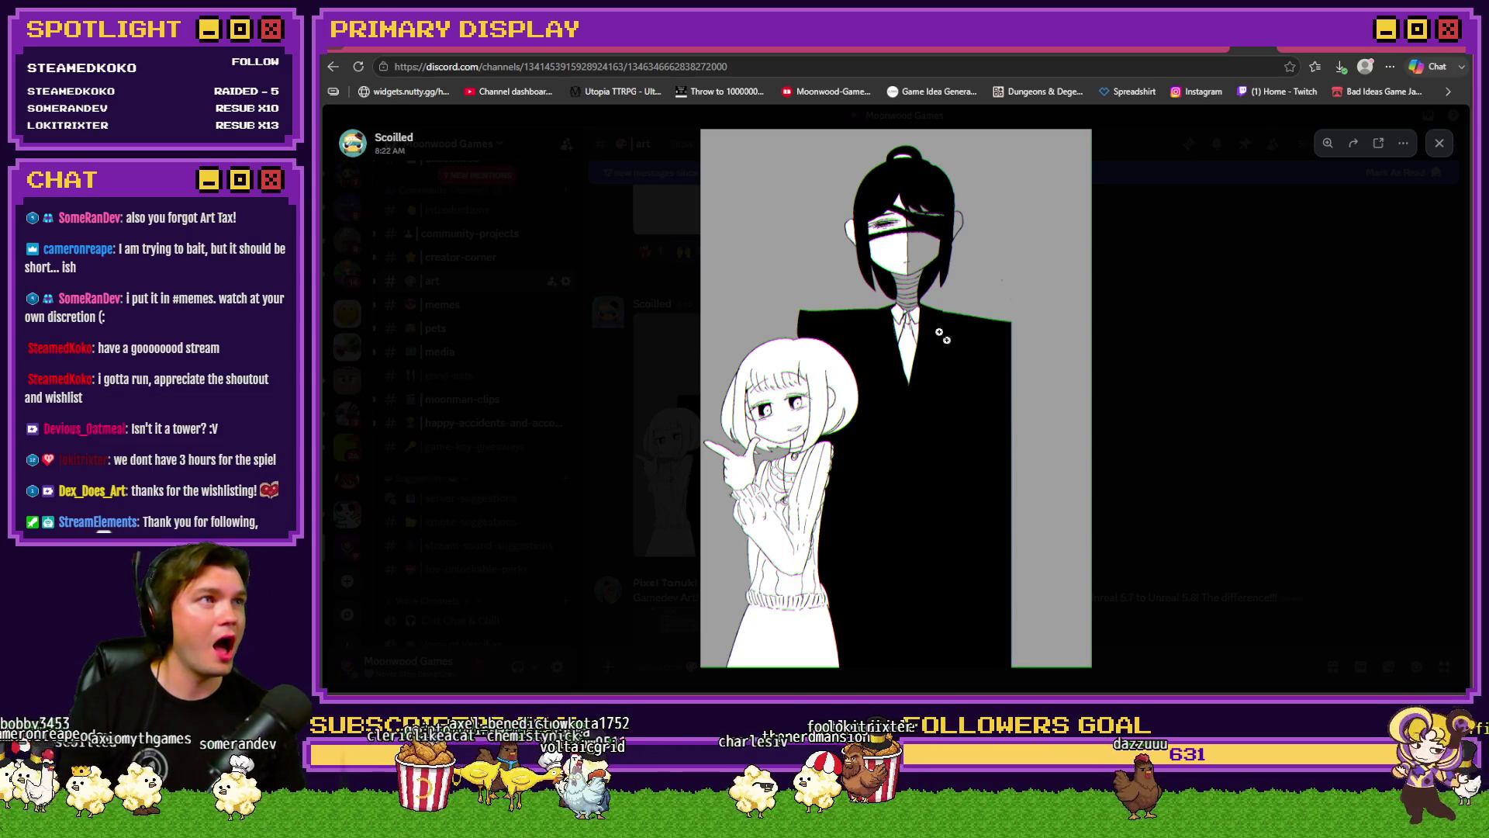
click(911, 291)
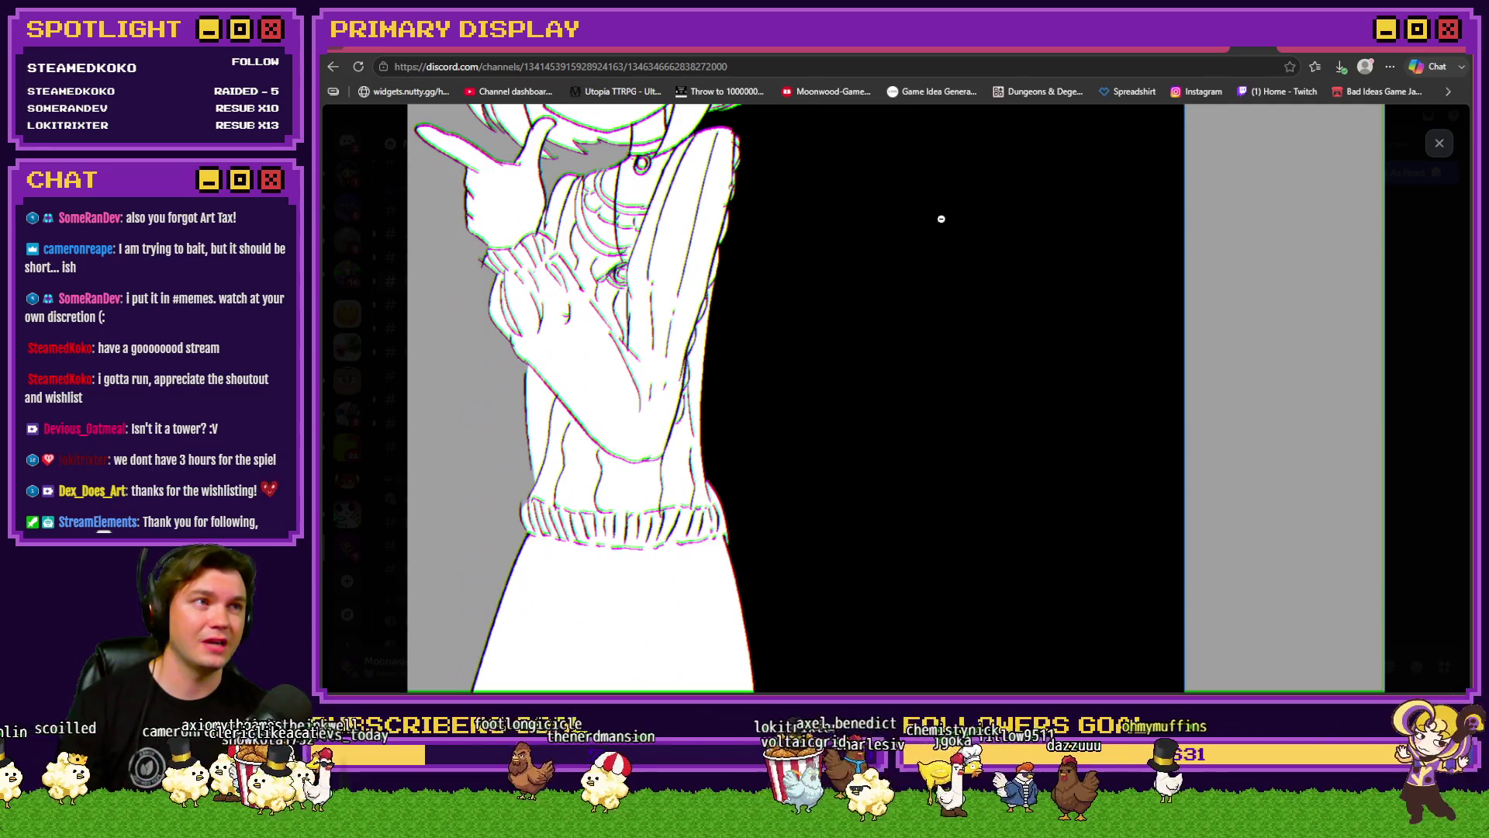
click(908, 331)
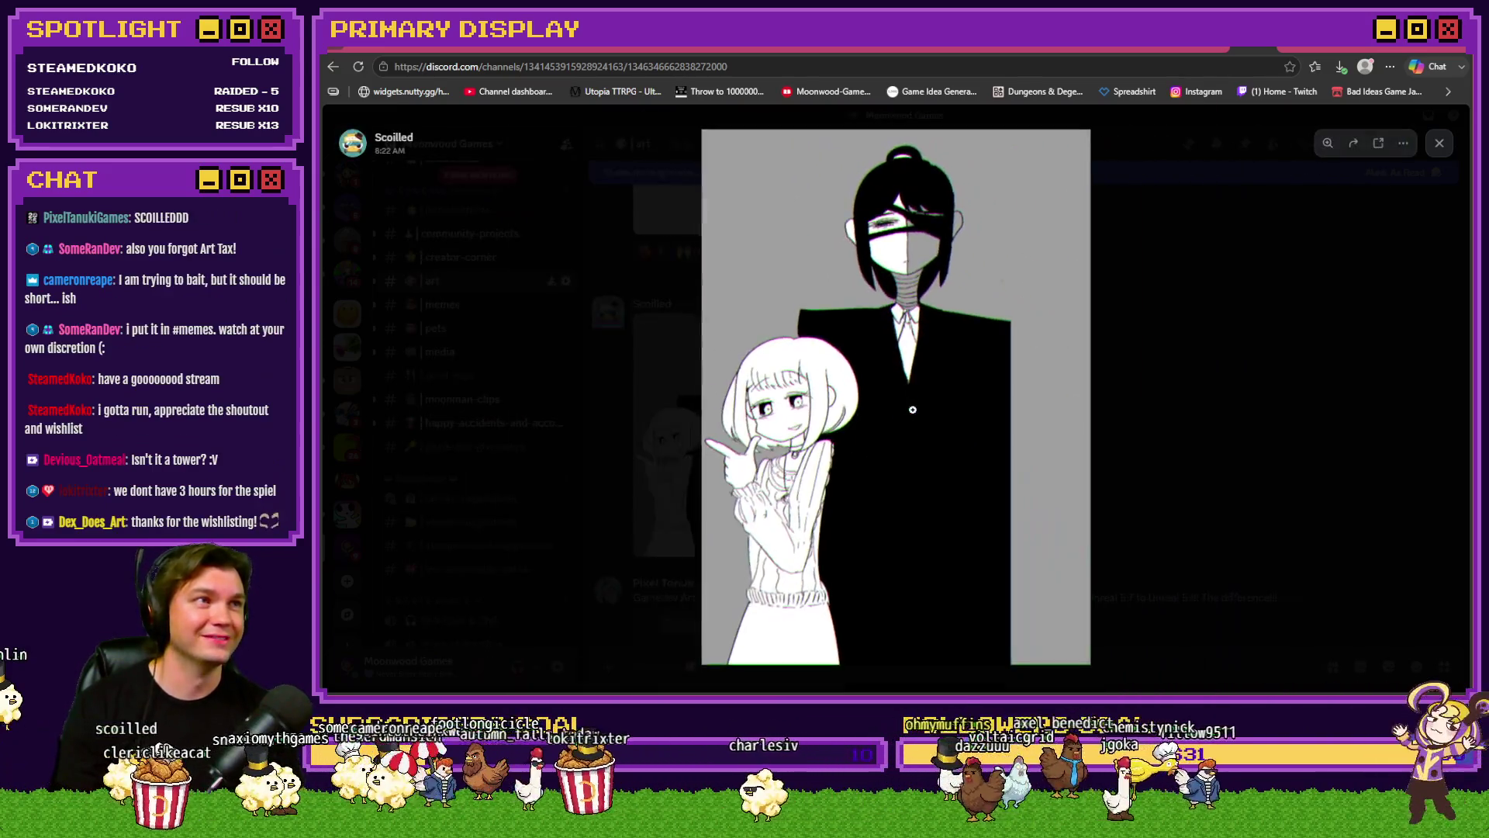
click(901, 324)
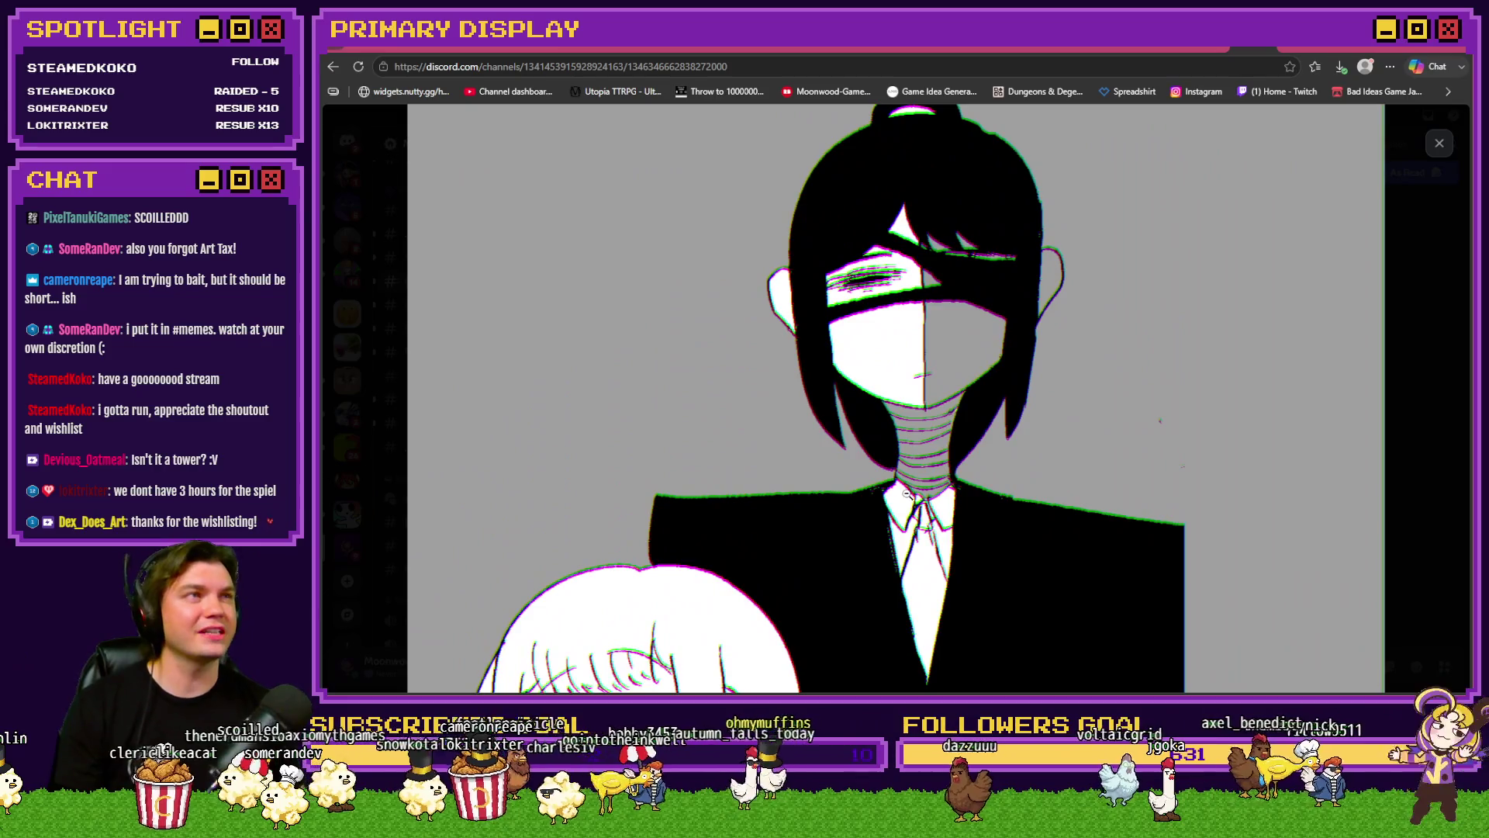
click(907, 493)
click(1175, 418)
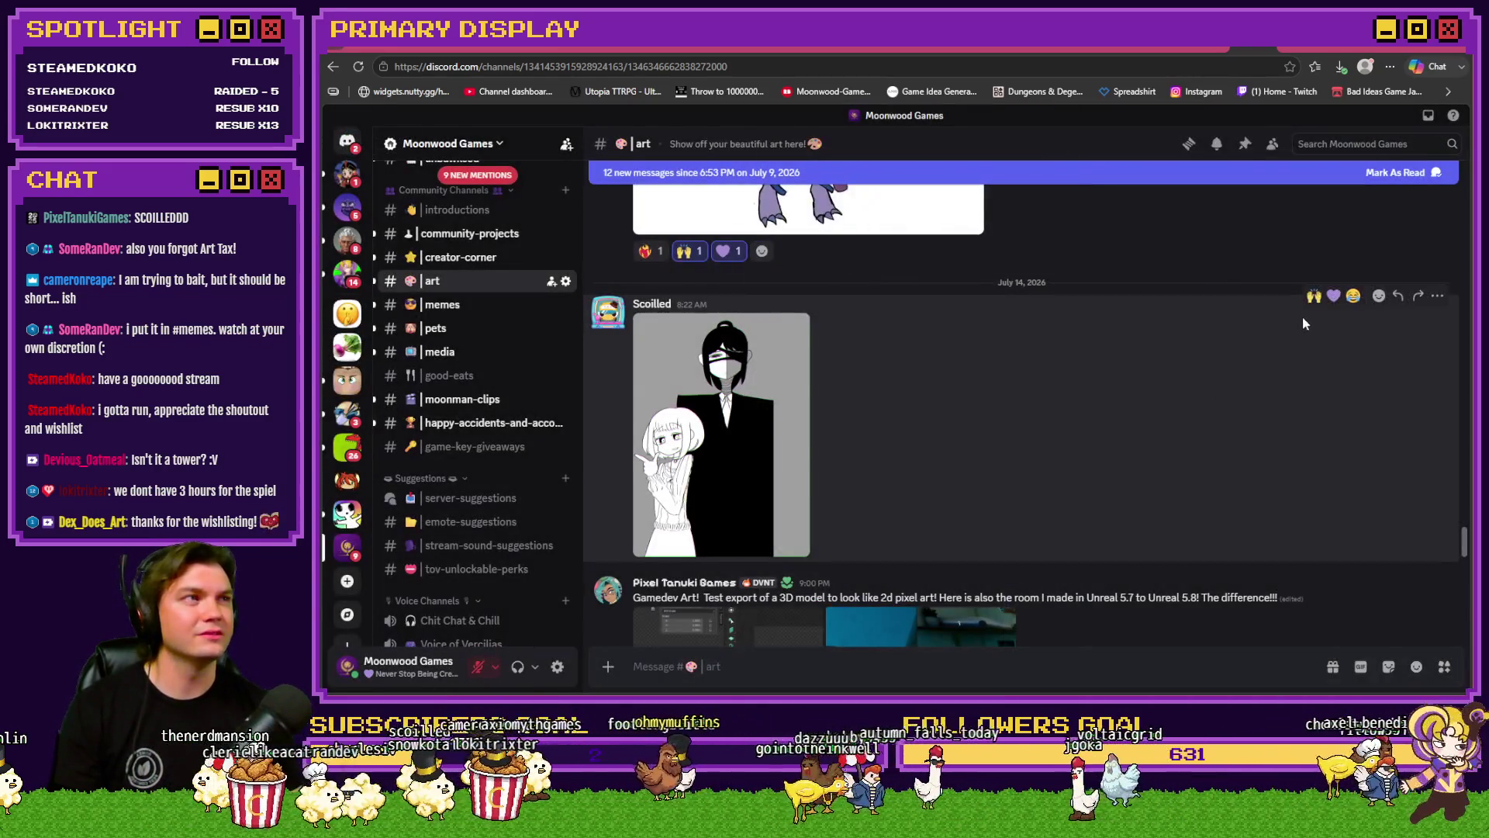
scroll(1102, 427, down, 3)
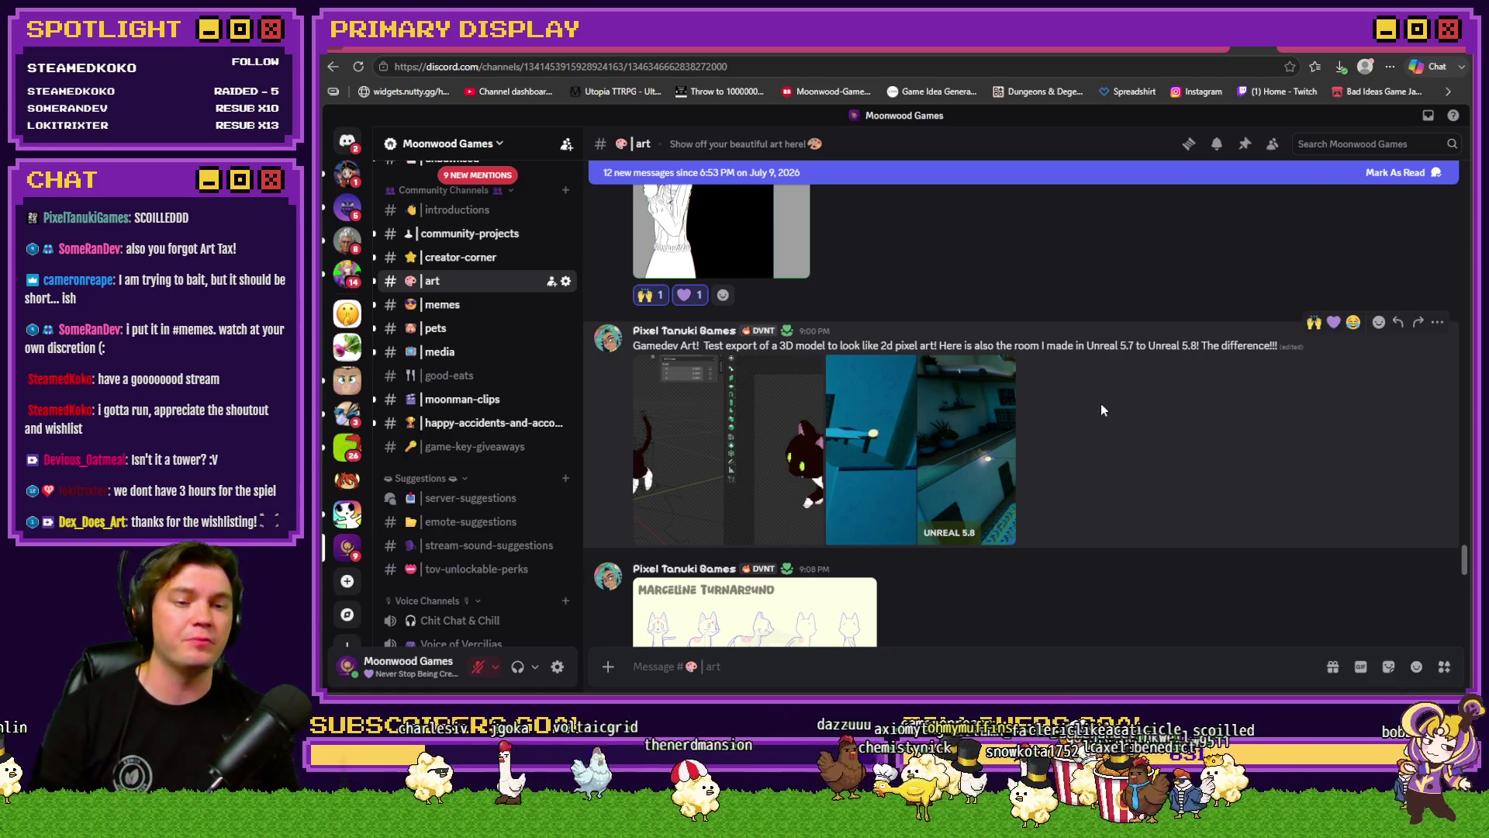
Step: View the 3D pixel-art export, the Unreal 5.7 vs 5.8 comparison and the purple creature drawing full size
click(732, 430)
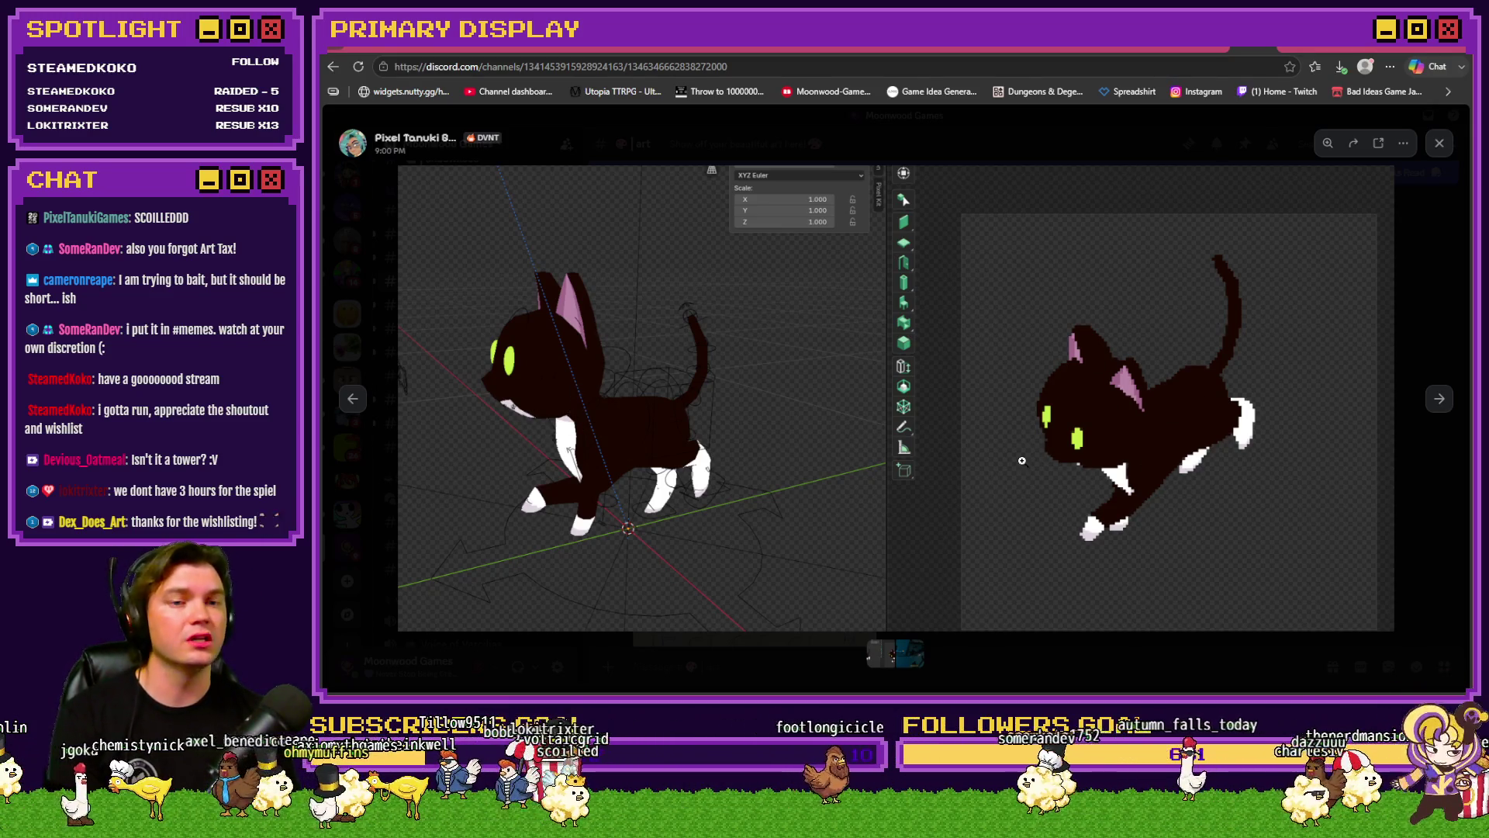
key(Right)
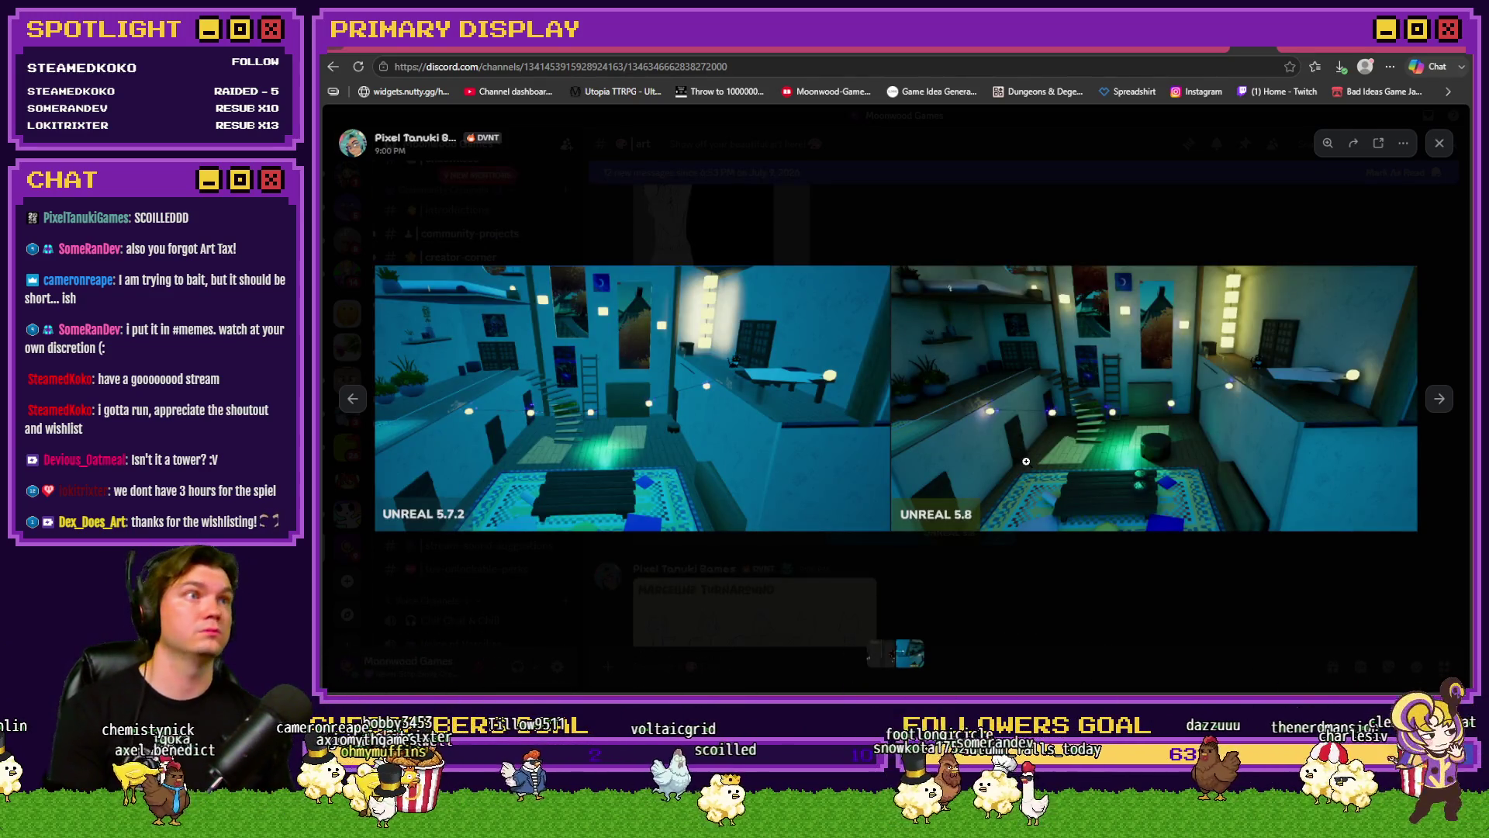
click(1025, 462)
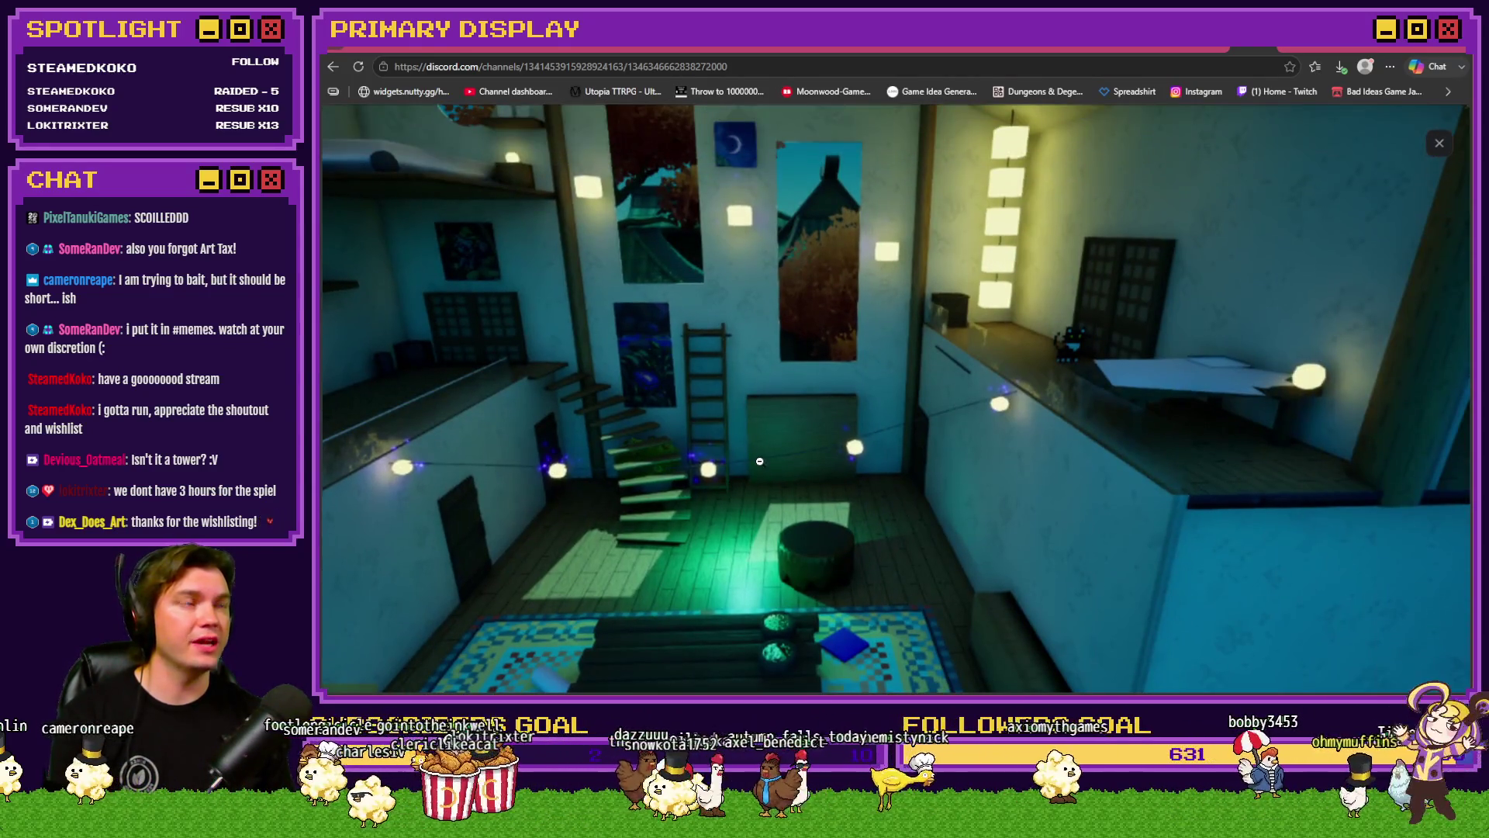
click(674, 459)
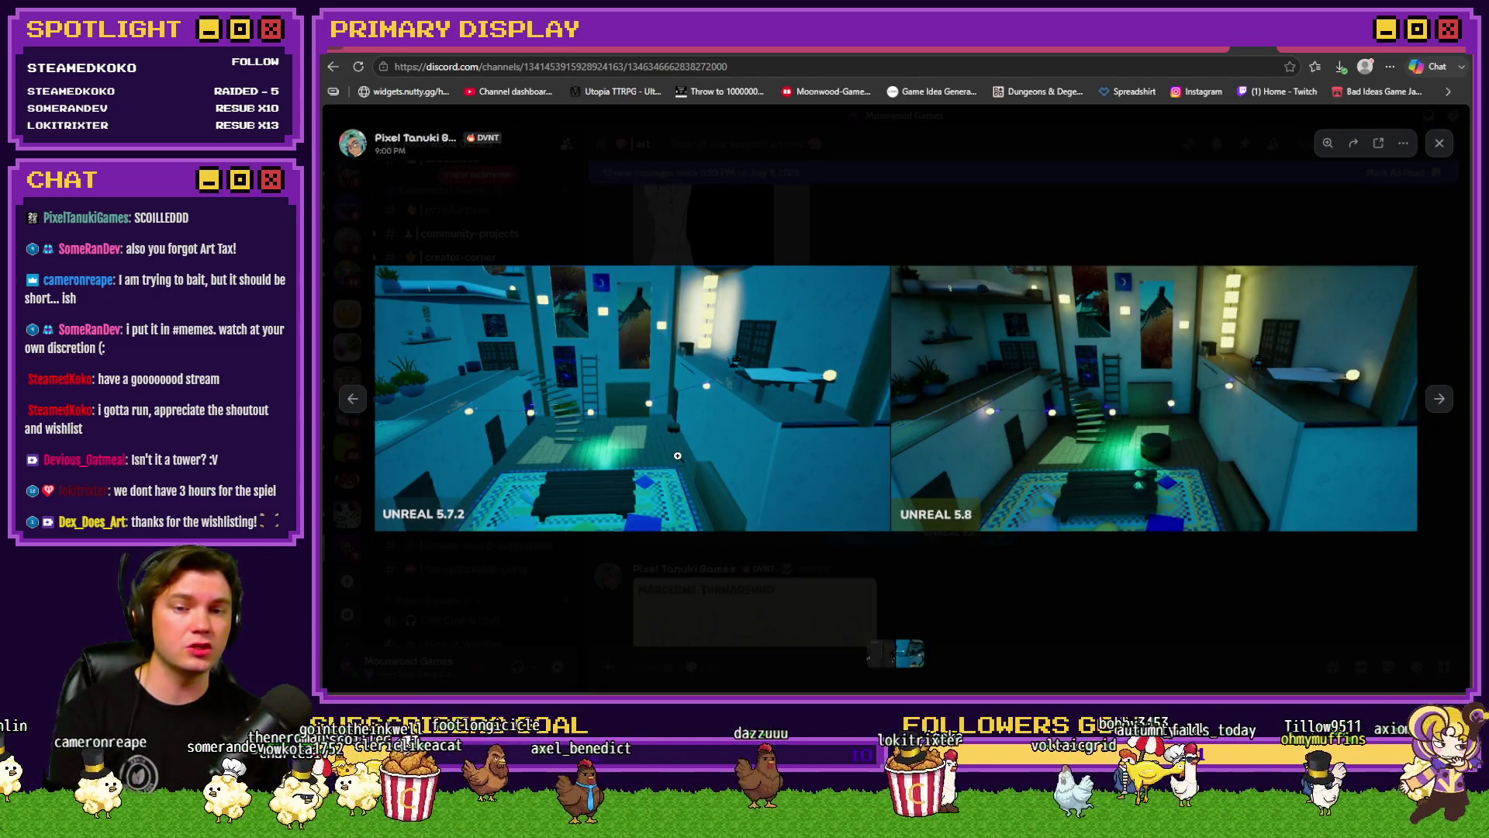
click(1108, 606)
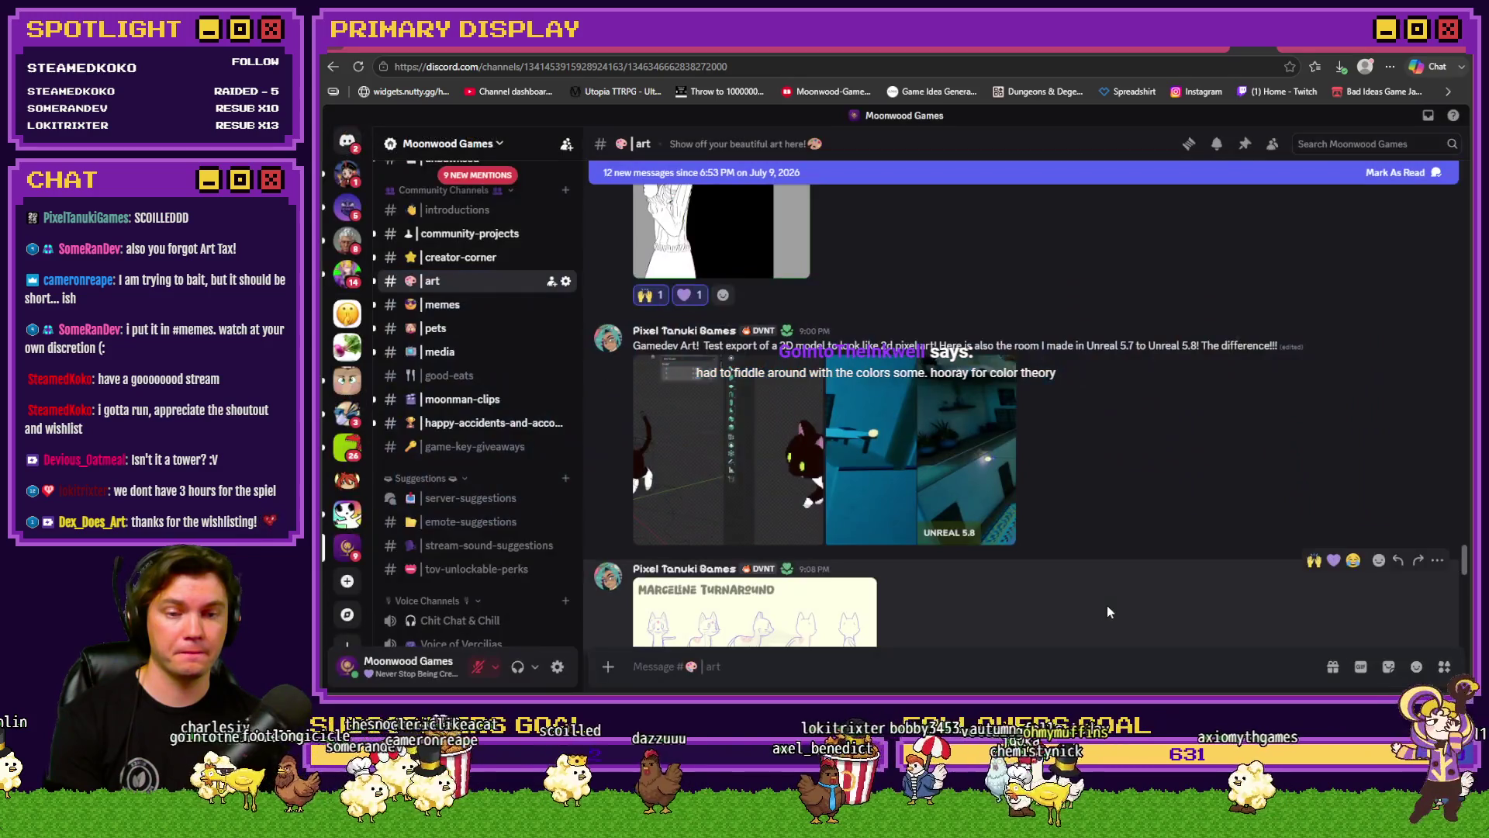
scroll(1120, 569, up, 5)
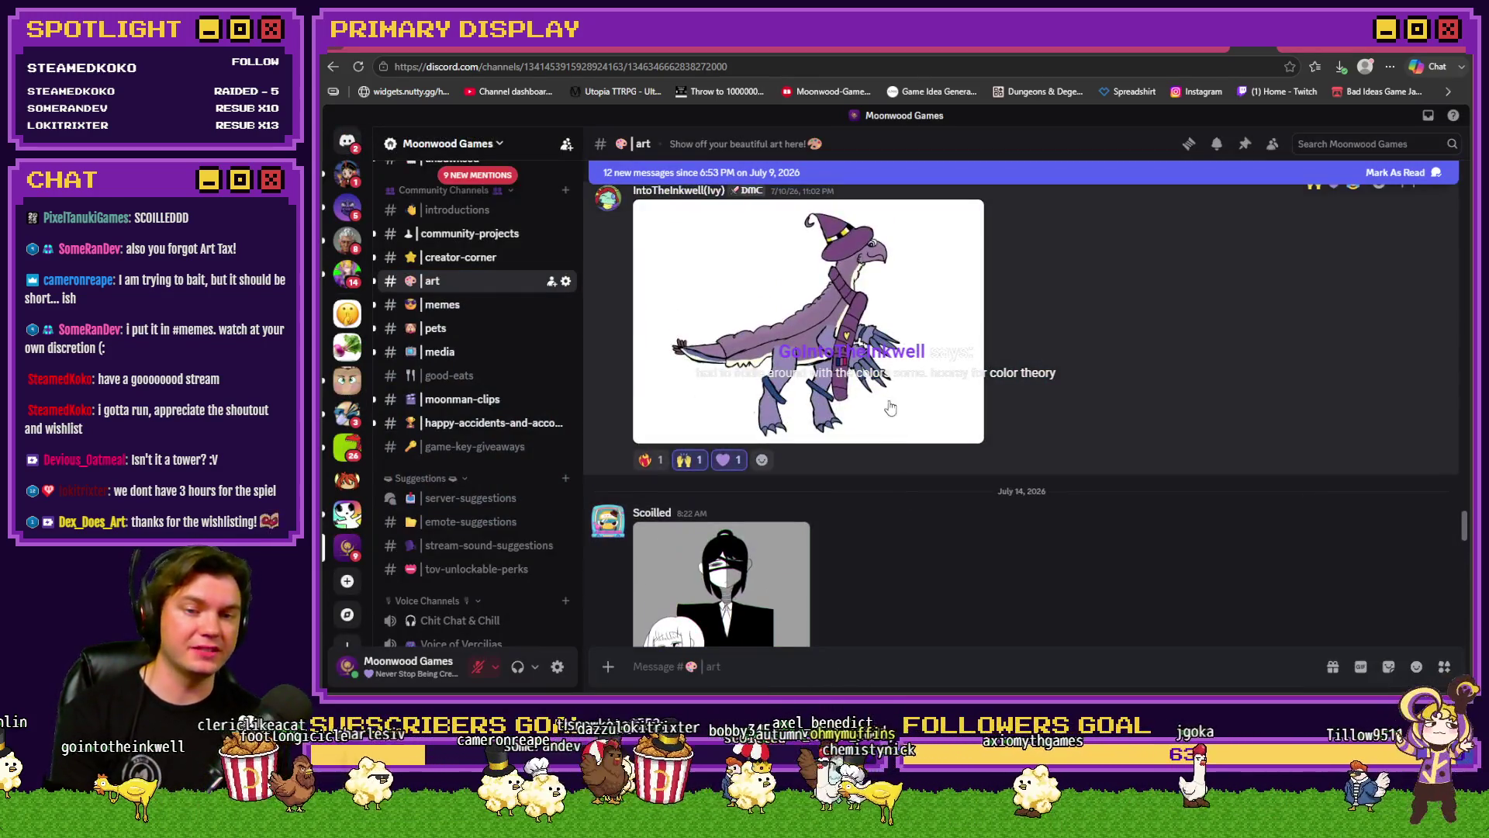
click(885, 396)
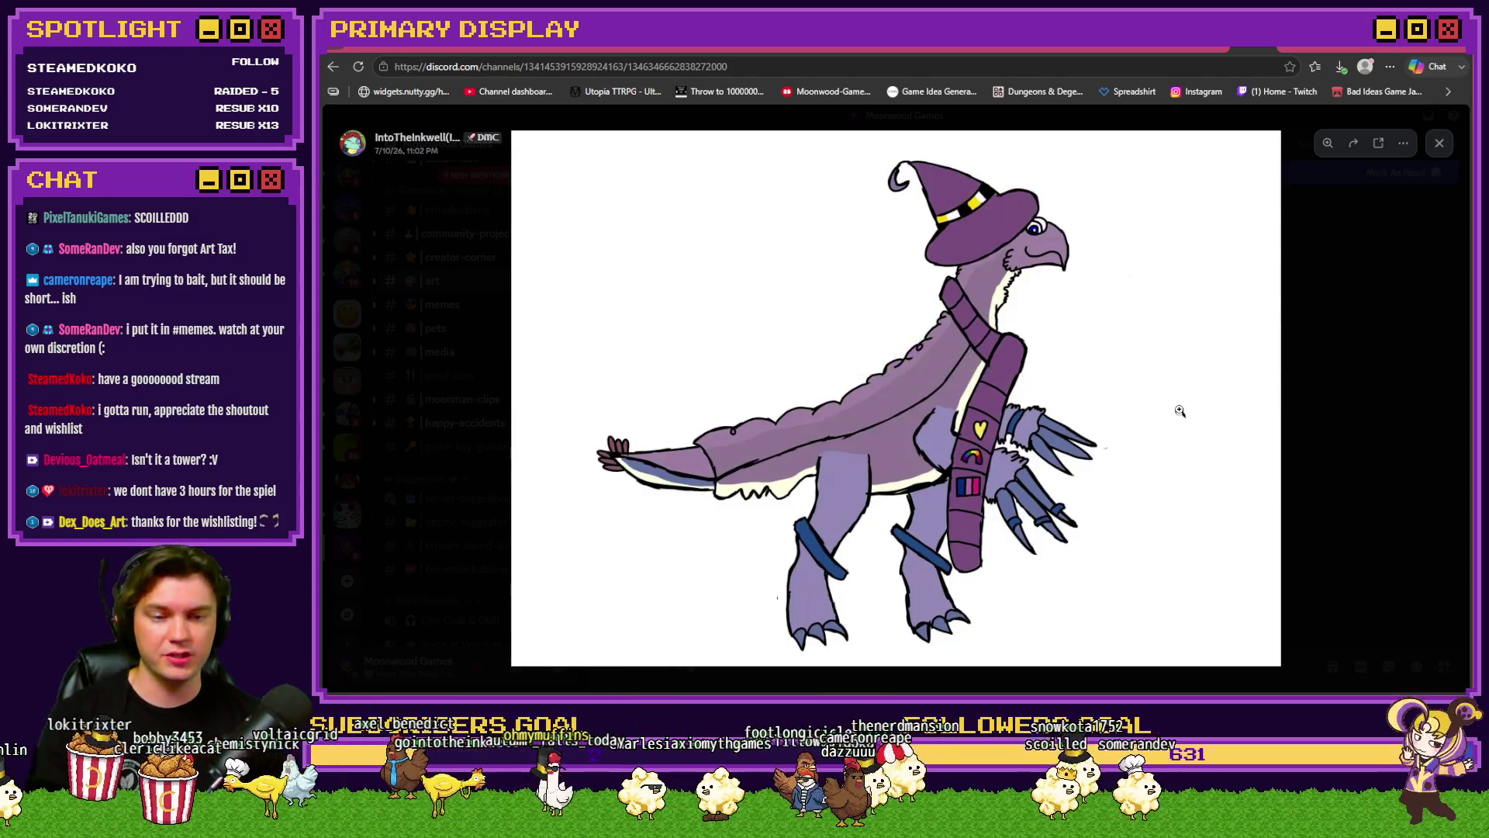
click(1318, 417)
scroll(1217, 418, down, 6)
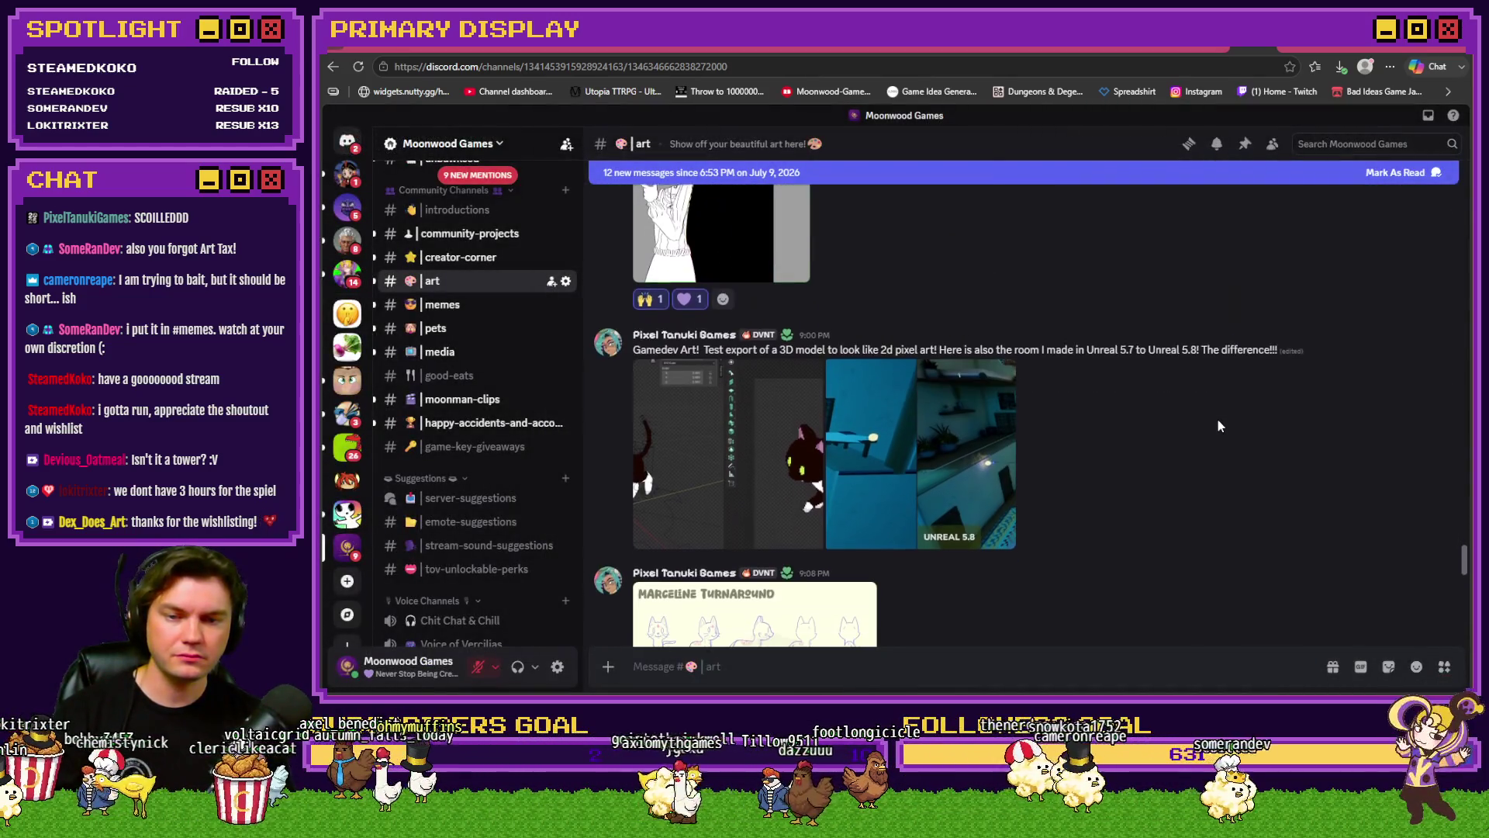
Step: Add raised-hands and purple-heart reactions to the Unreal 5.8 comparison post
click(1333, 322)
click(1314, 322)
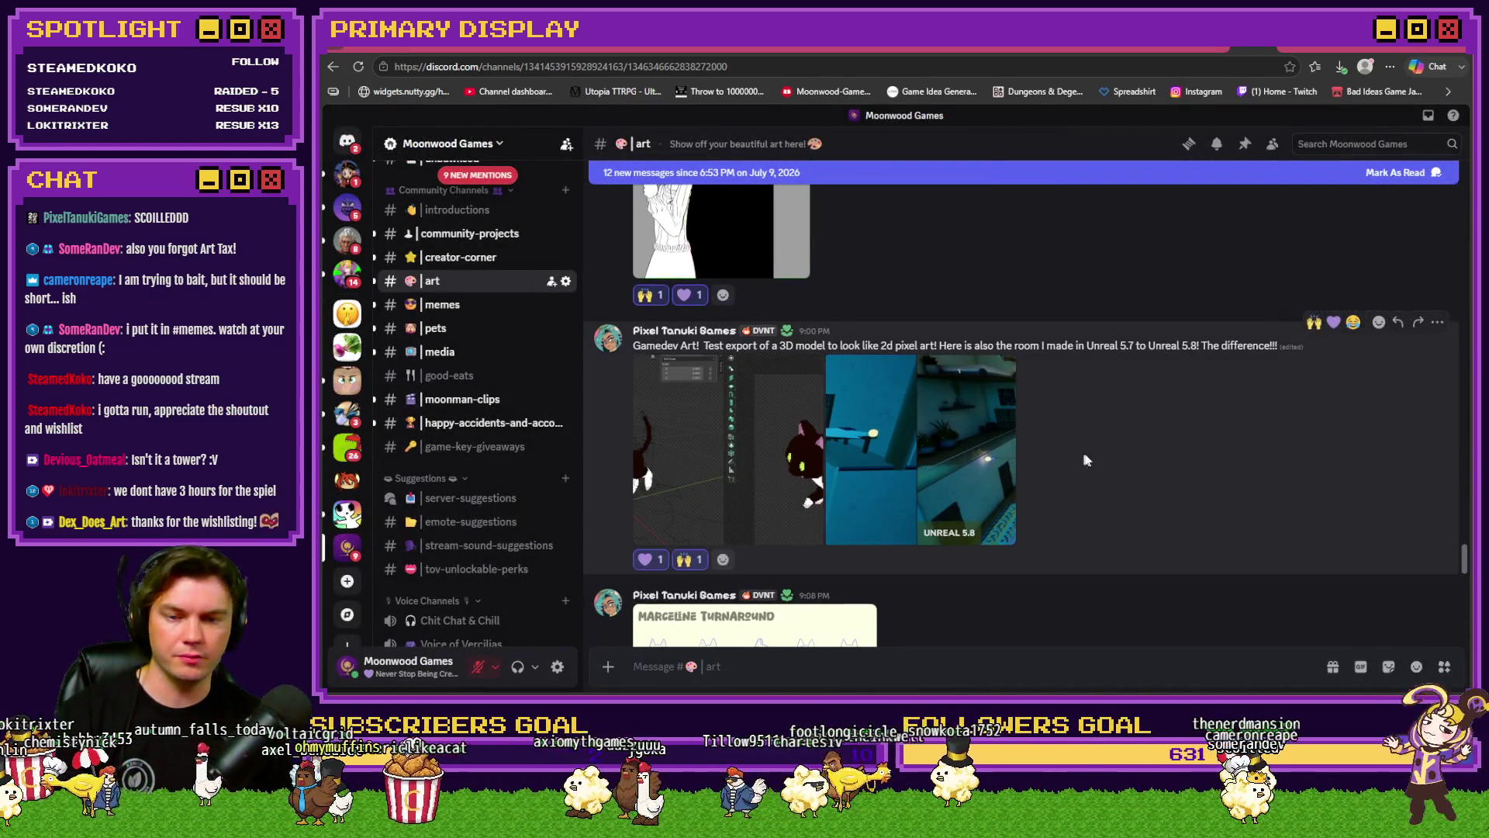
scroll(1082, 452, down, 1)
scroll(1110, 442, down, 3)
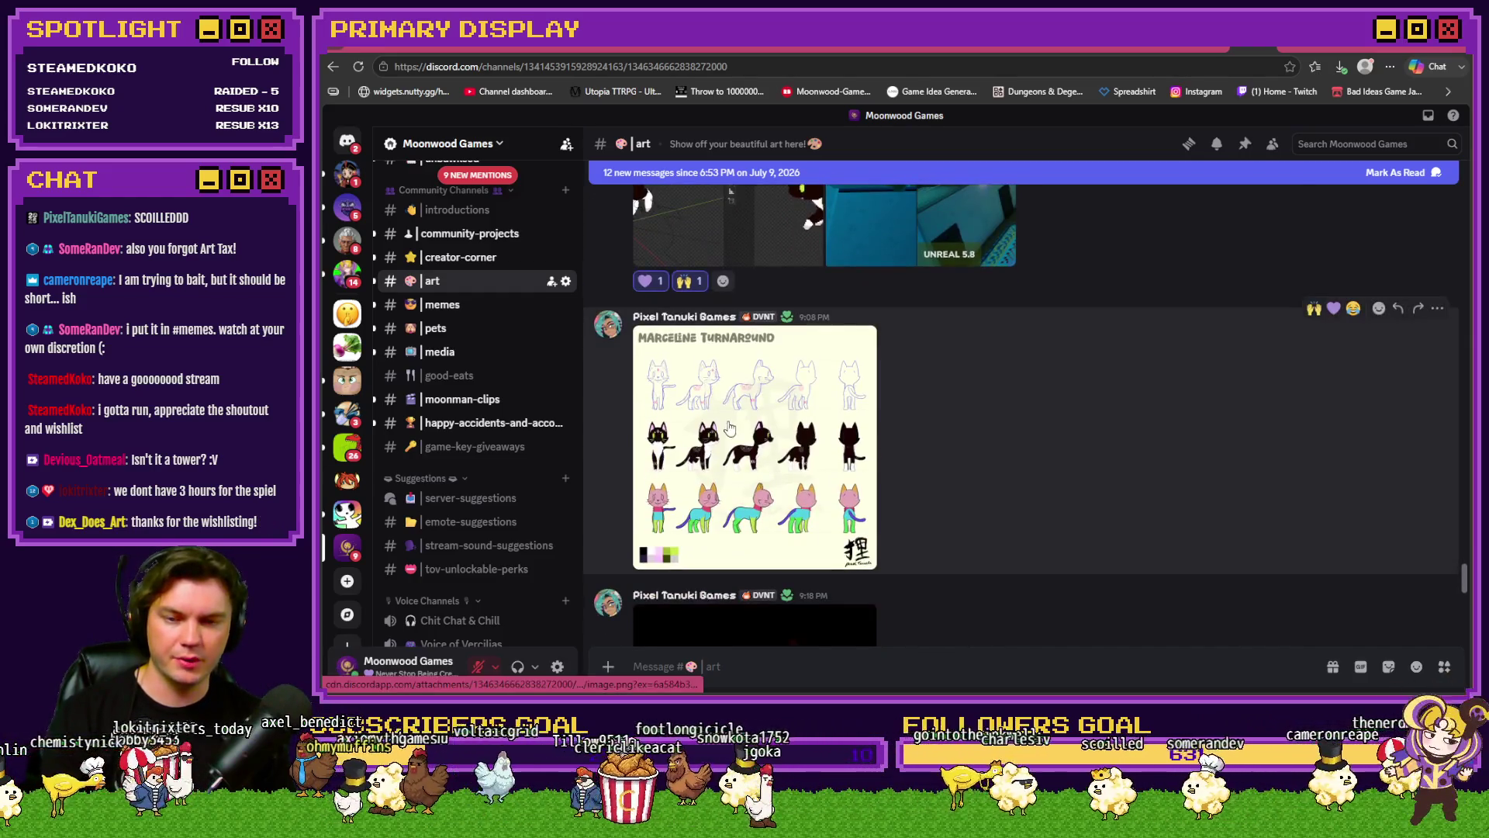
Step: Look over the Marceline turnaround sheet and react with raised hands and a purple heart
click(728, 421)
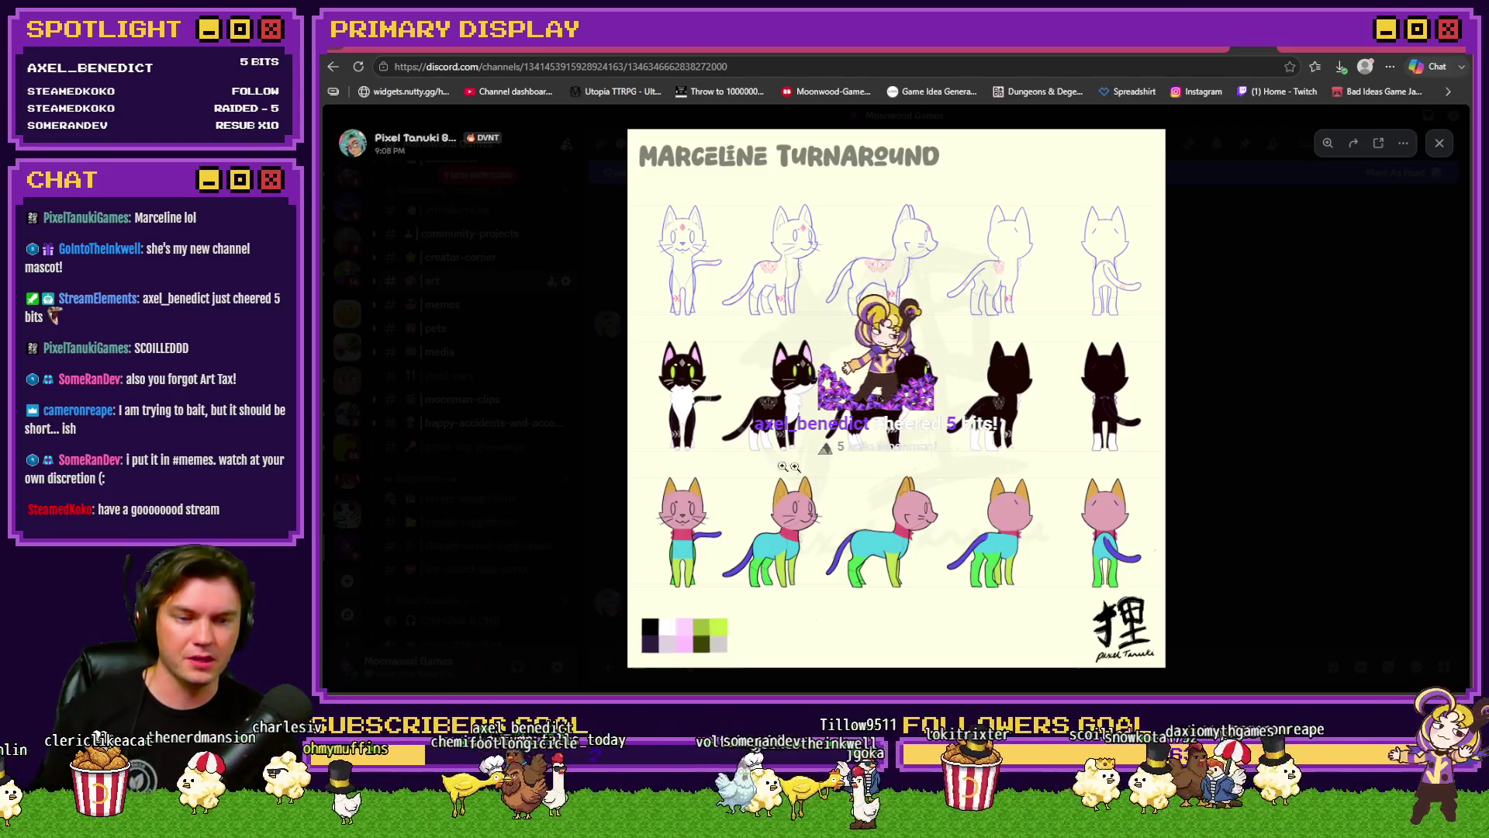
click(1230, 442)
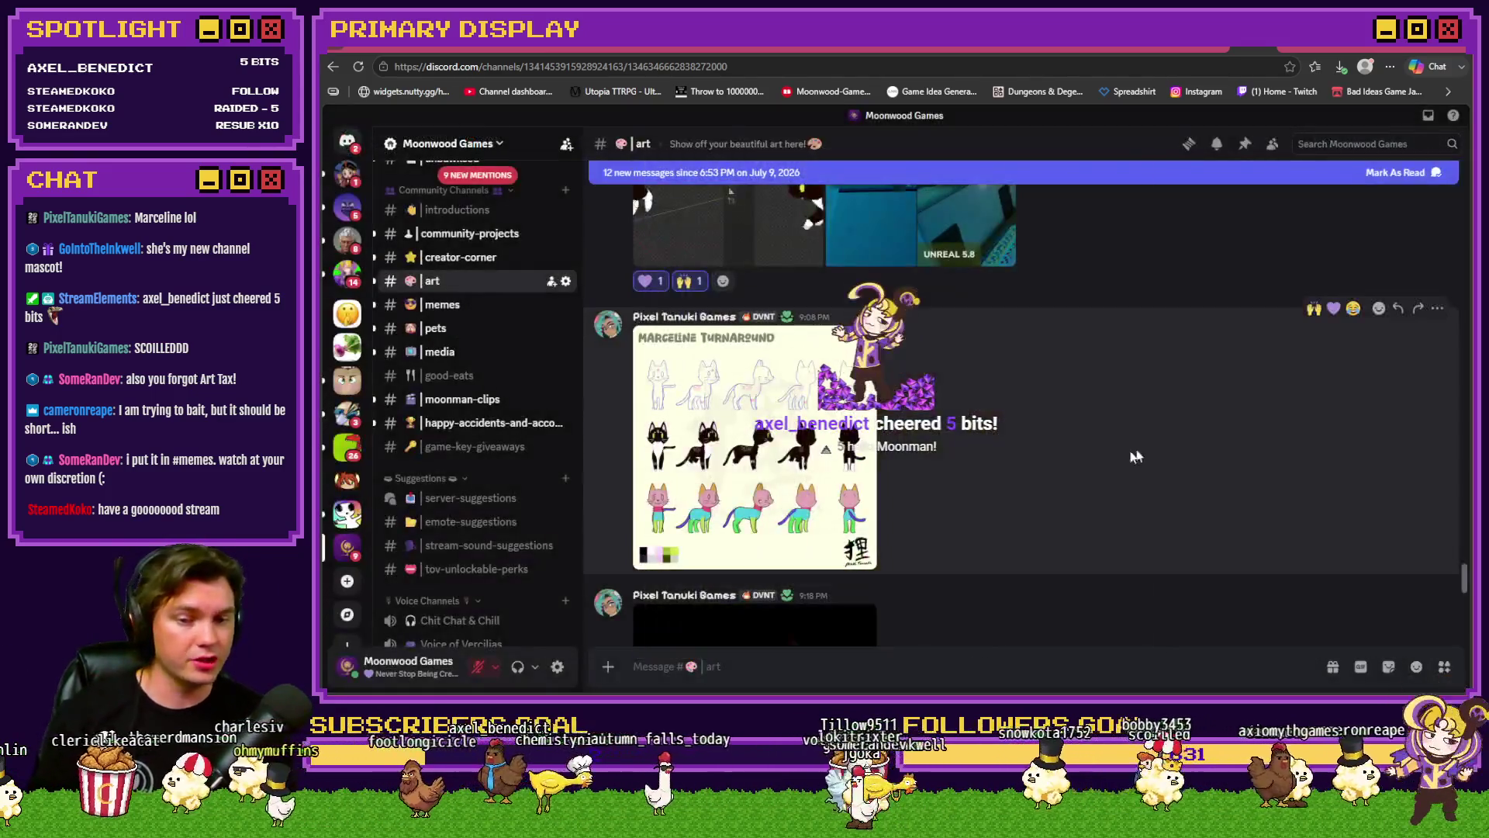
click(1314, 309)
click(1333, 308)
Step: Play the pixel cat animation and give it raised-hands and purple-heart reactions
scroll(1060, 402, down, 5)
click(781, 391)
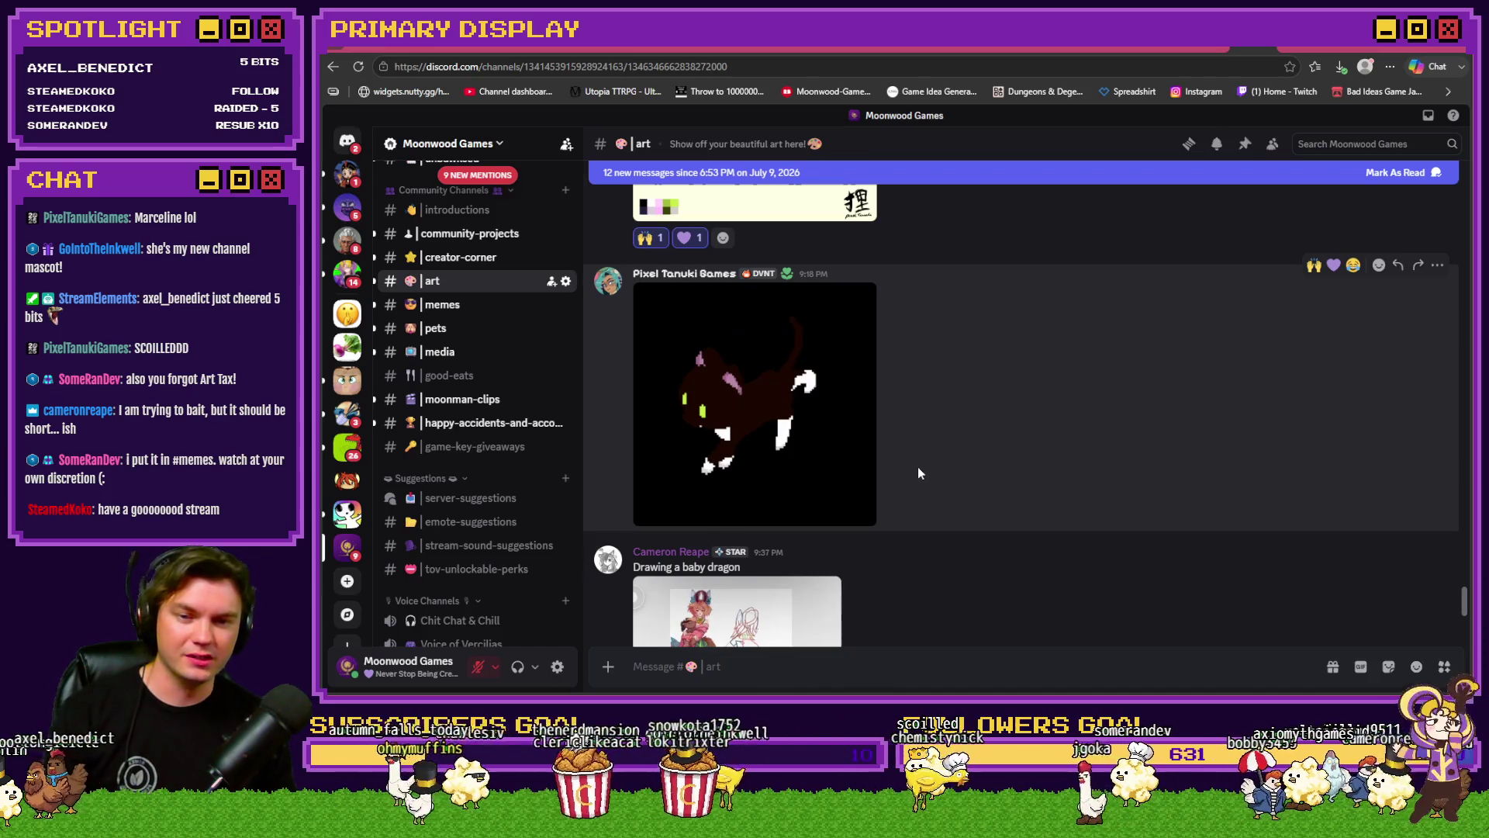
click(834, 461)
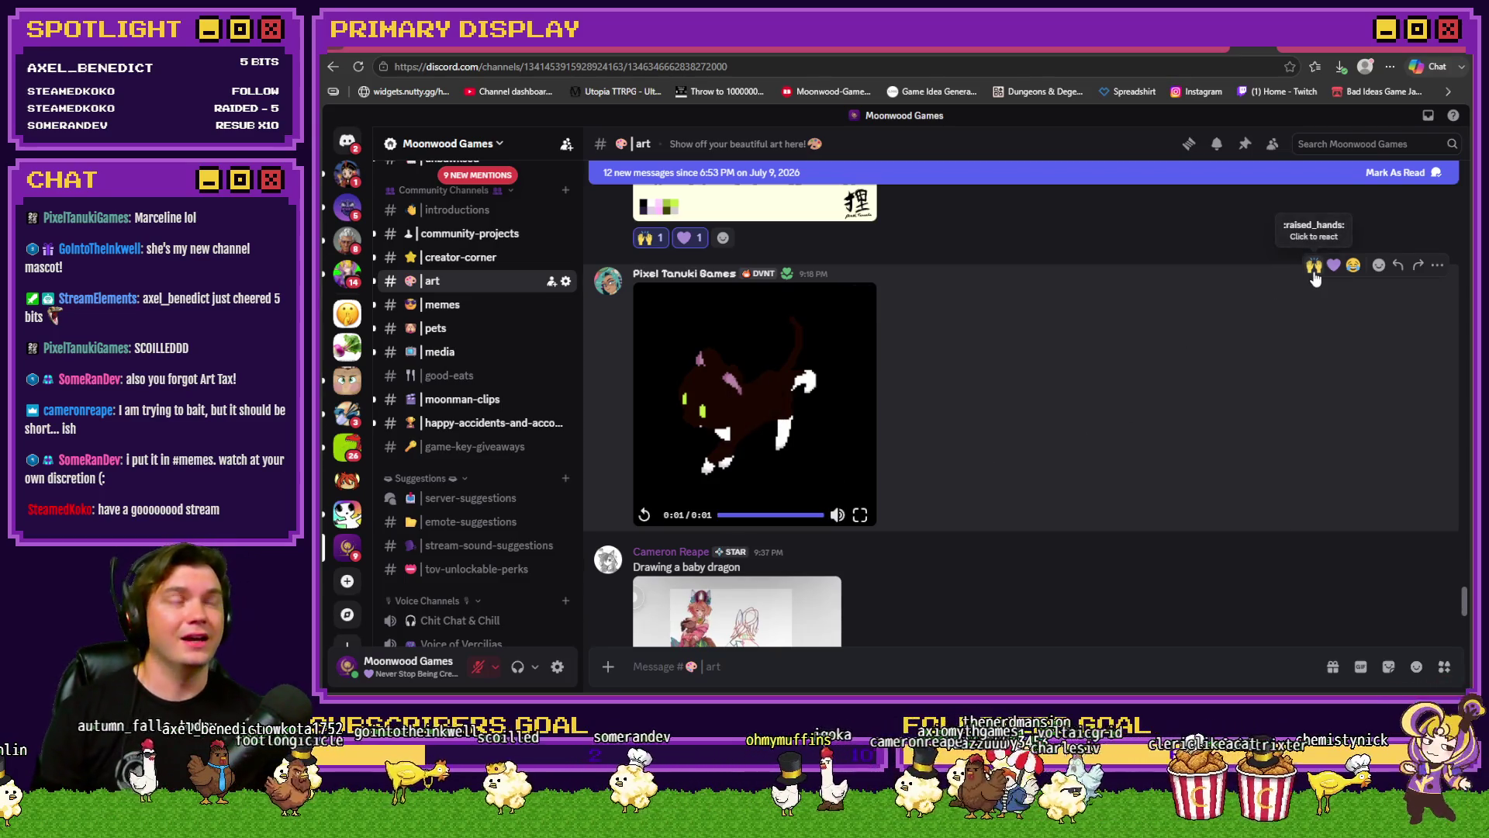
click(1314, 267)
click(1334, 266)
click(807, 445)
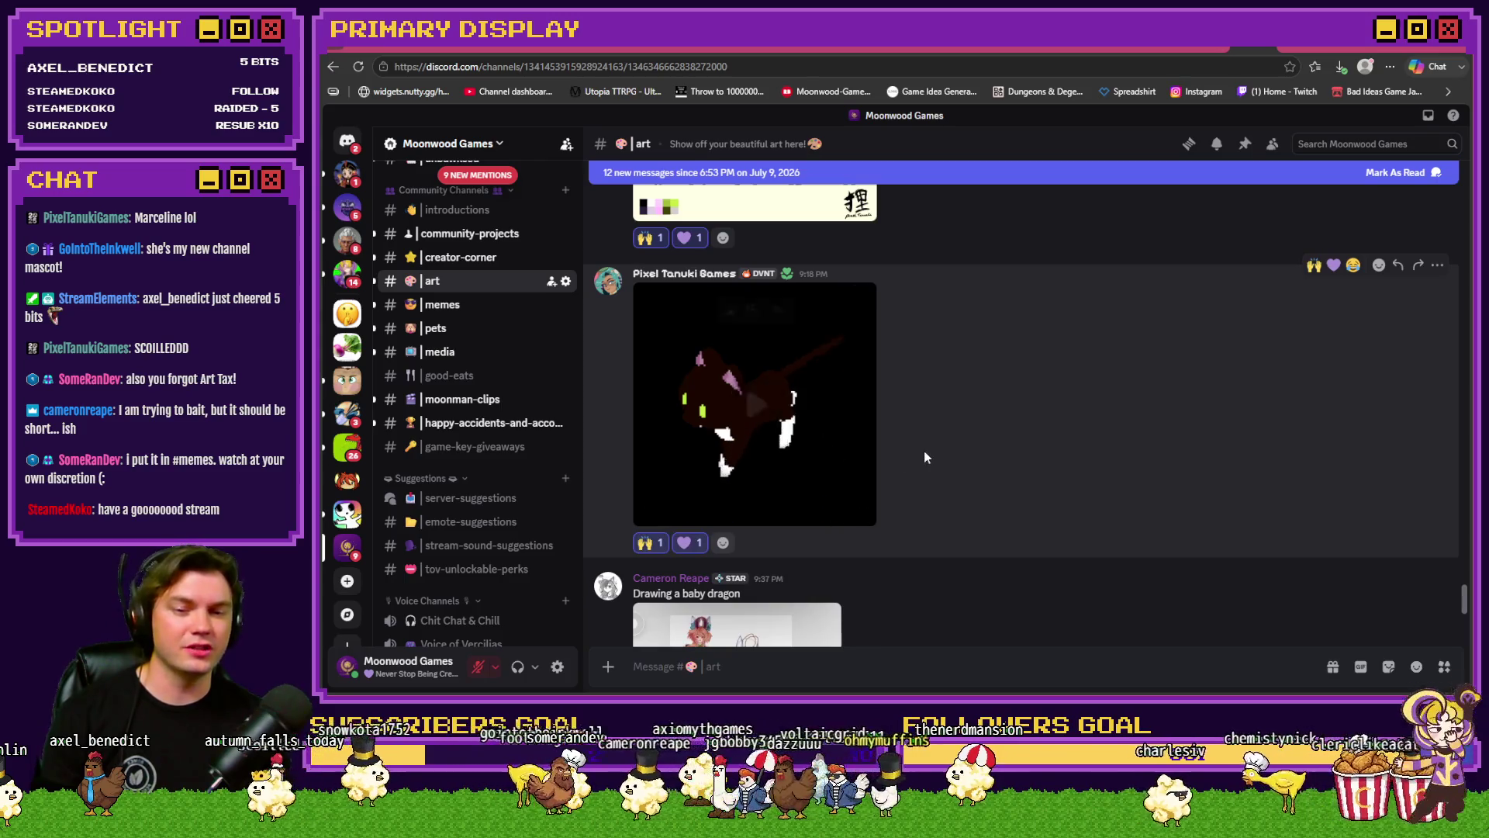
click(849, 453)
click(853, 445)
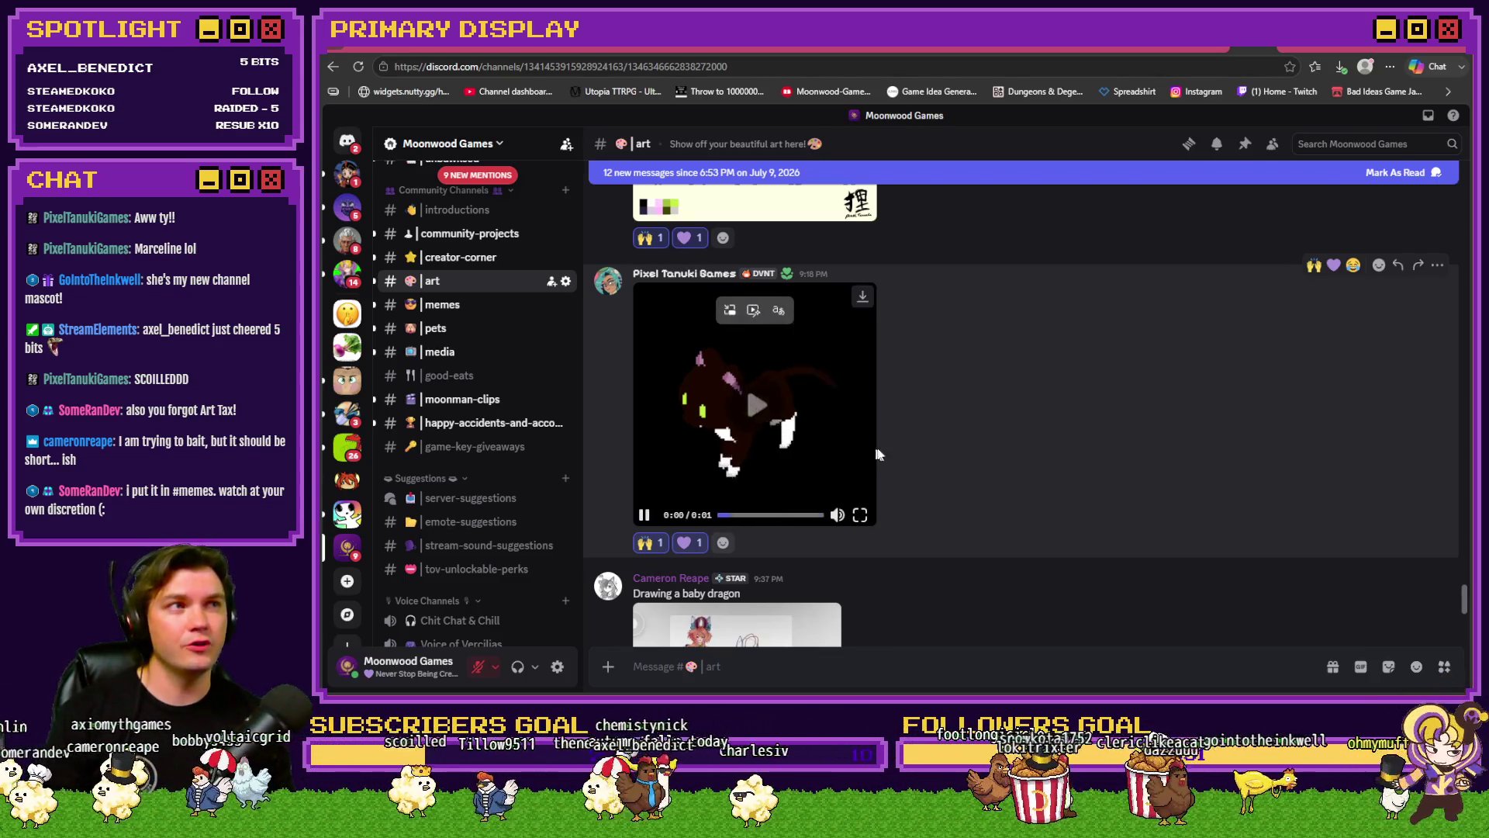
scroll(952, 402, down, 1)
scroll(953, 399, down, 3)
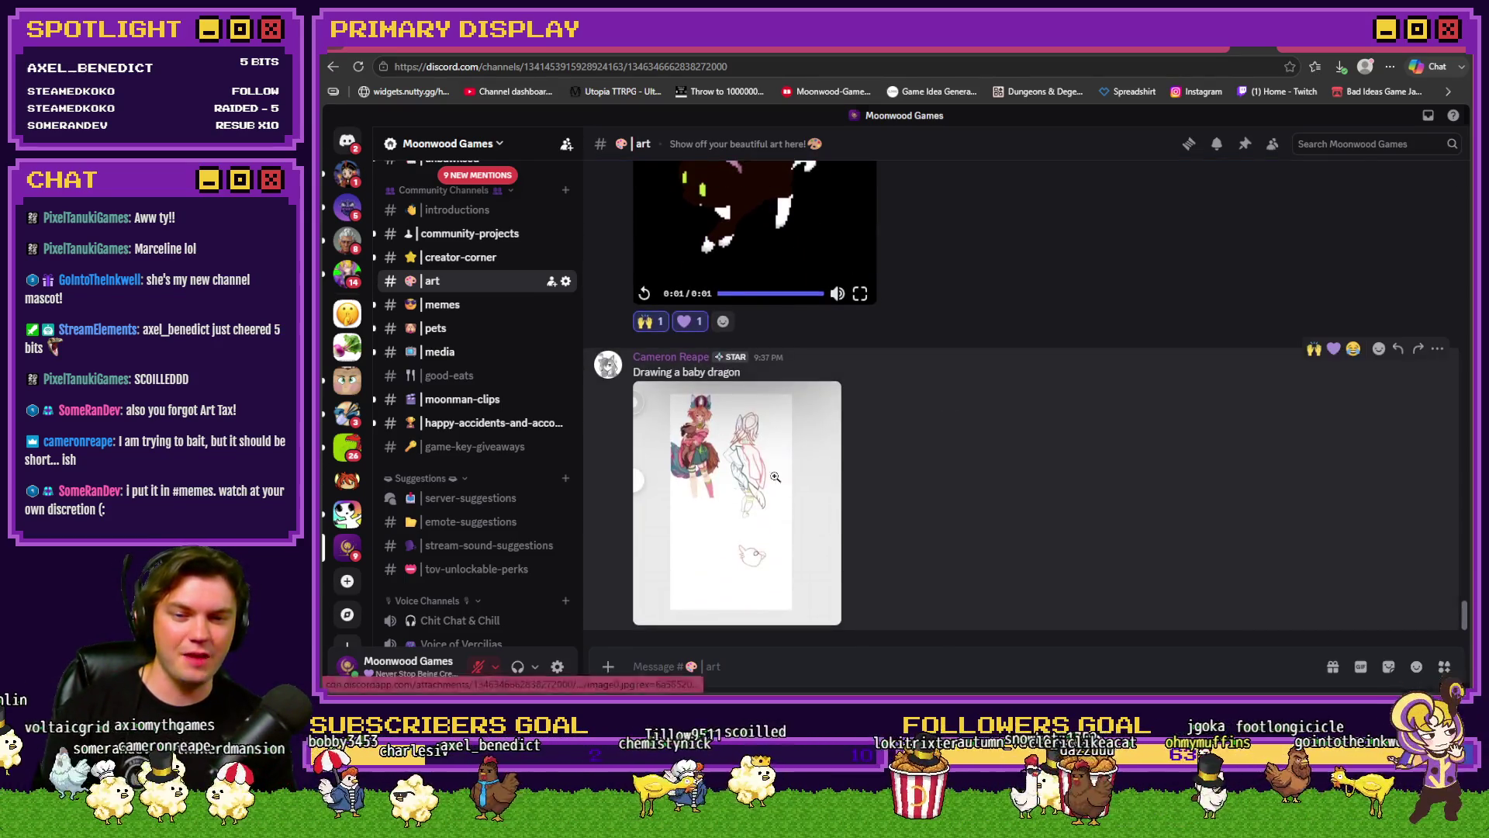
Step: Inspect the baby dragon drawing up close and give its post a purple heart reaction
click(775, 478)
click(836, 218)
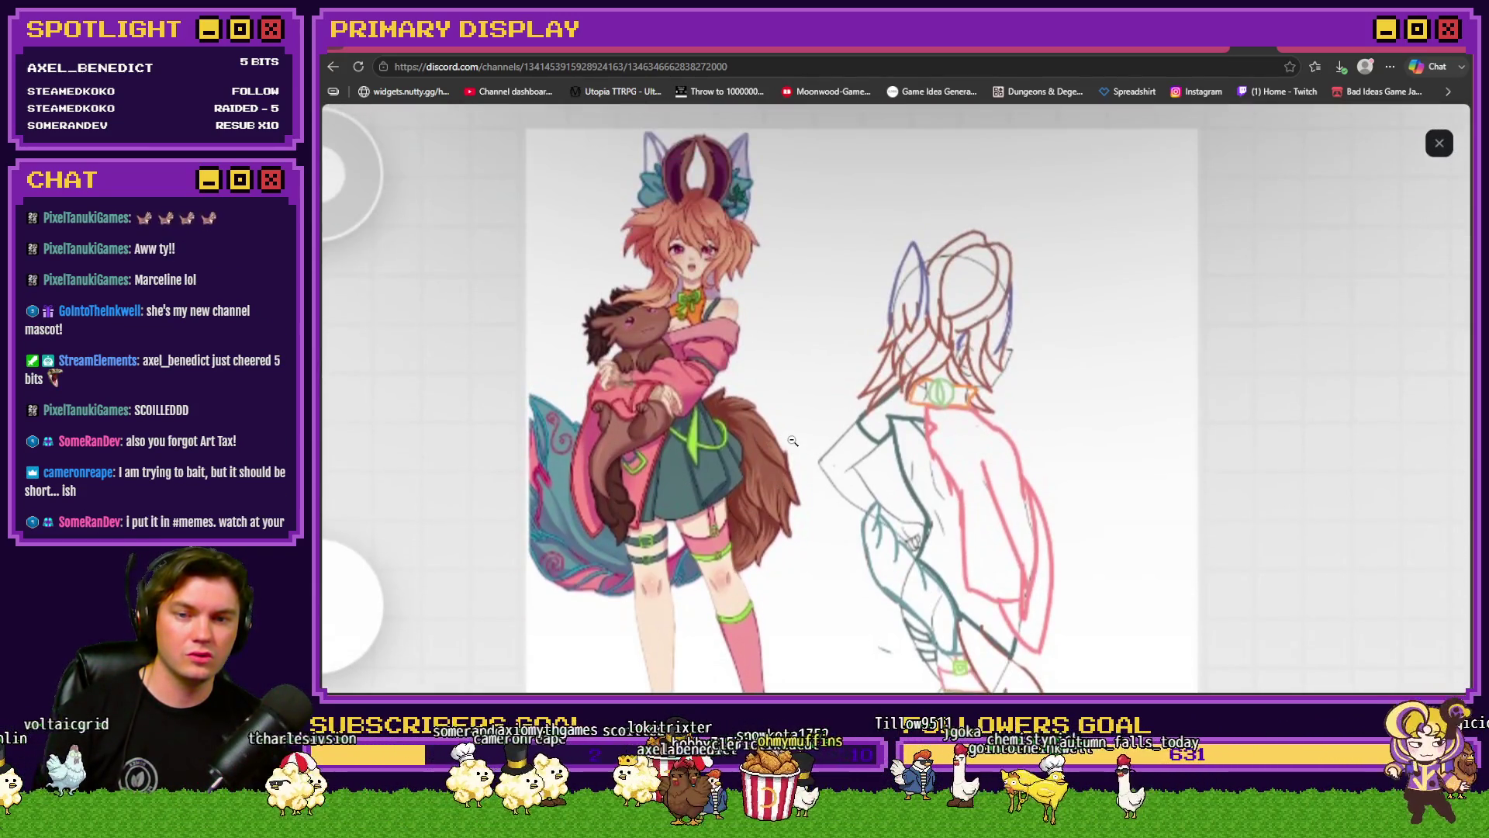
scroll(793, 441, down, 10)
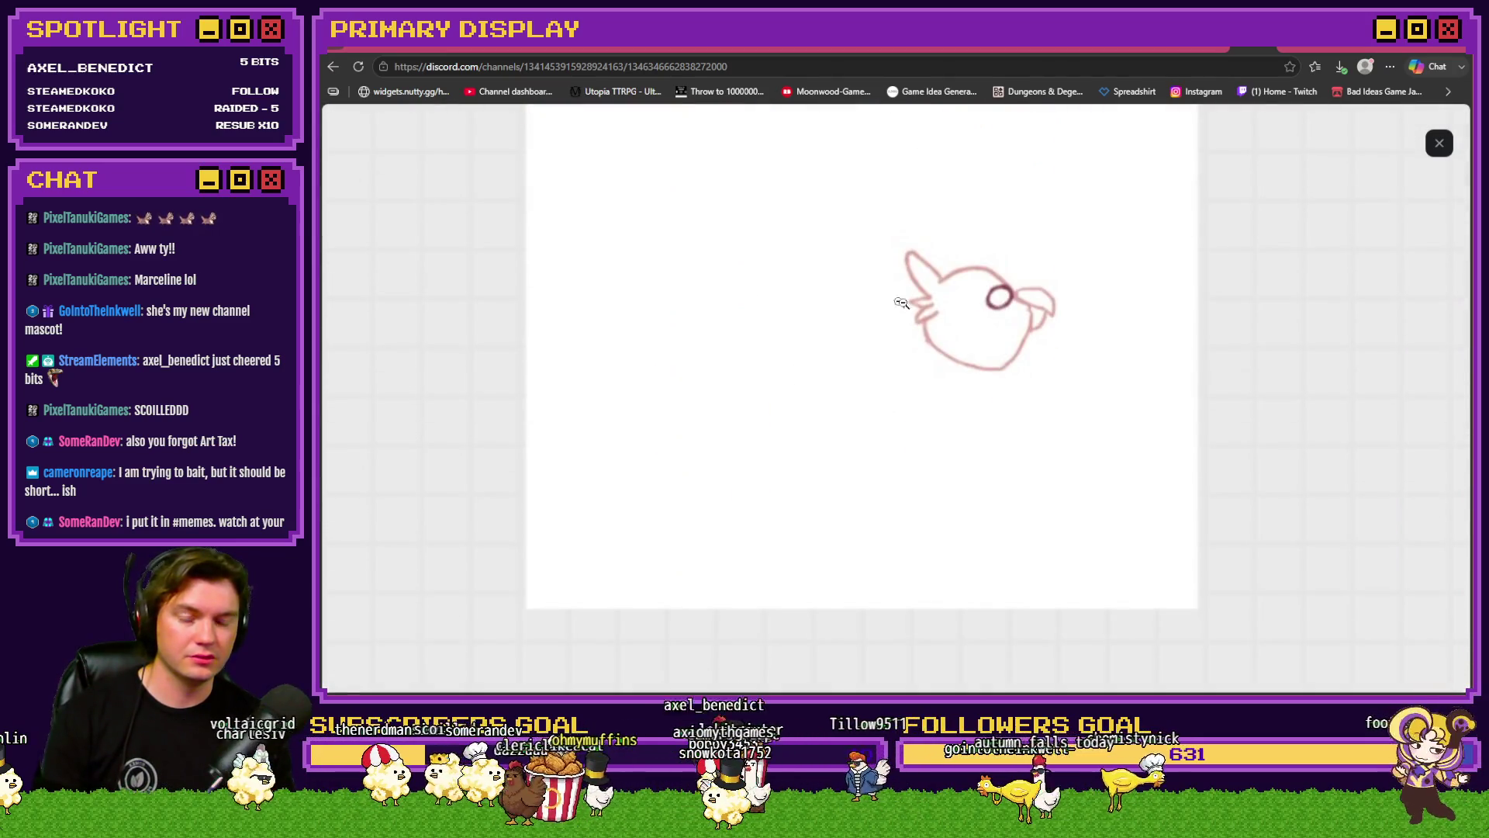
click(942, 386)
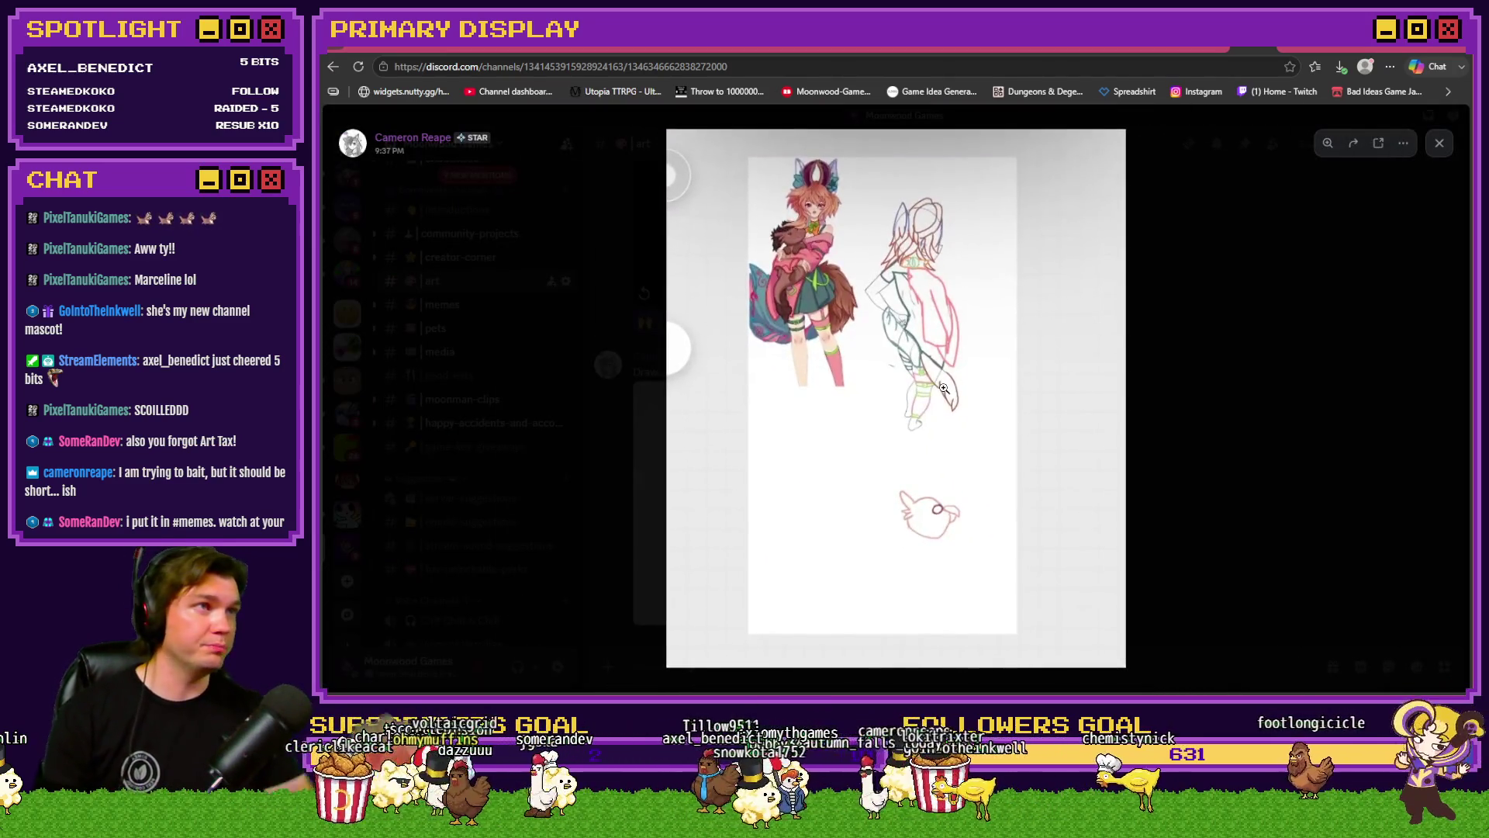
click(1192, 395)
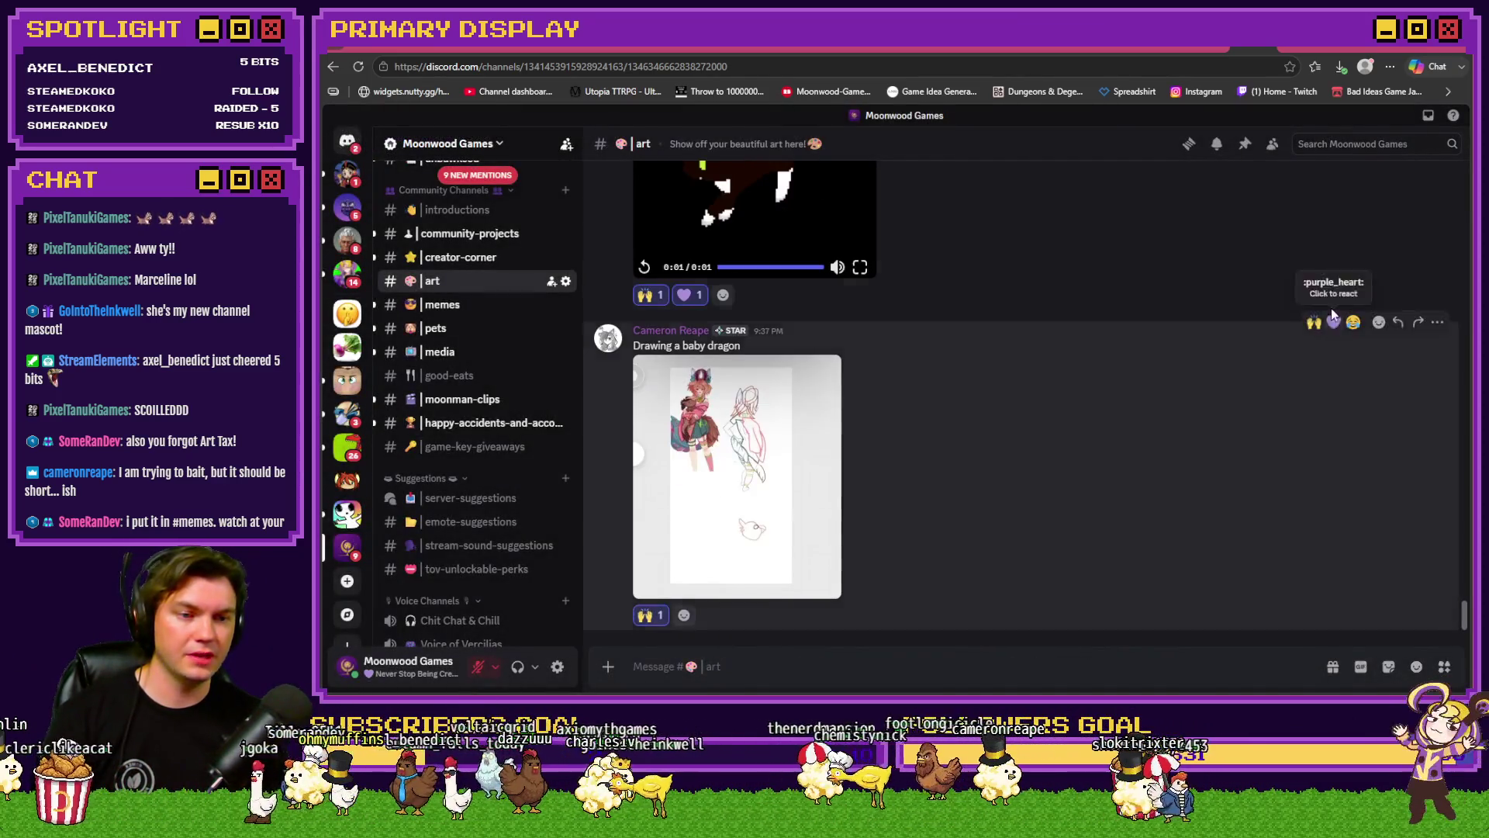
click(1333, 320)
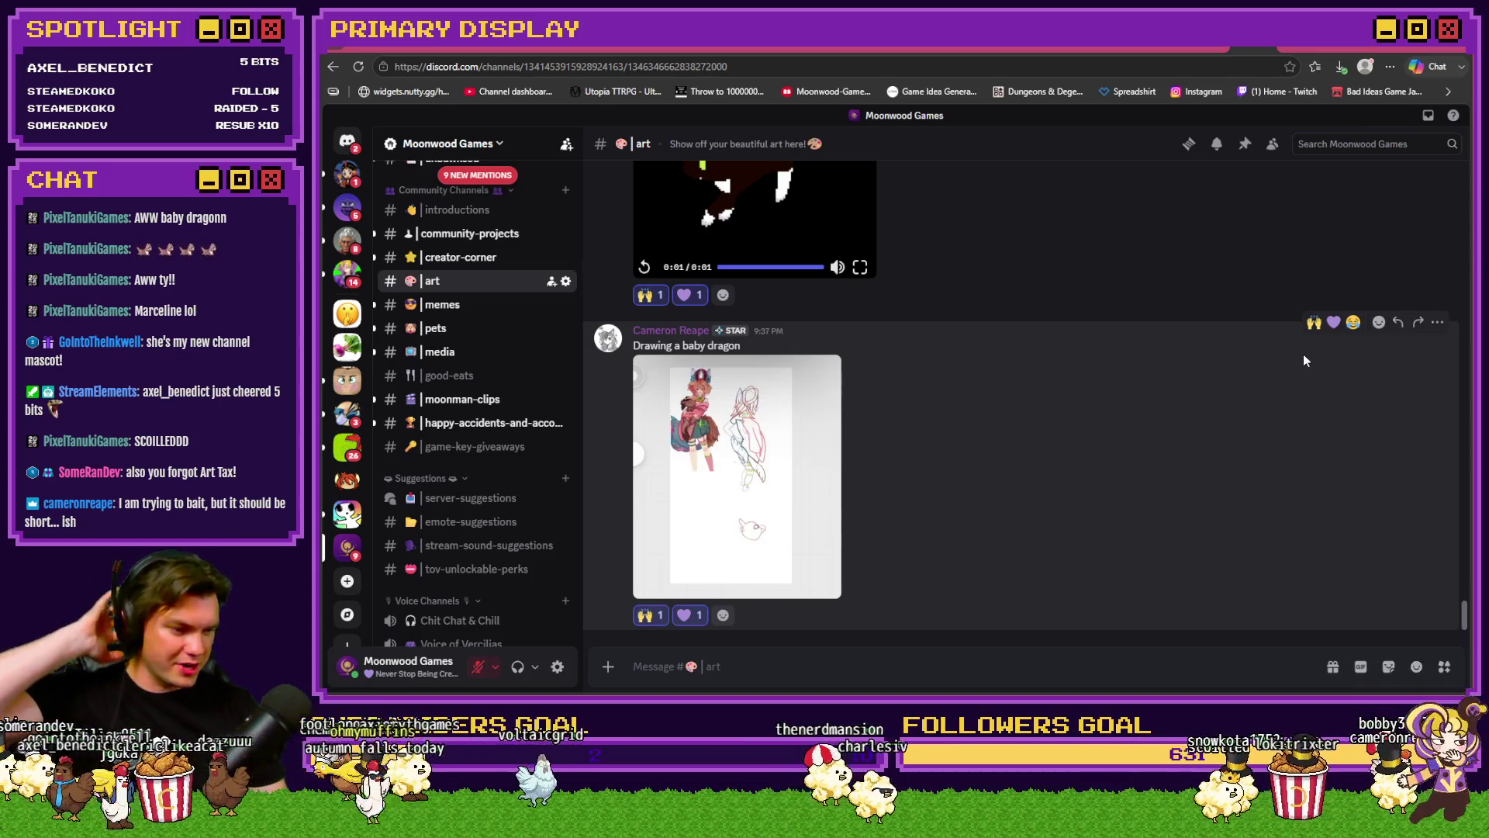
Step: Glance at the baby dragon drawing again, then switch to the Tomb of Vercilias Trello board
click(744, 481)
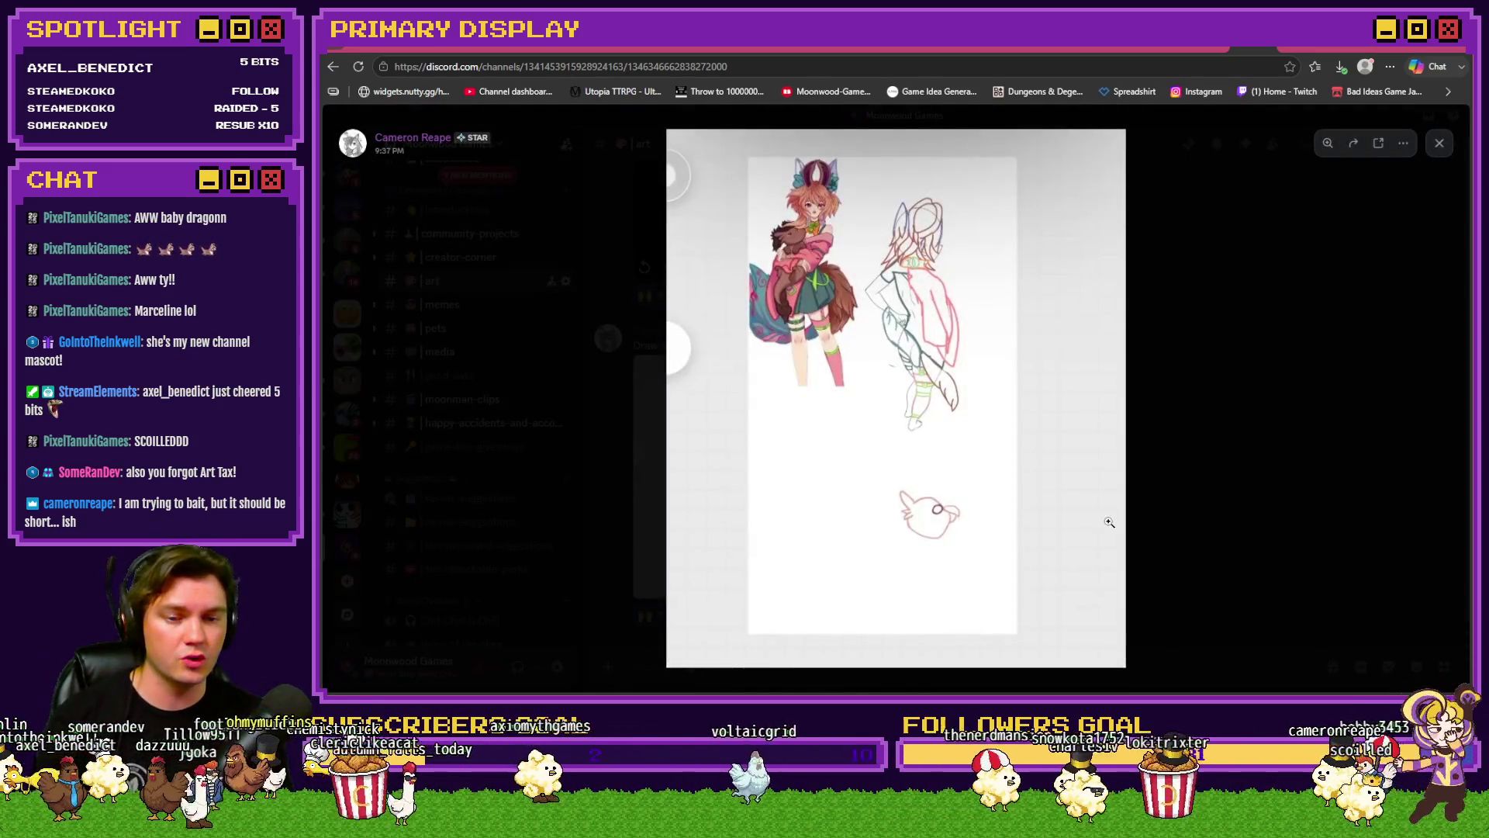
click(1179, 513)
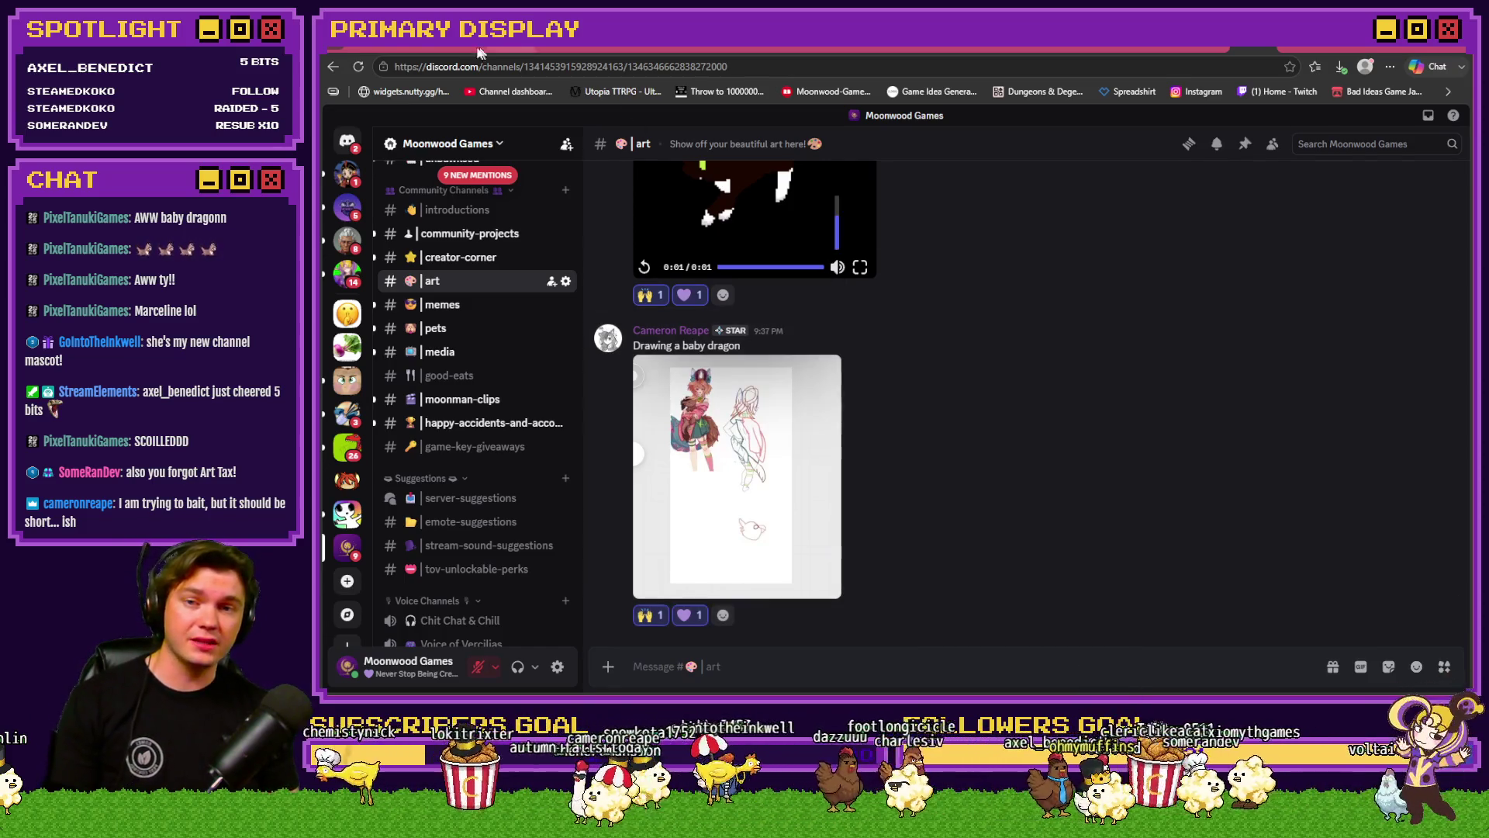
key(ctrl+Tab)
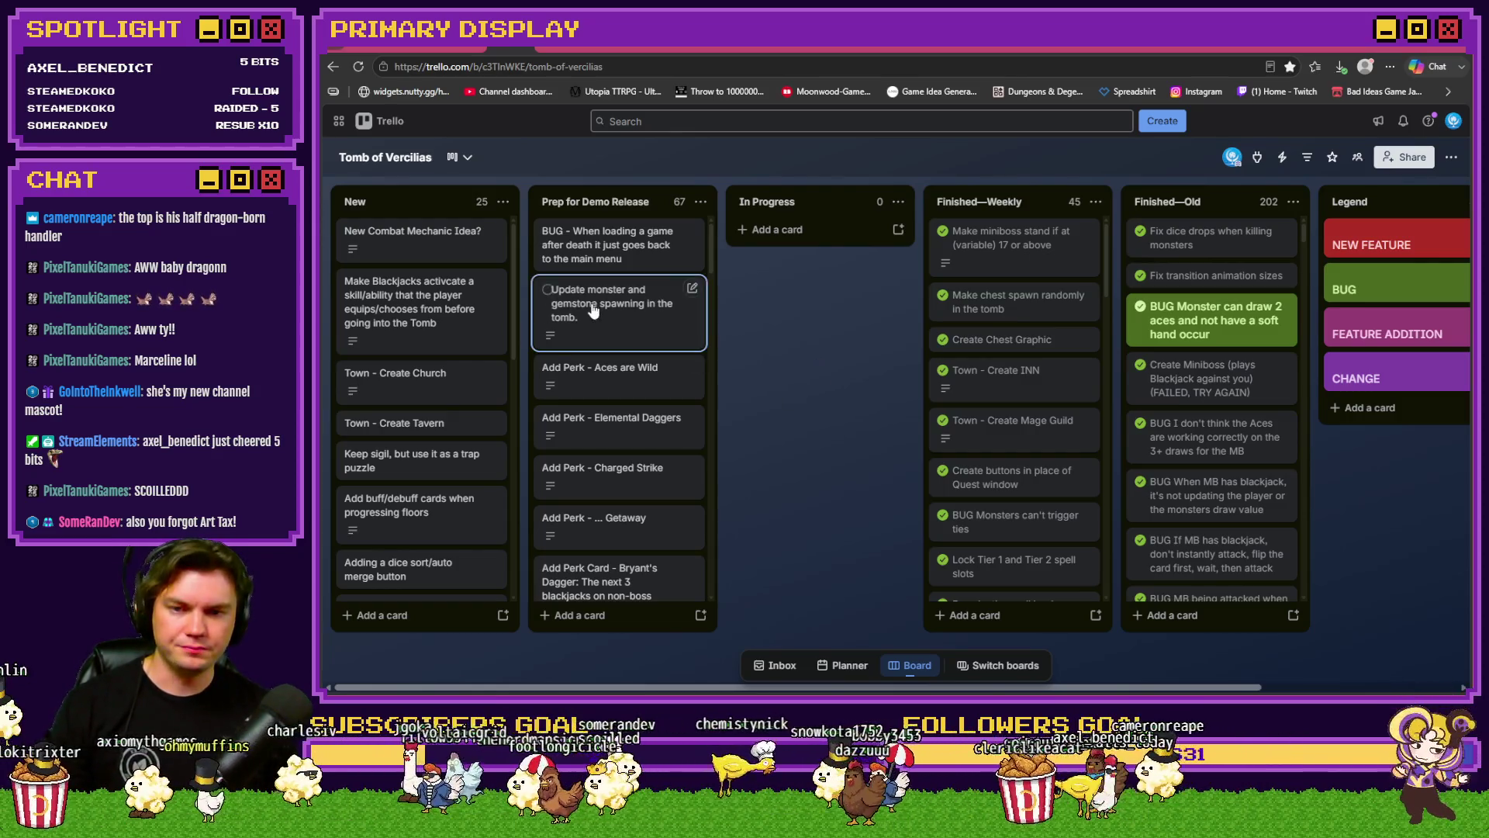
Step: Read the 'Update monster and gemstone spawning' Trello card, then return to RPG Maker MZ
click(648, 333)
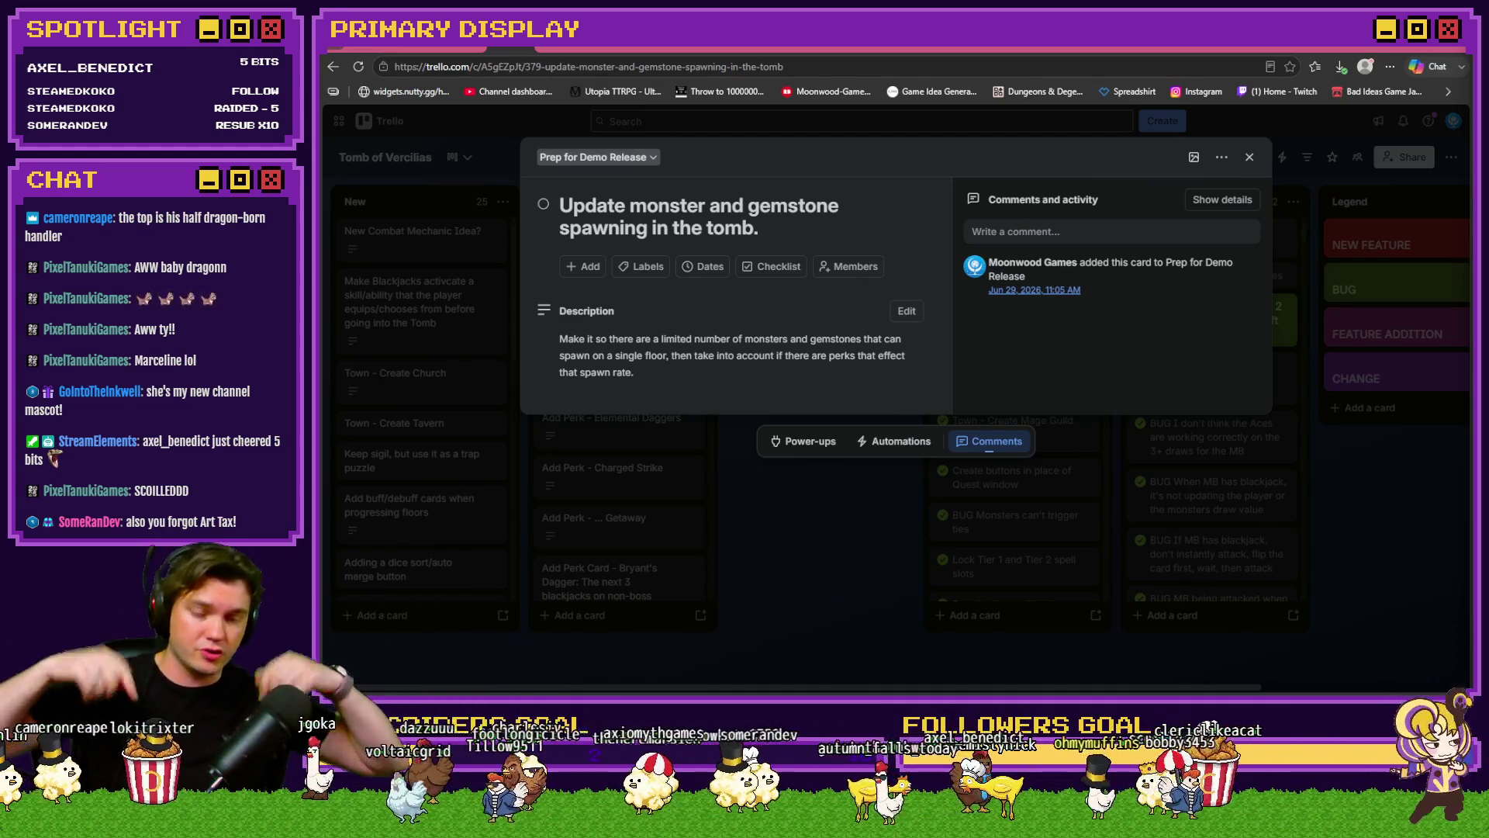
click(940, 628)
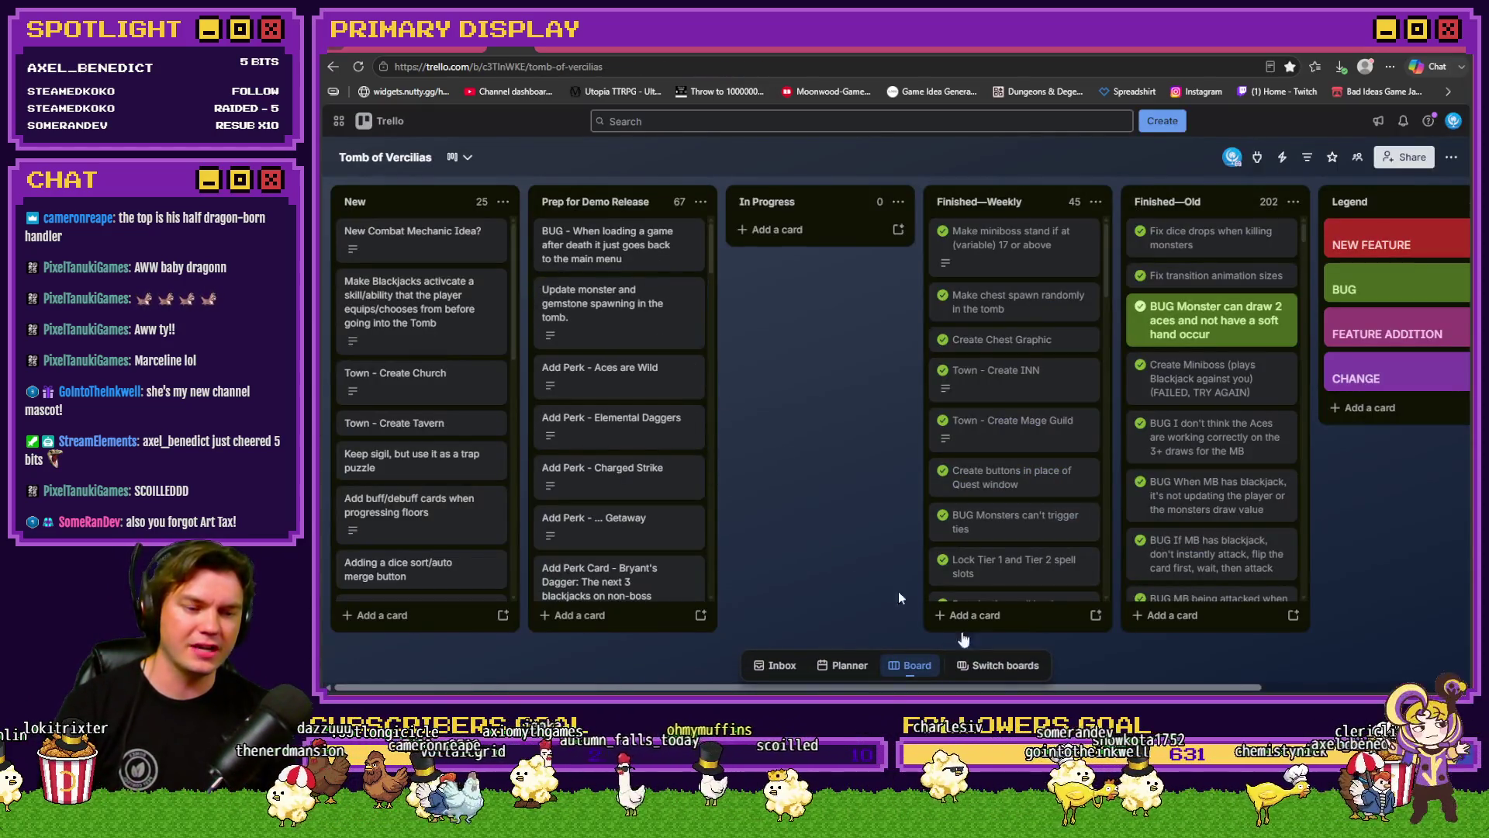
key(alt+Tab)
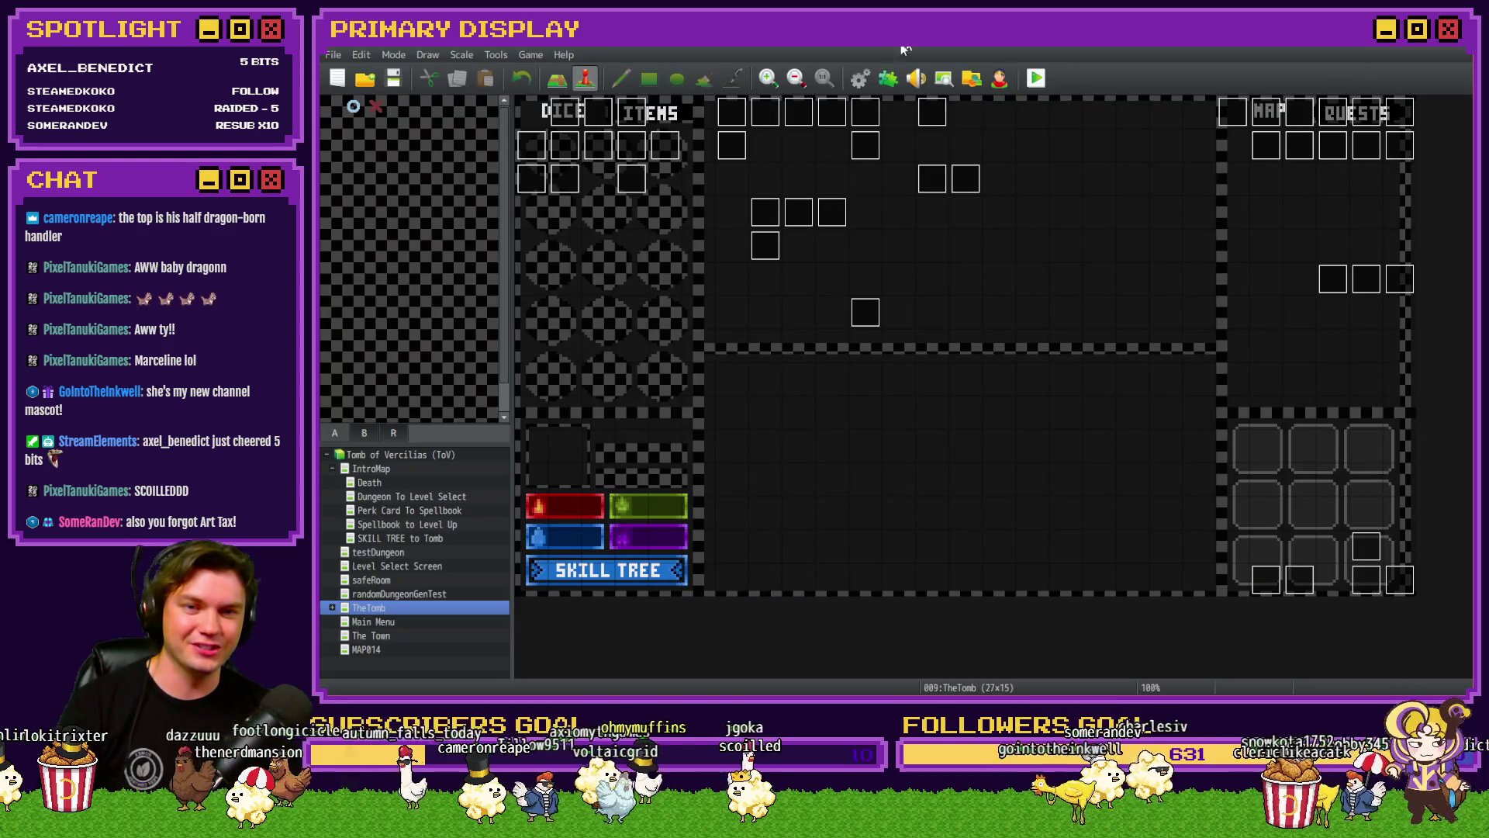
Step: Open the Database's Common Events and select 0003 RTG v2.0 to see its spawn caps
click(859, 77)
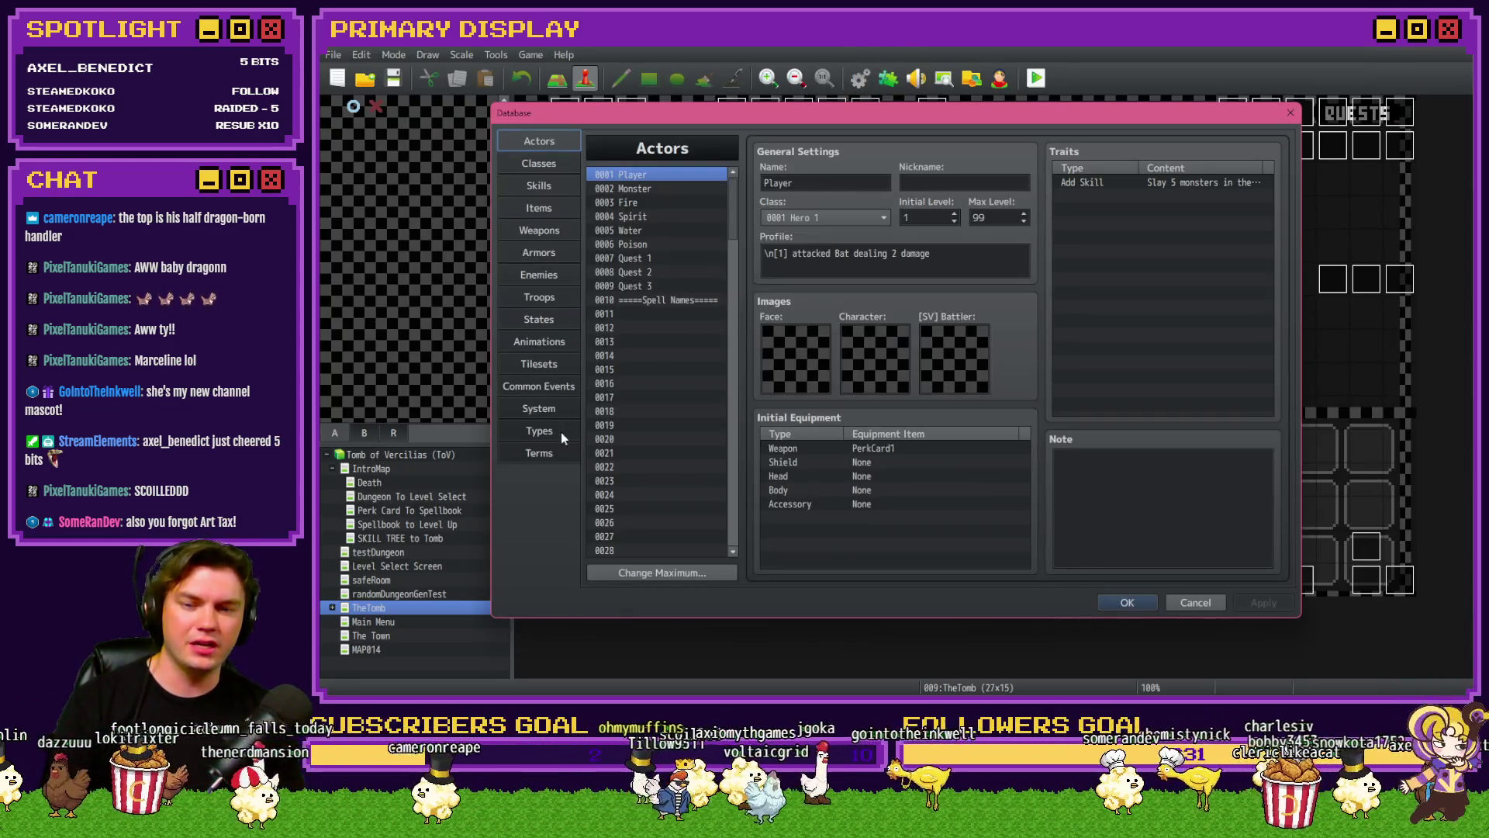
click(552, 386)
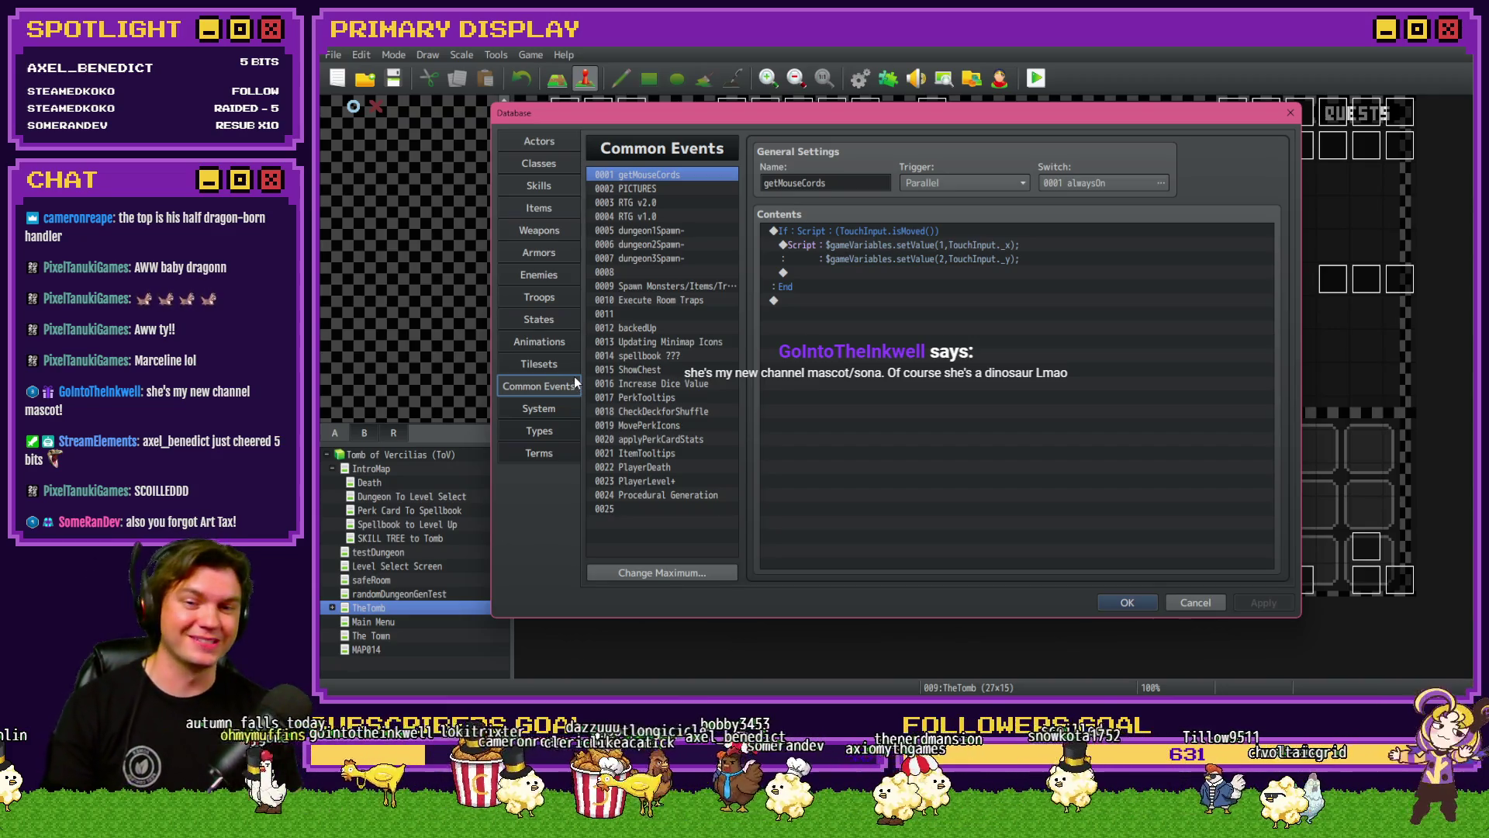
click(657, 203)
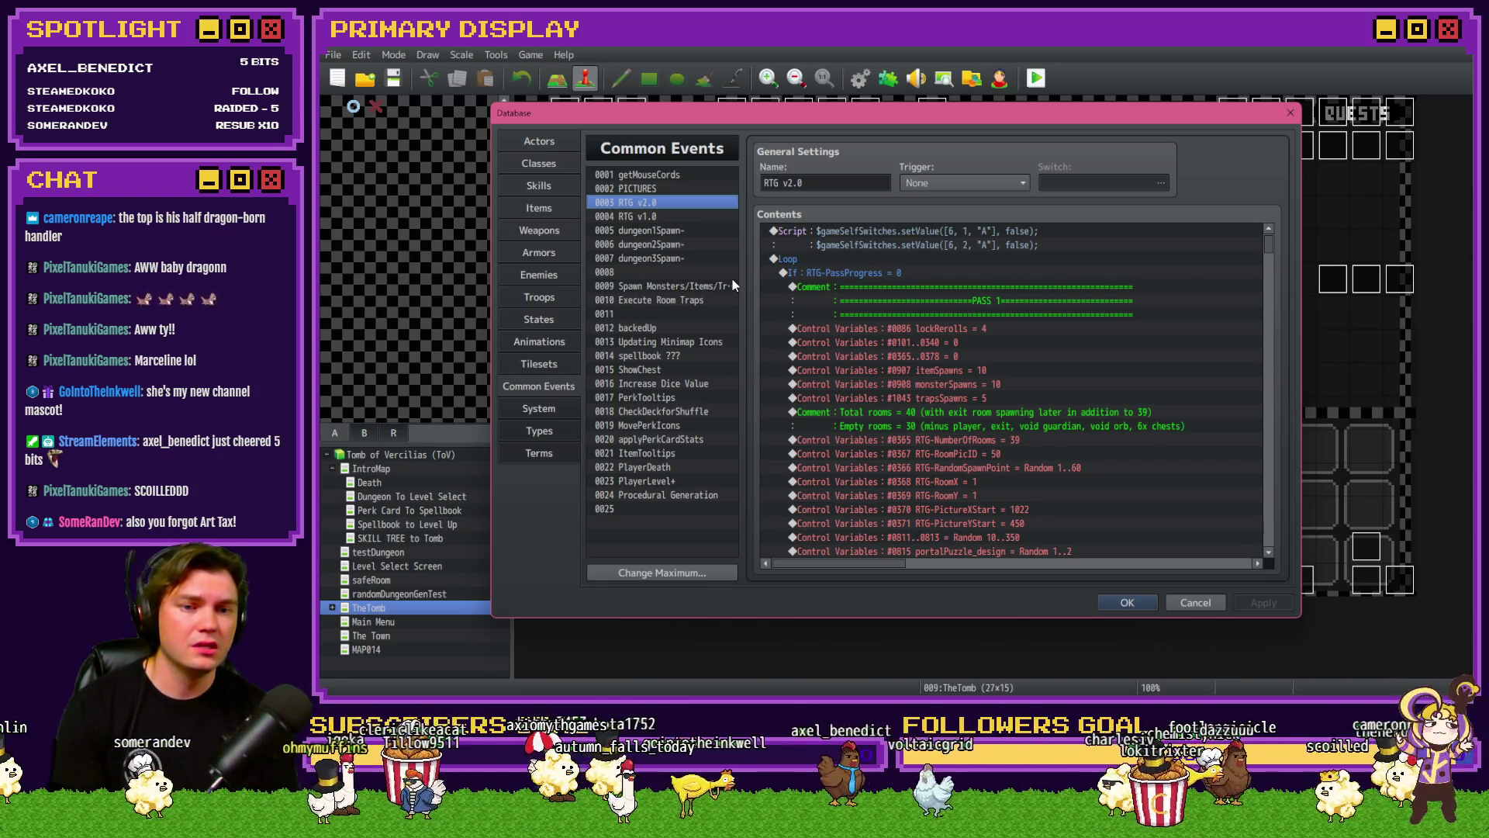
Step: Review the itemSpawns 10, monsterSpawns 10 and trapsSpawns 5 caps, then close the Database with OK
click(961, 370)
click(969, 385)
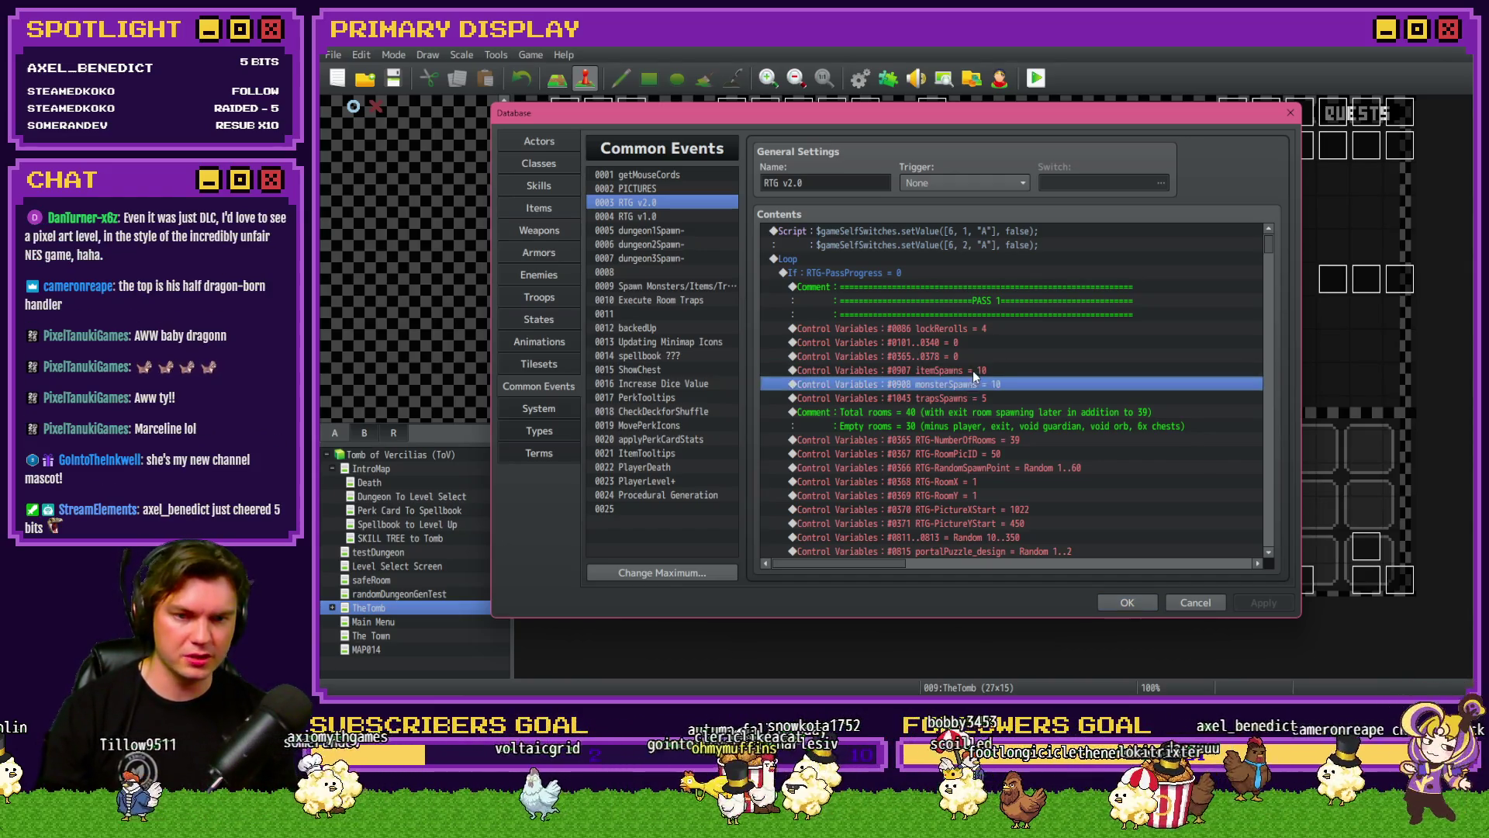
click(977, 399)
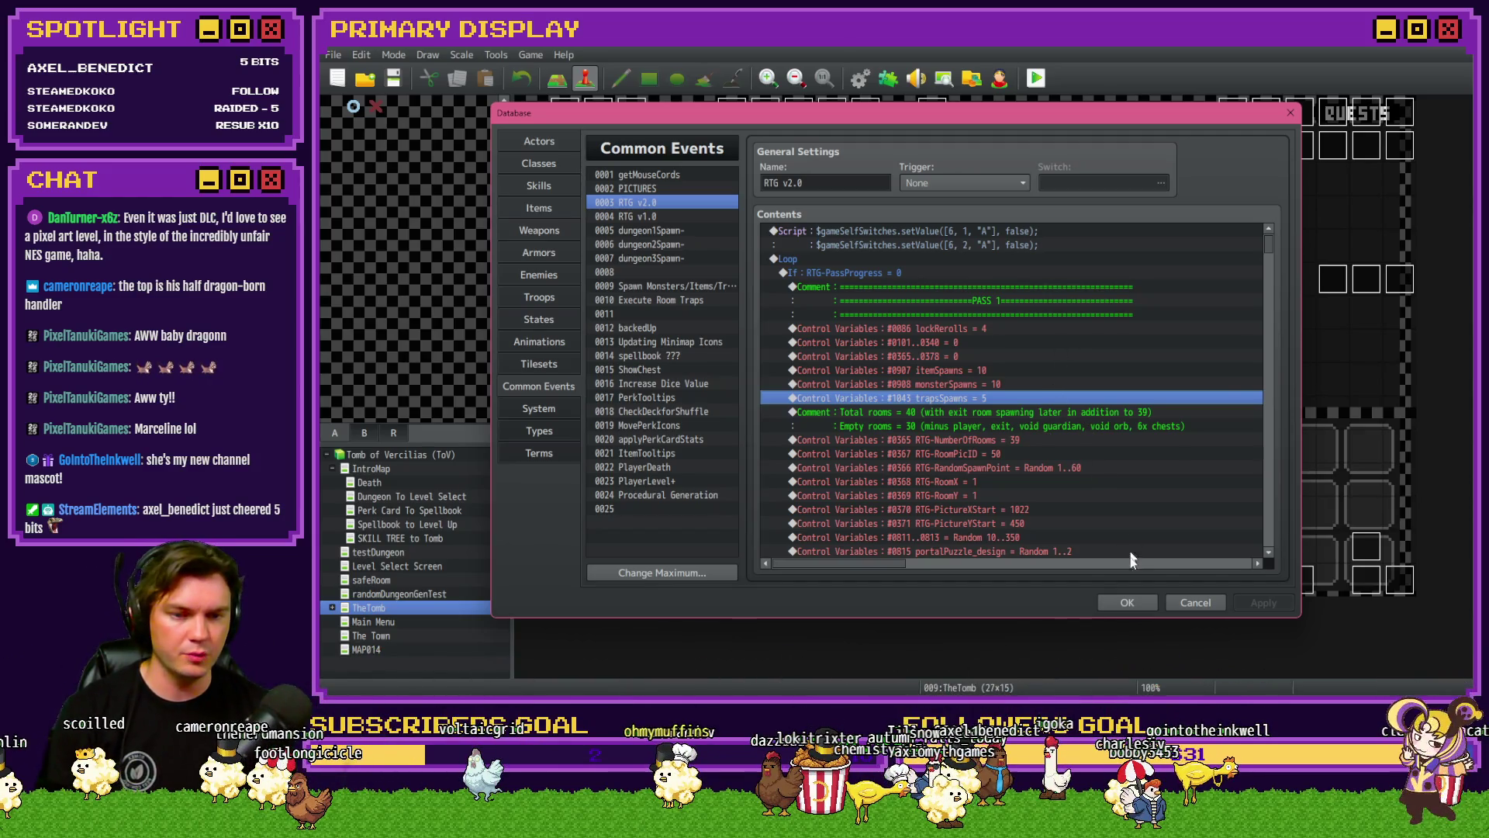
click(1126, 602)
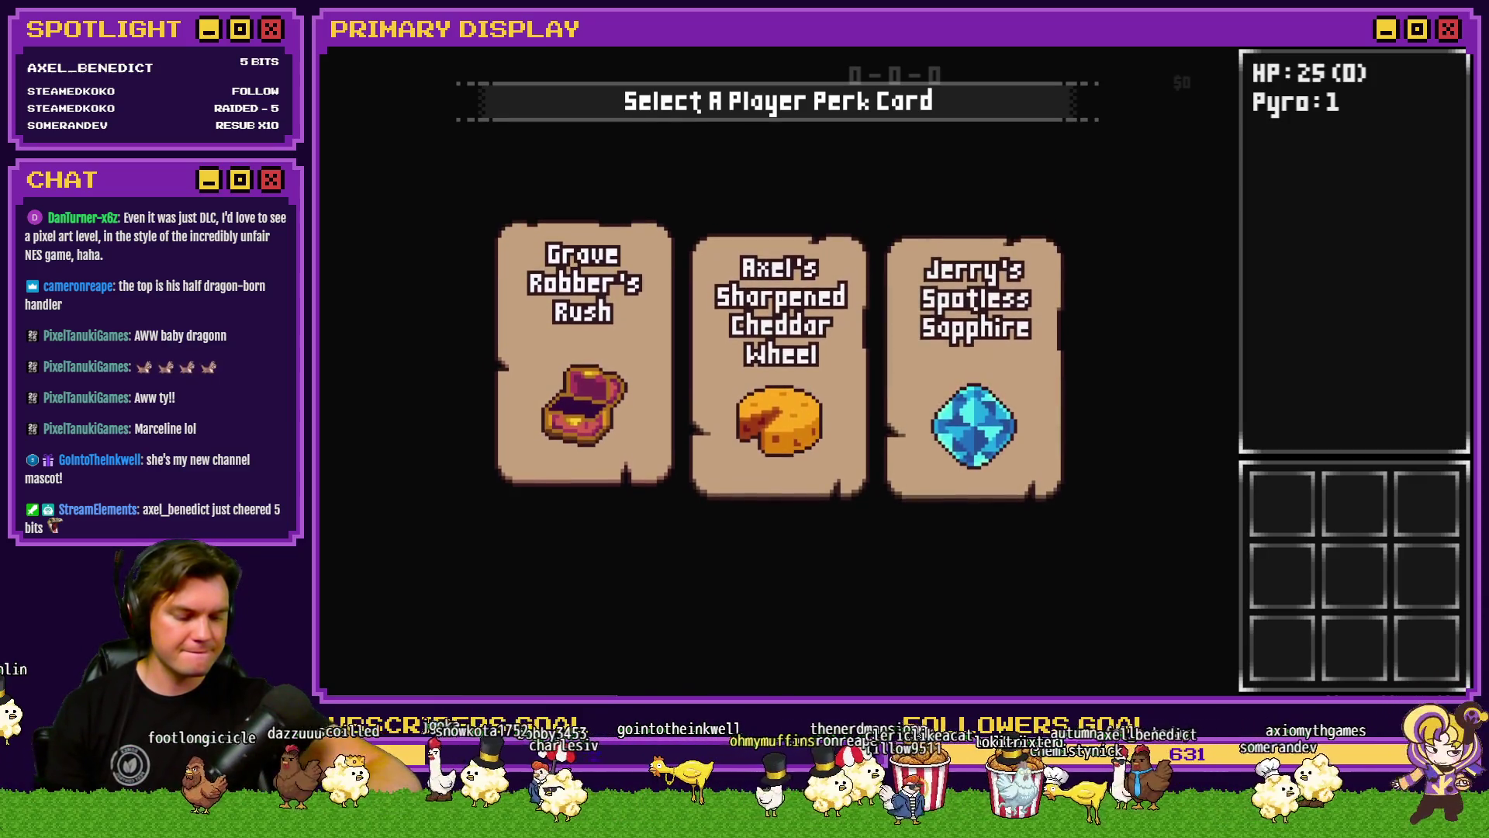
Step: Take the cheese perk card and open the F9 debug list at variables 1041-1050 with trapsSpawns
click(758, 273)
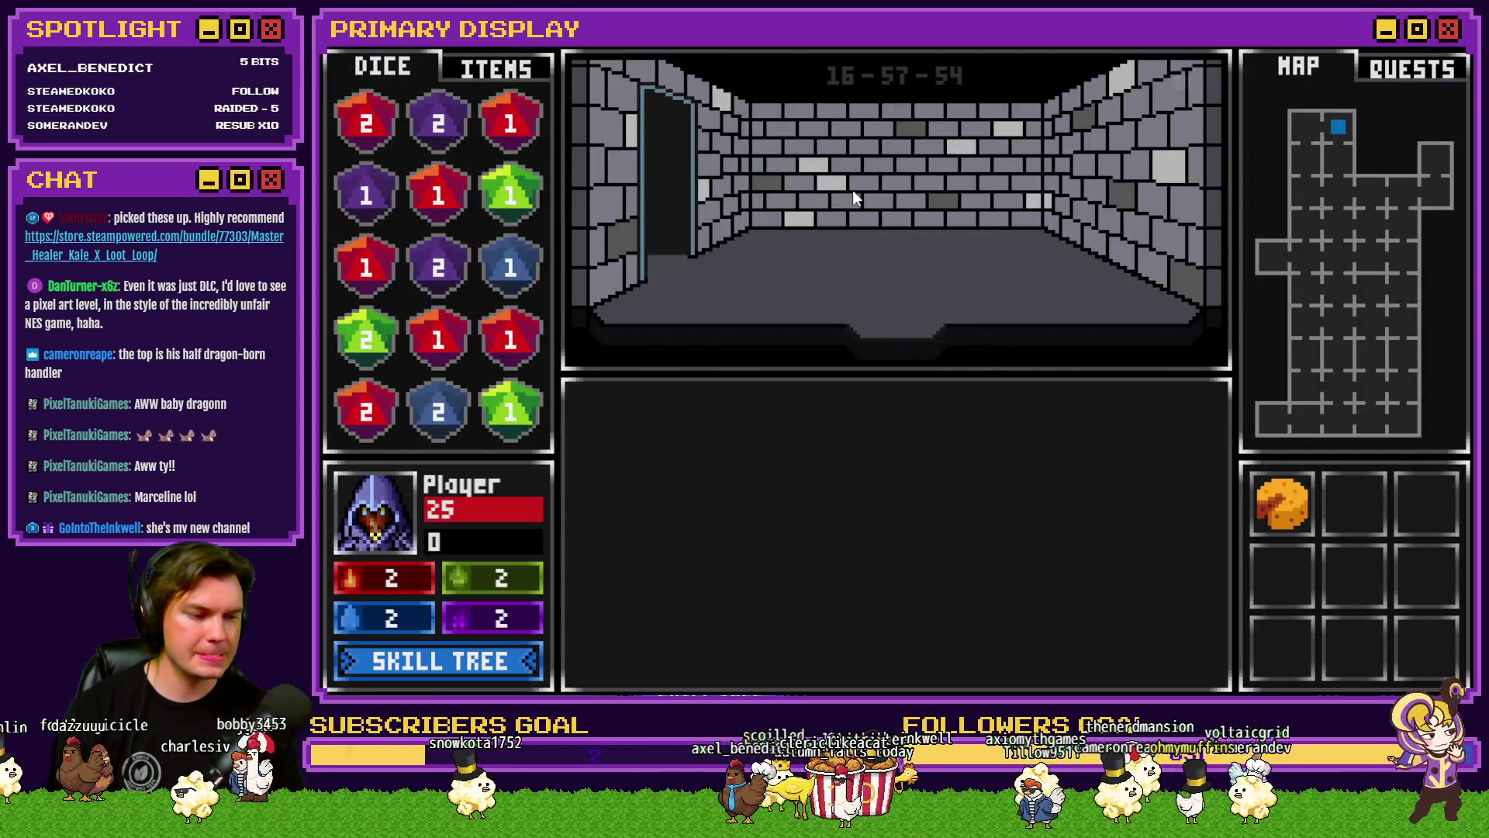
key(F9)
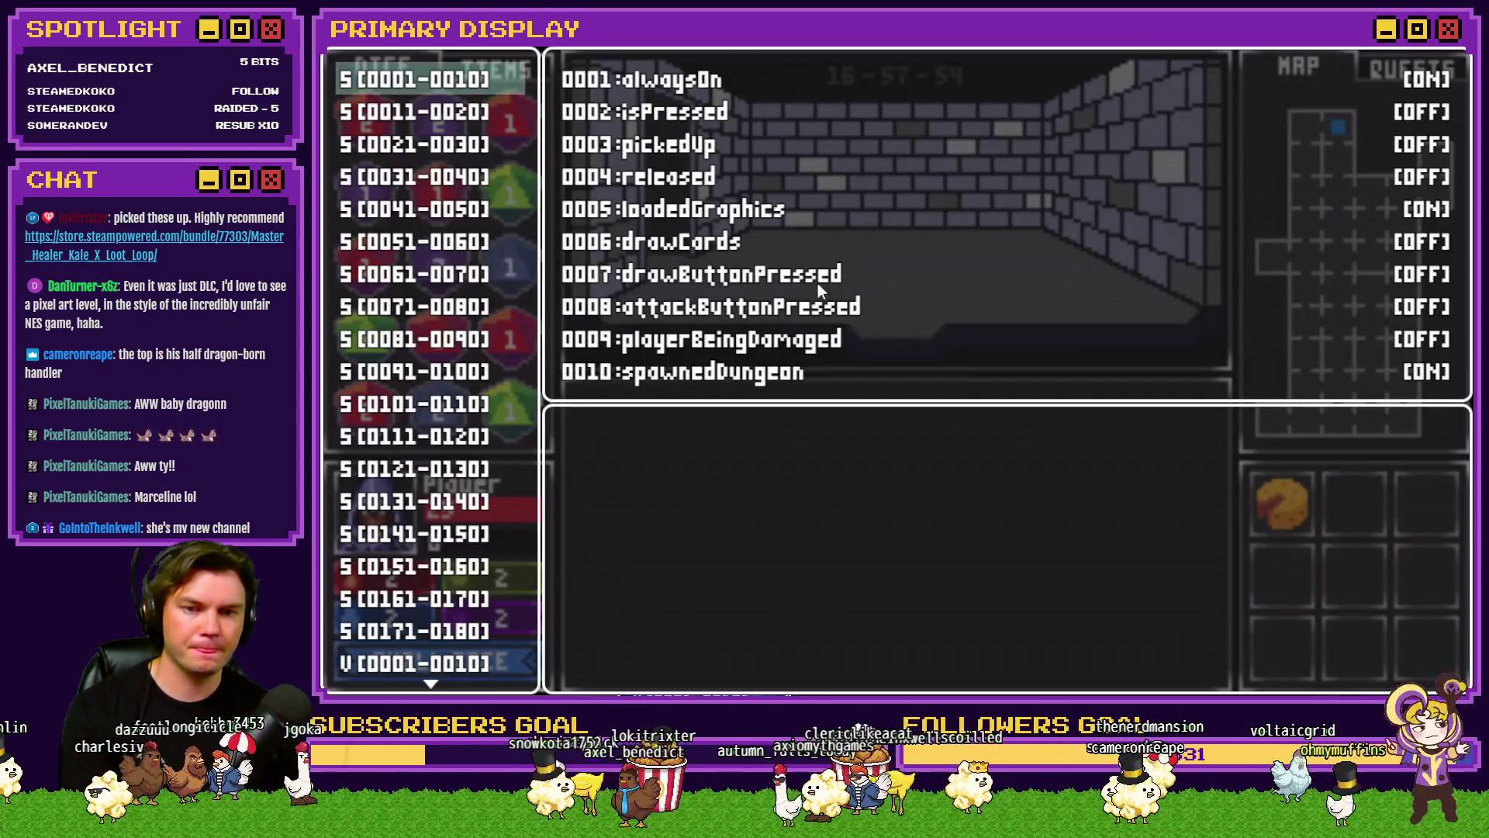
key(Up)
key(Up)
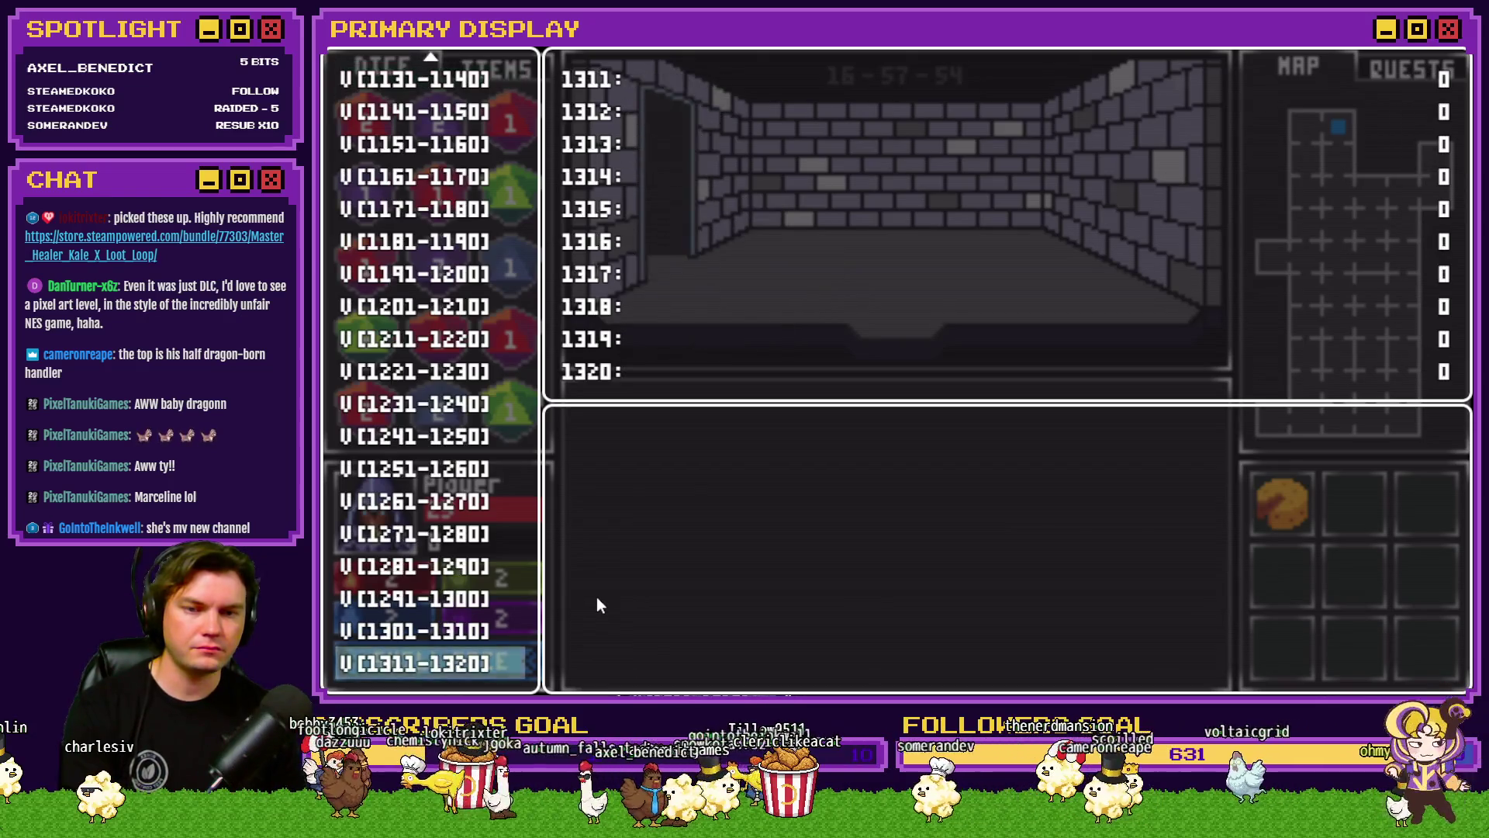
key(Up)
key(Up)
key(Up)
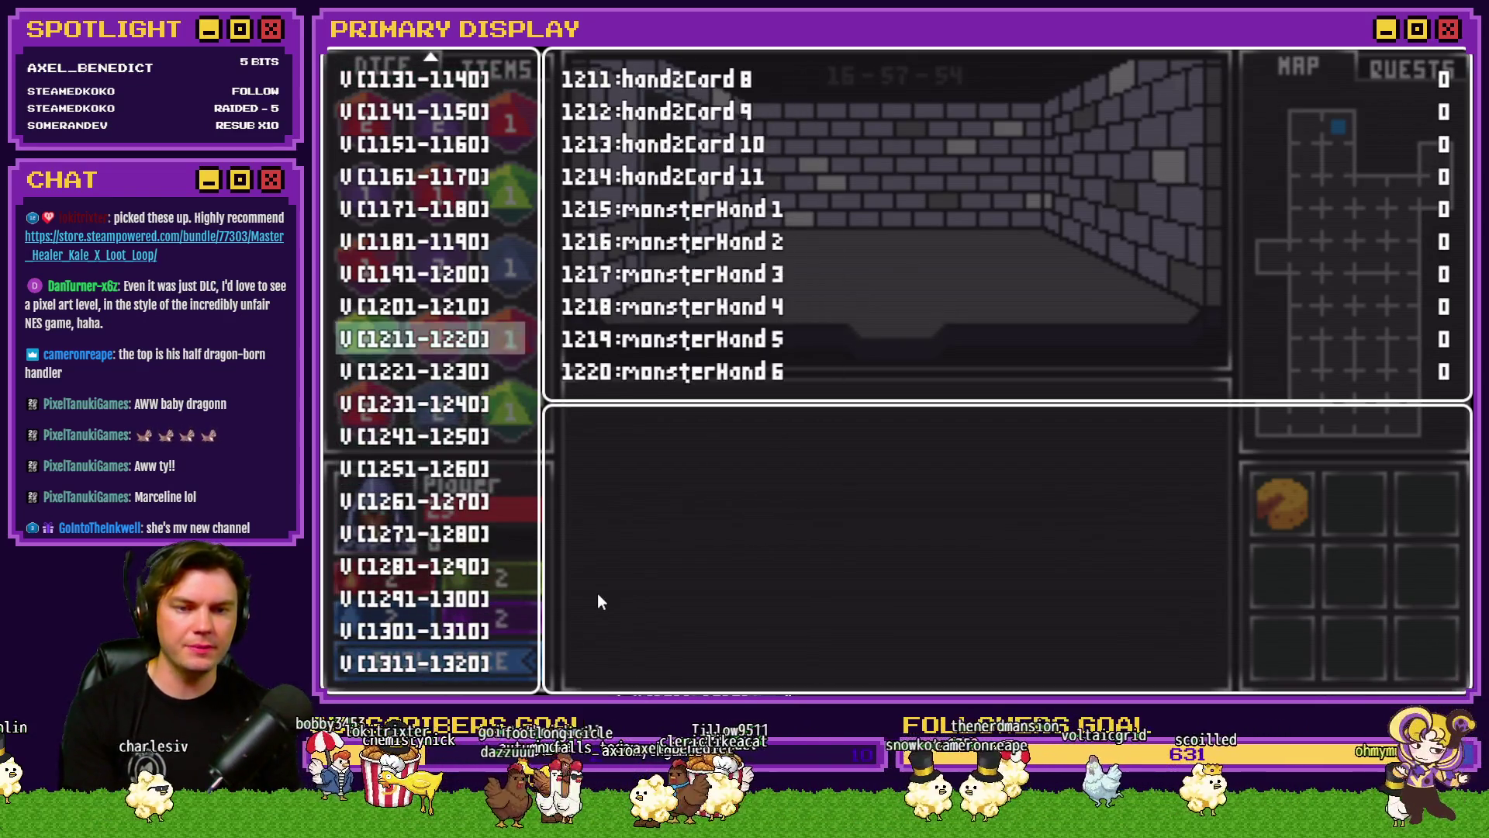
key(Up)
key(Up)
key(Up)
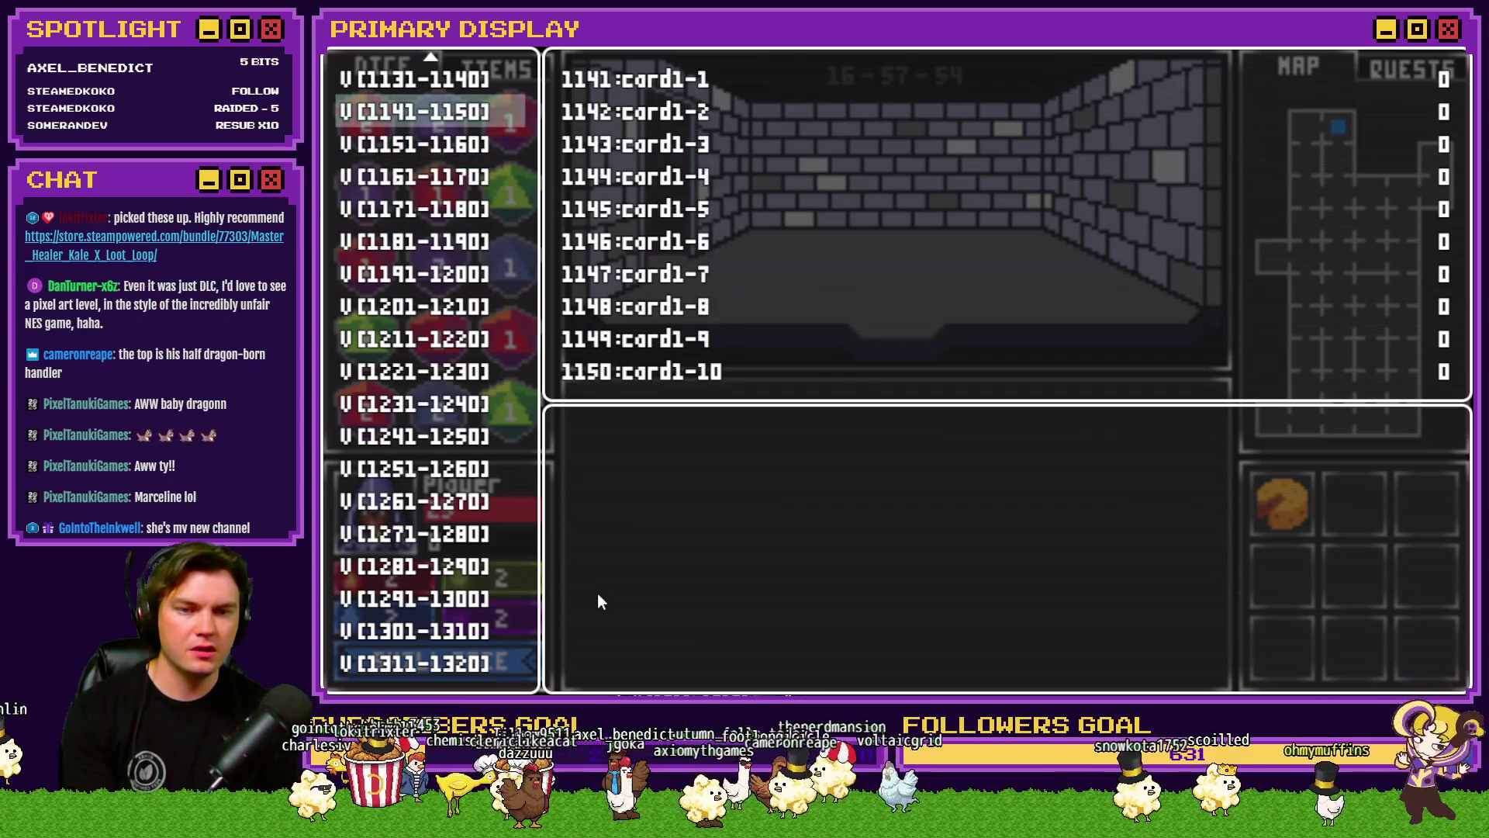
key(Up)
key(Up)
key(Up)
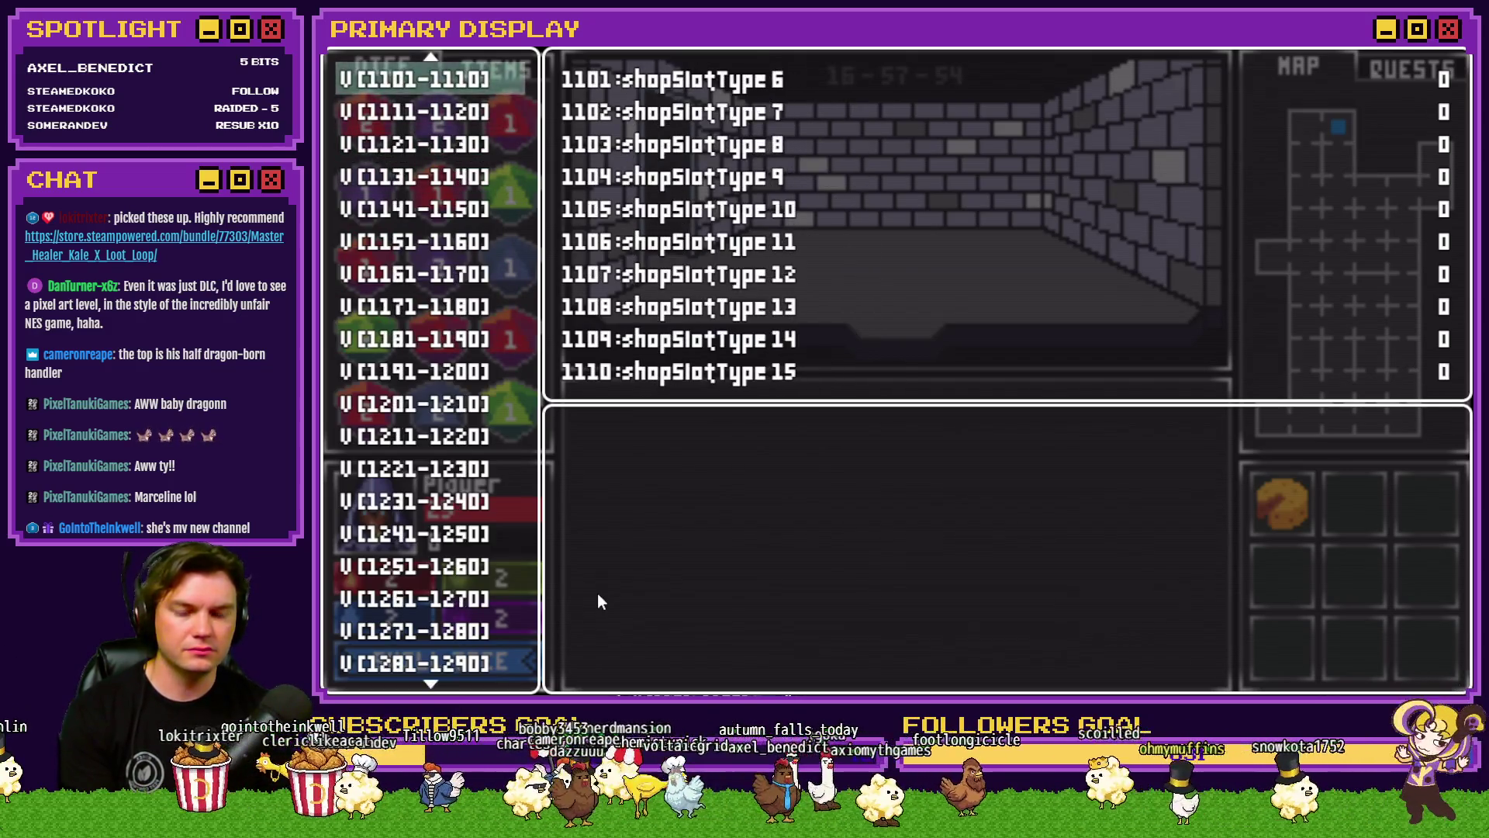
key(Up)
key(Up)
key(Up)
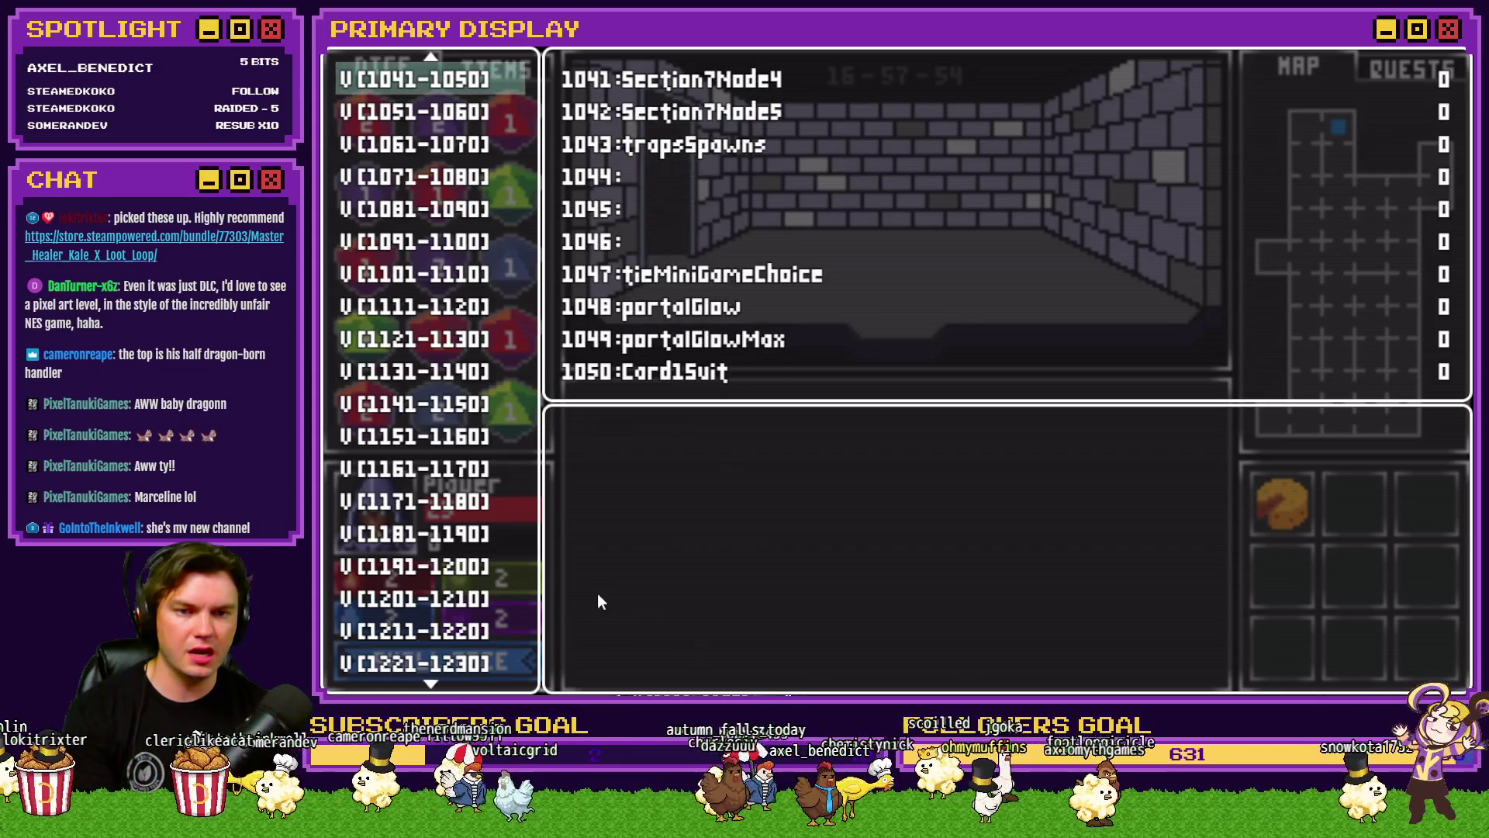
Step: Page back past the roomTrap values to variables 0331-0340 for rooms 58-60
key(Up)
key(Up)
key(Up)
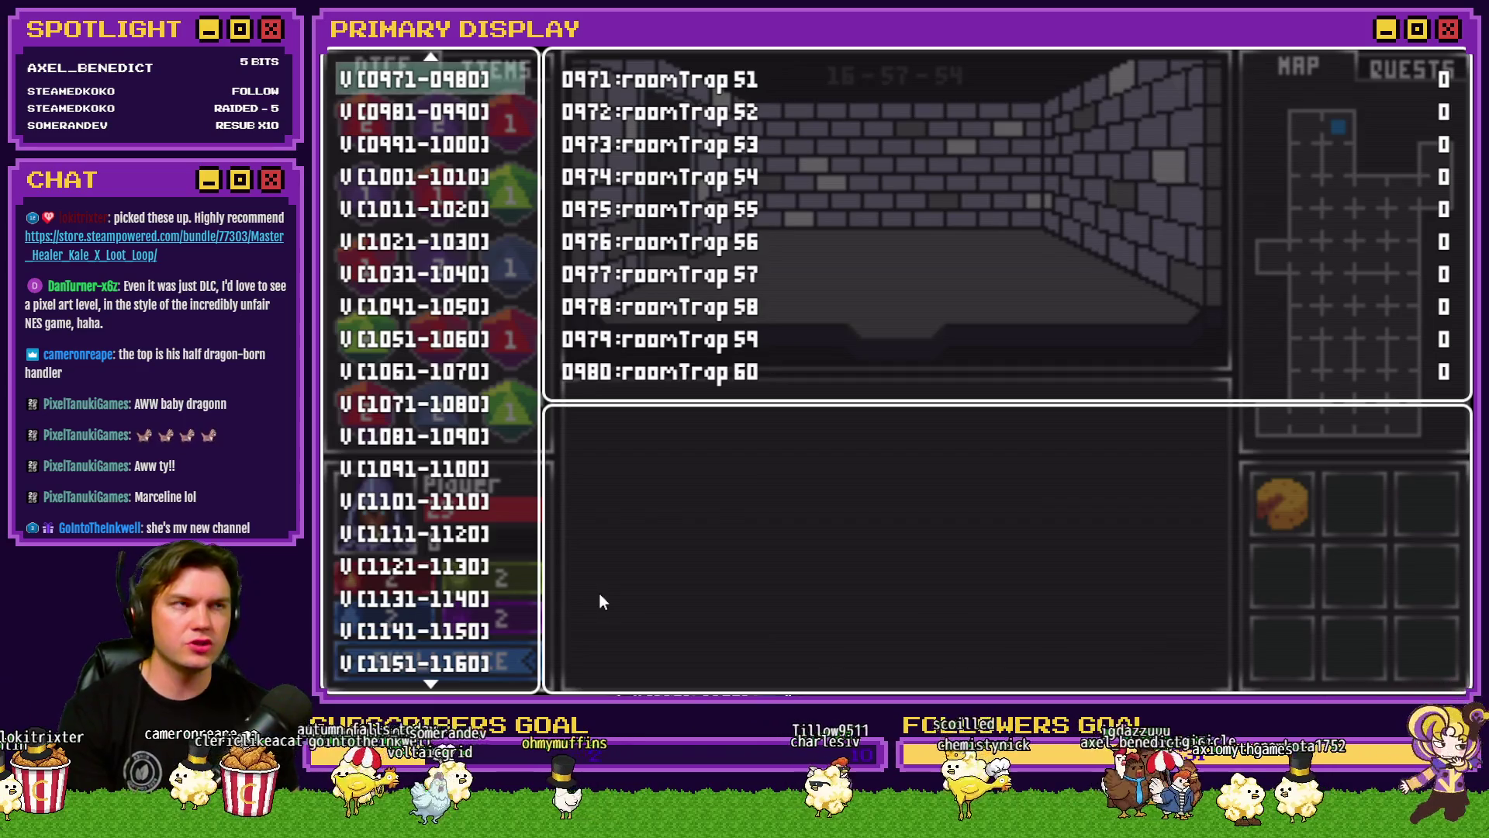
key(Up)
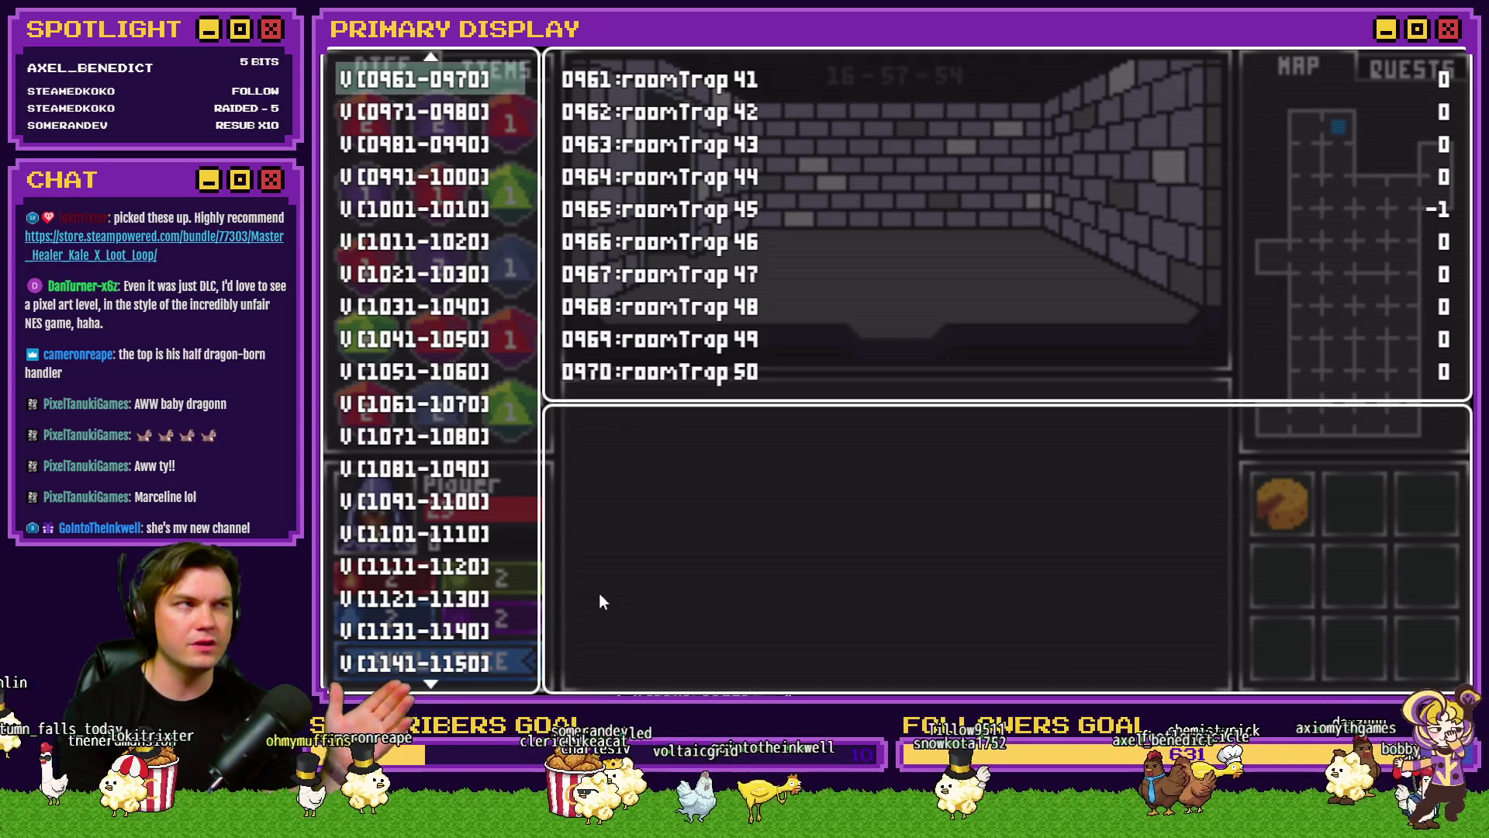
key(Up)
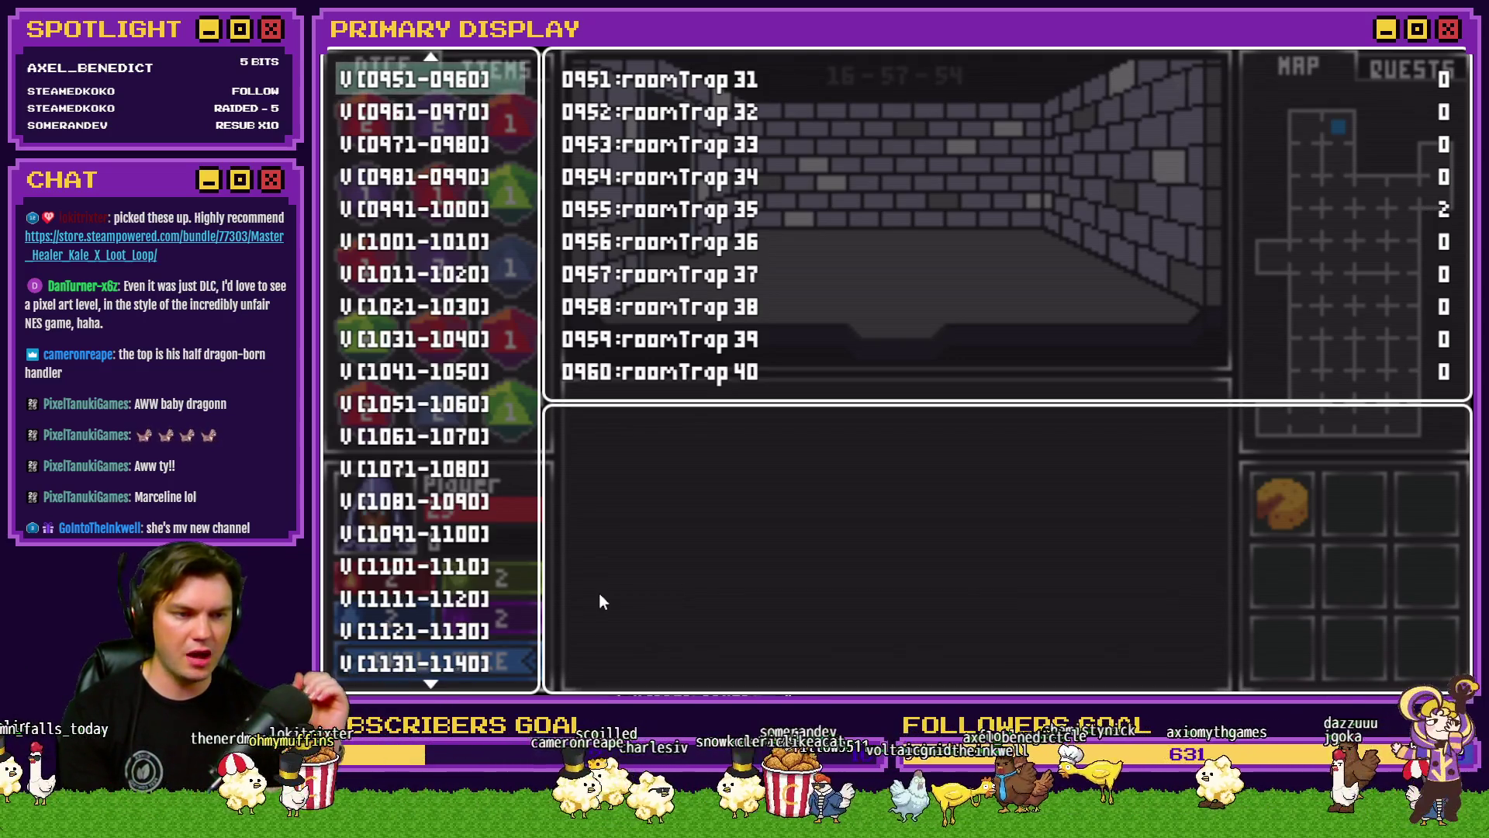
key(Up)
key(Up)
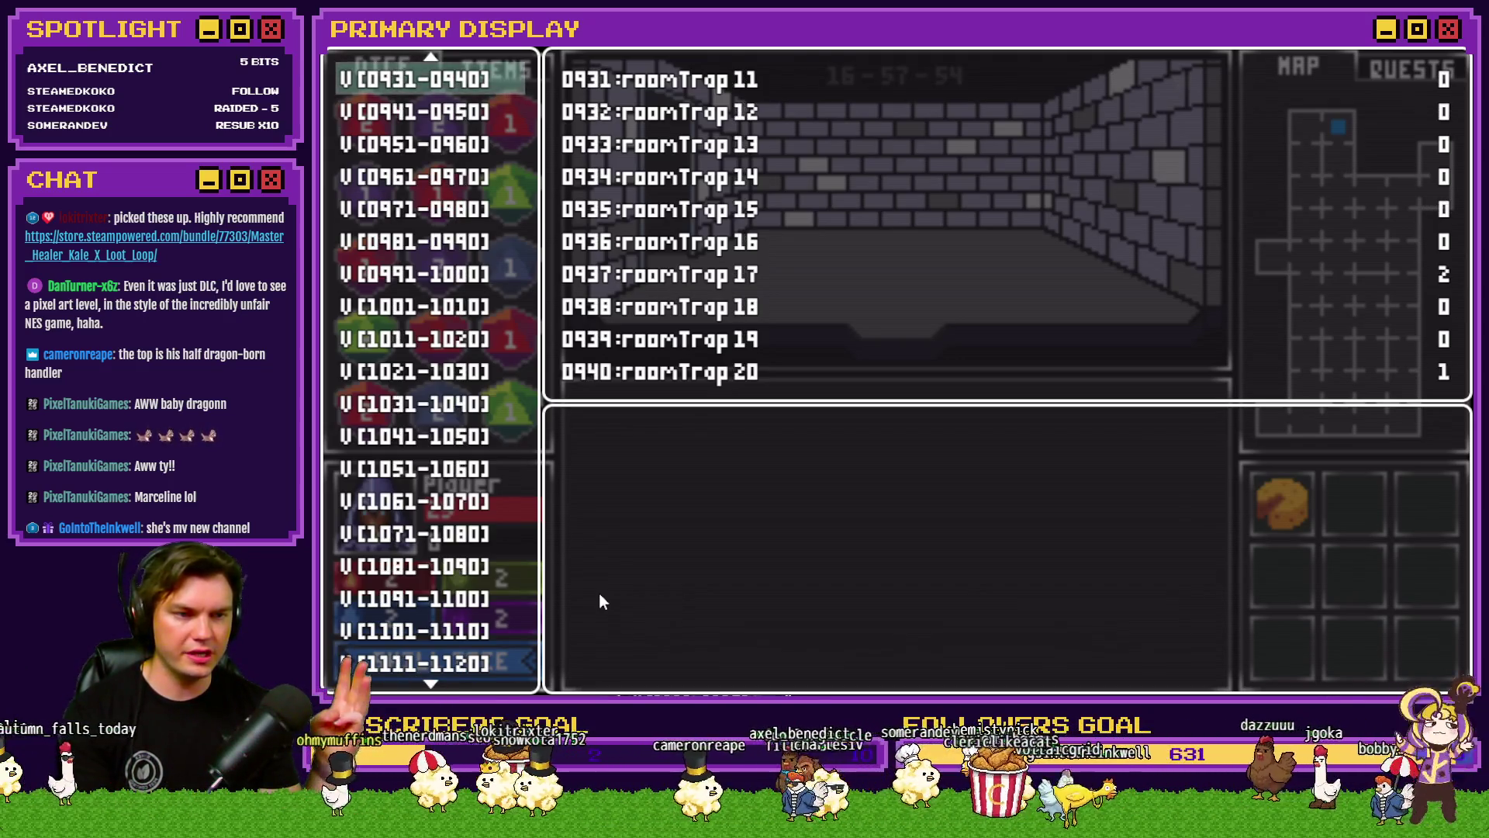
key(Up)
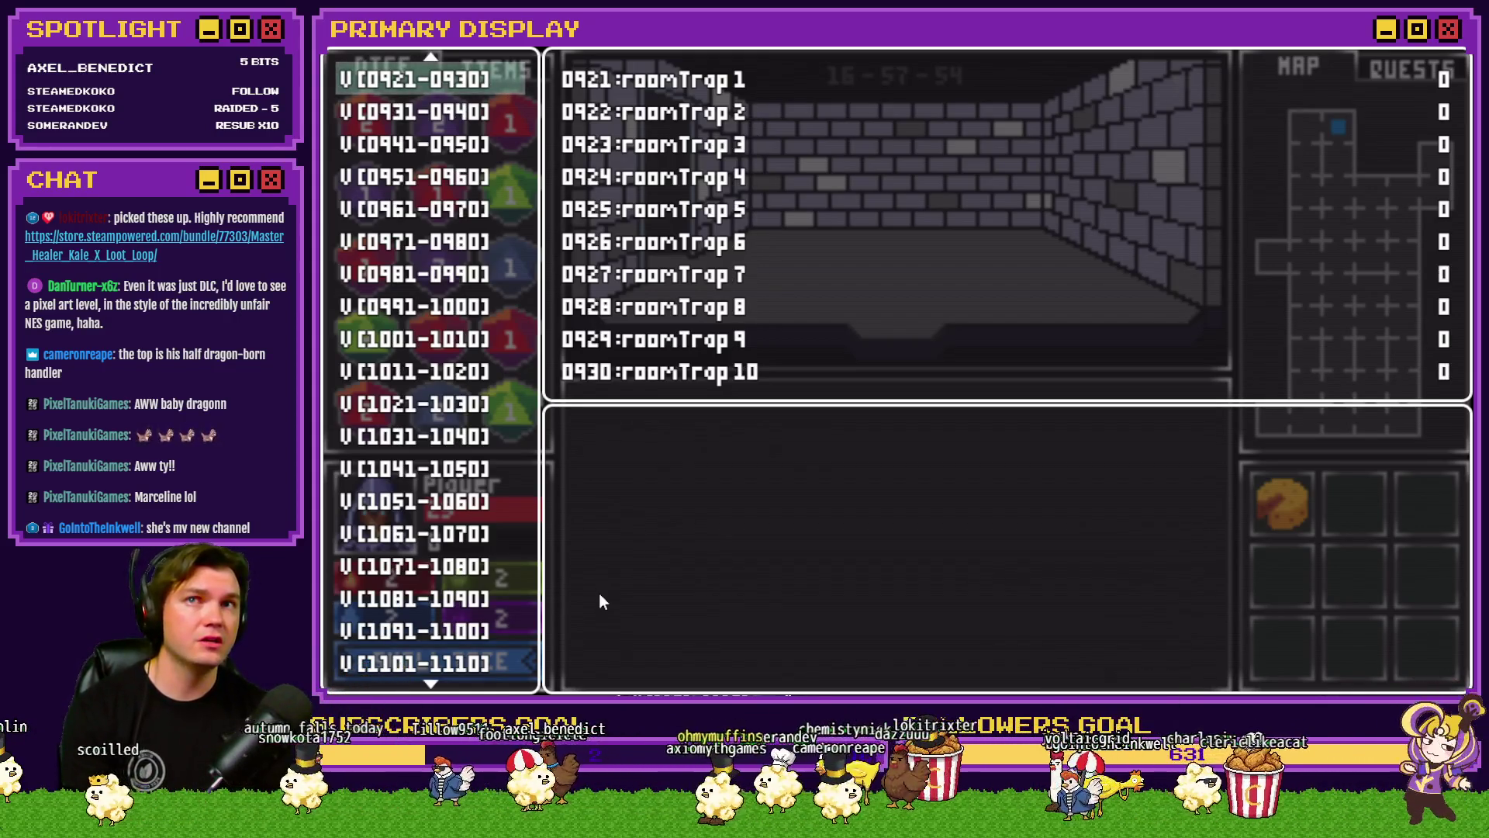
scroll(407, 465, up, 8)
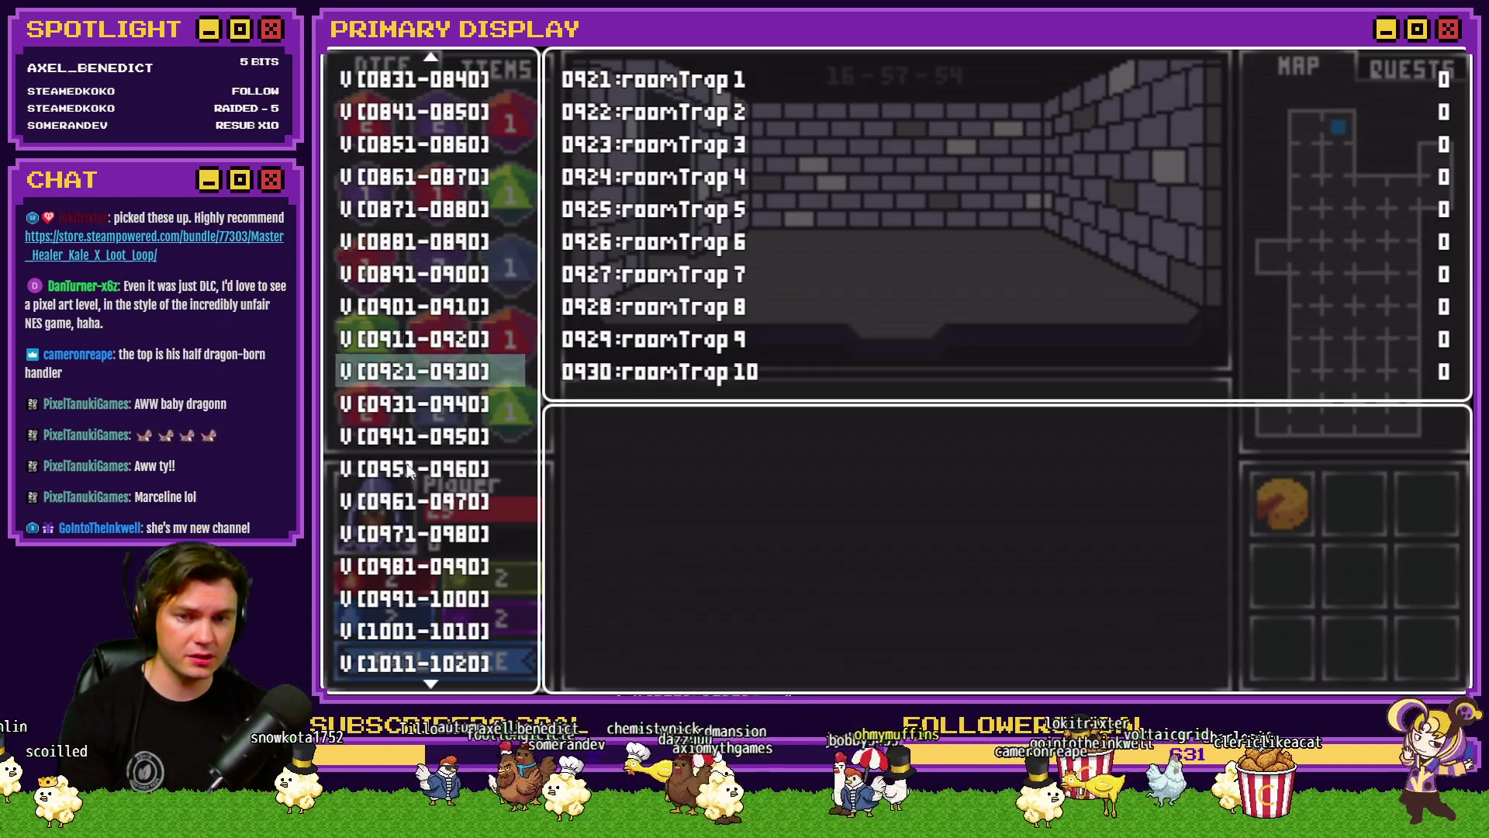
scroll(413, 473, up, 18)
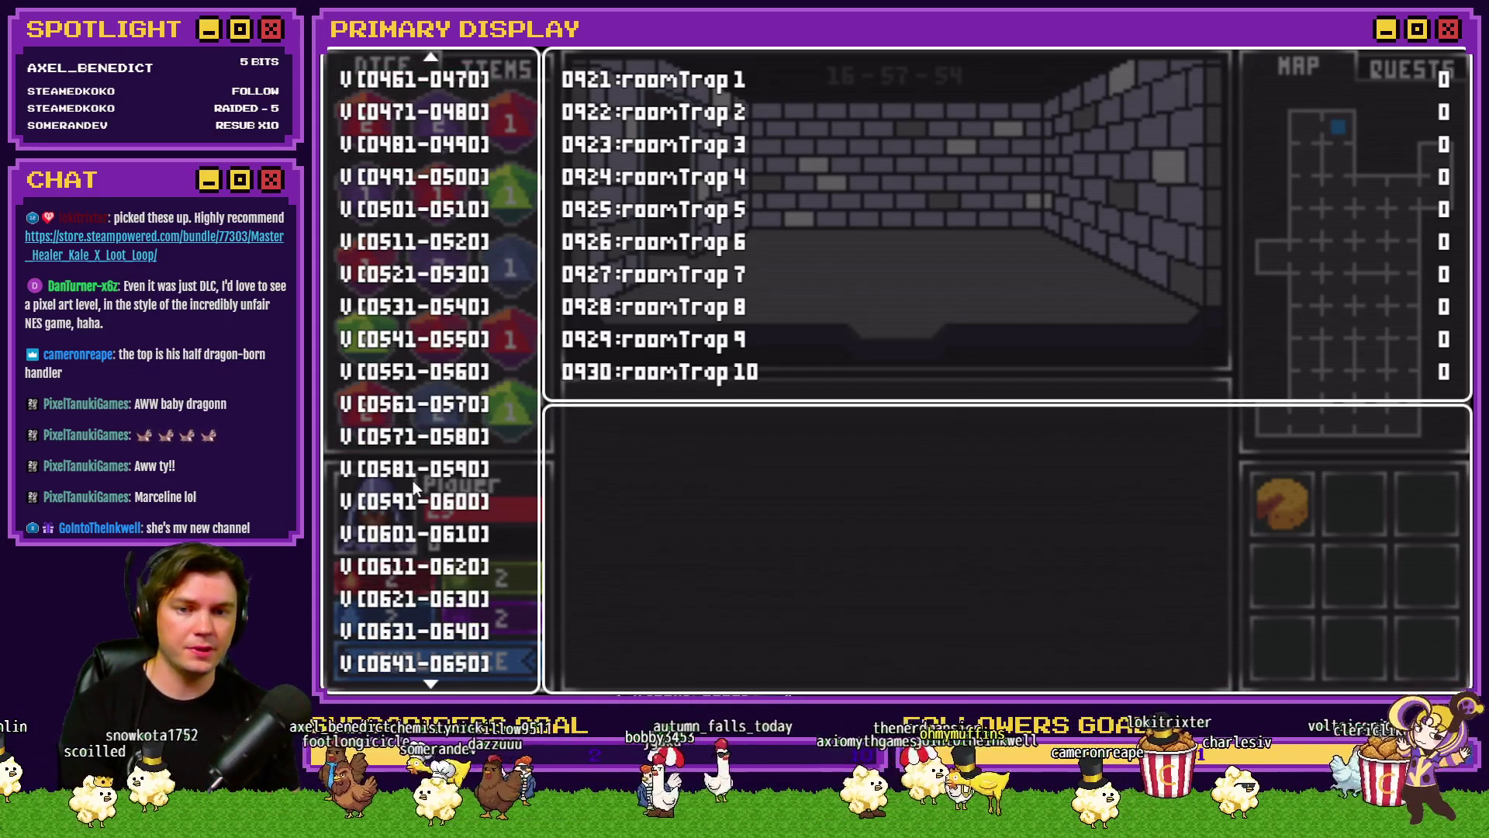
key(Up)
key(Up)
key(Up)
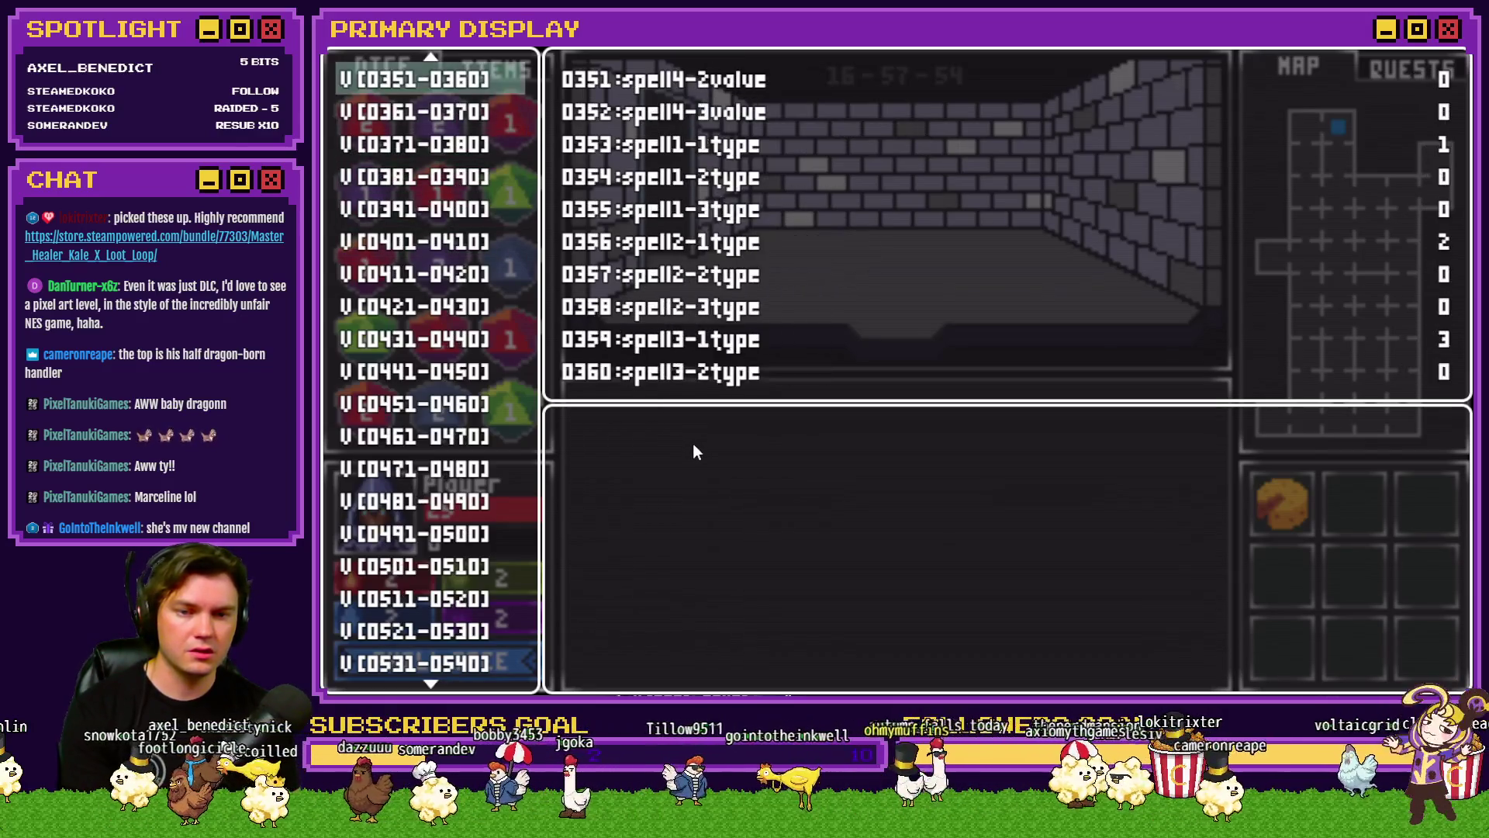
key(Up)
key(Down)
key(Down)
key(Up)
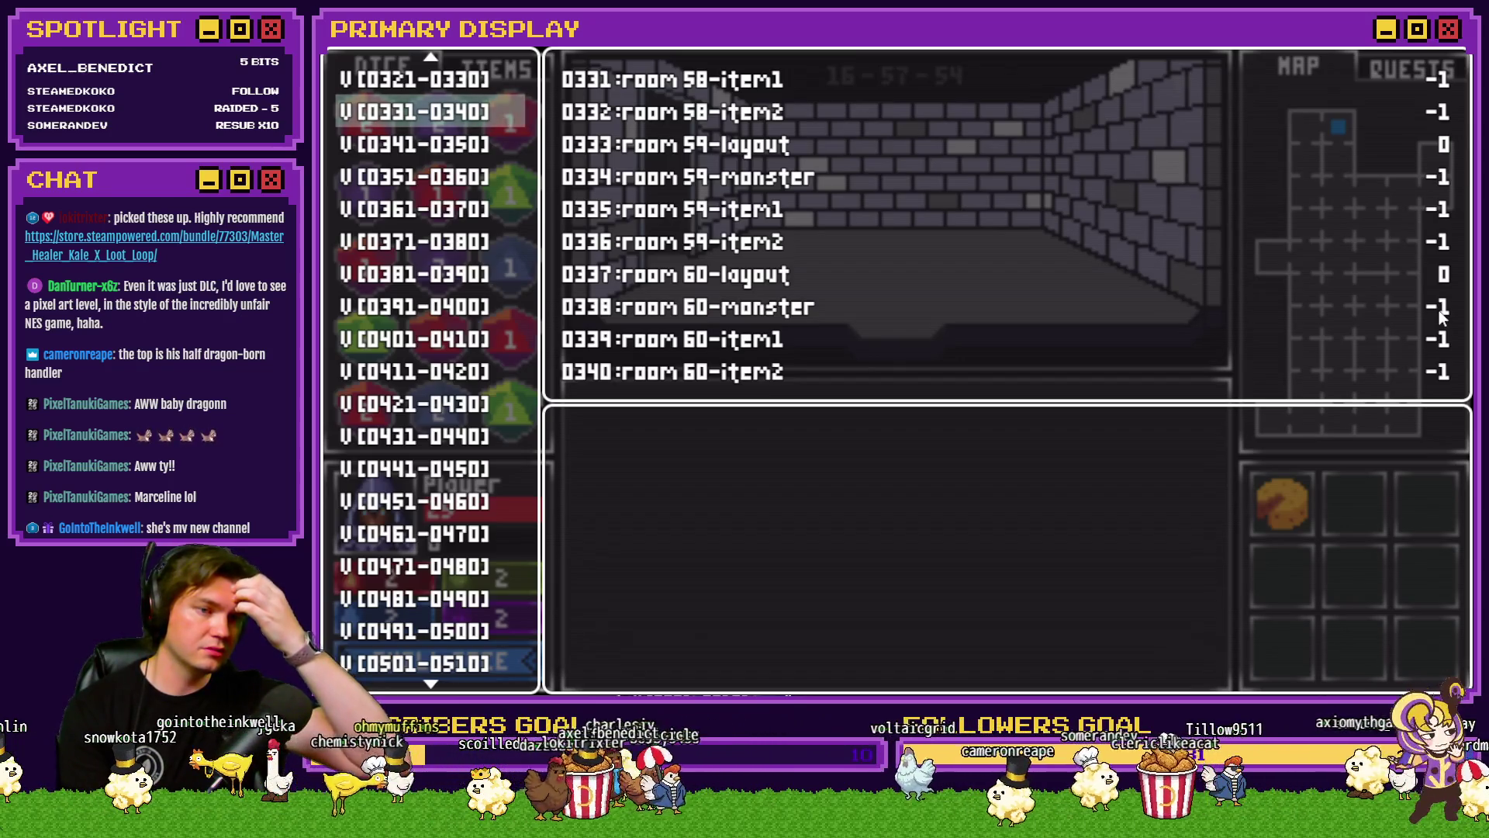
Step: Read the layout, monster and item values for rooms 1 to 18 in the debug variables
key(Up)
key(Up)
key(Up)
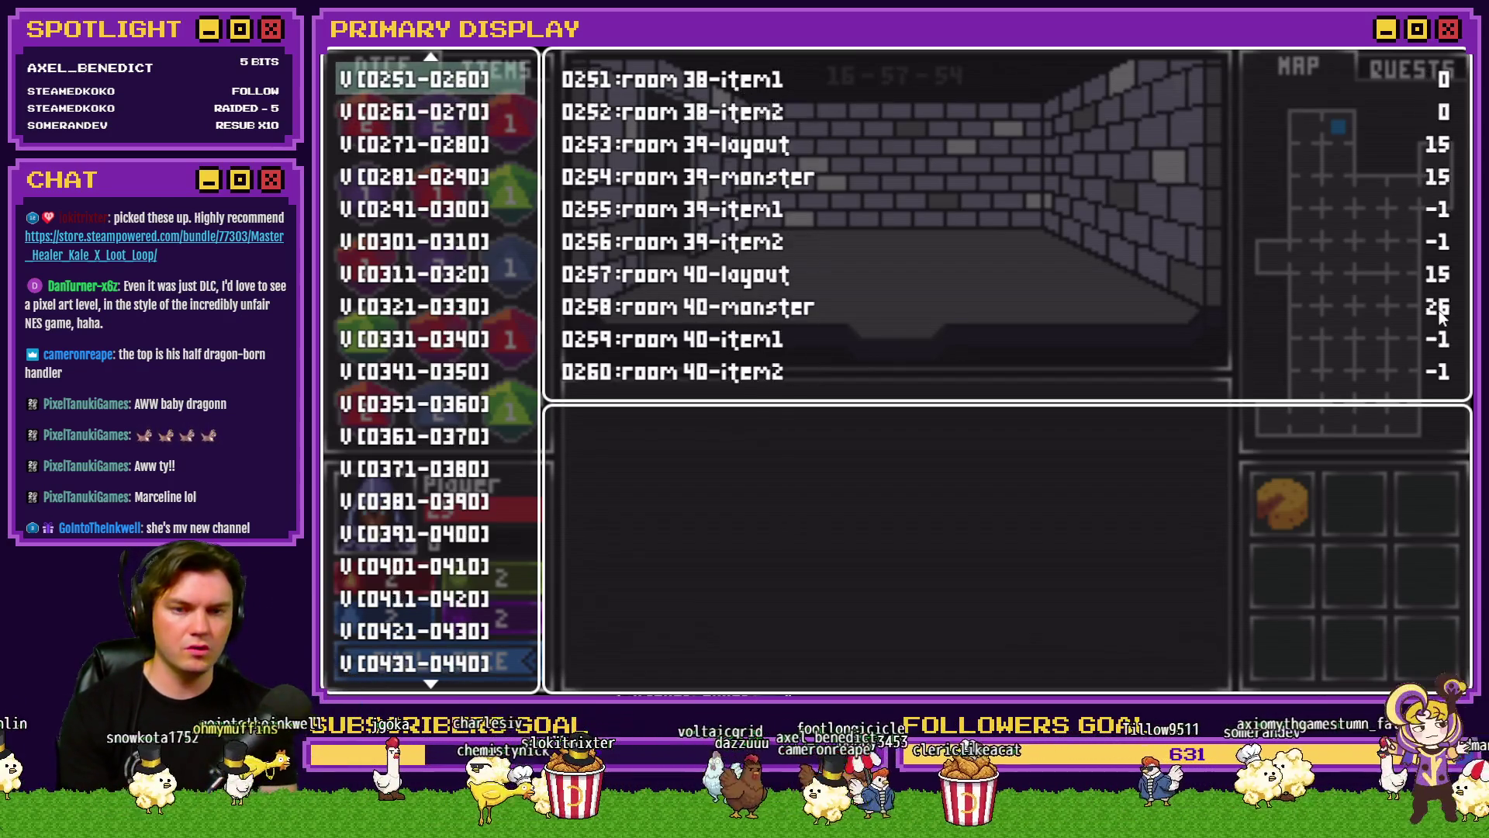
key(Up)
key(Up)
key(Up)
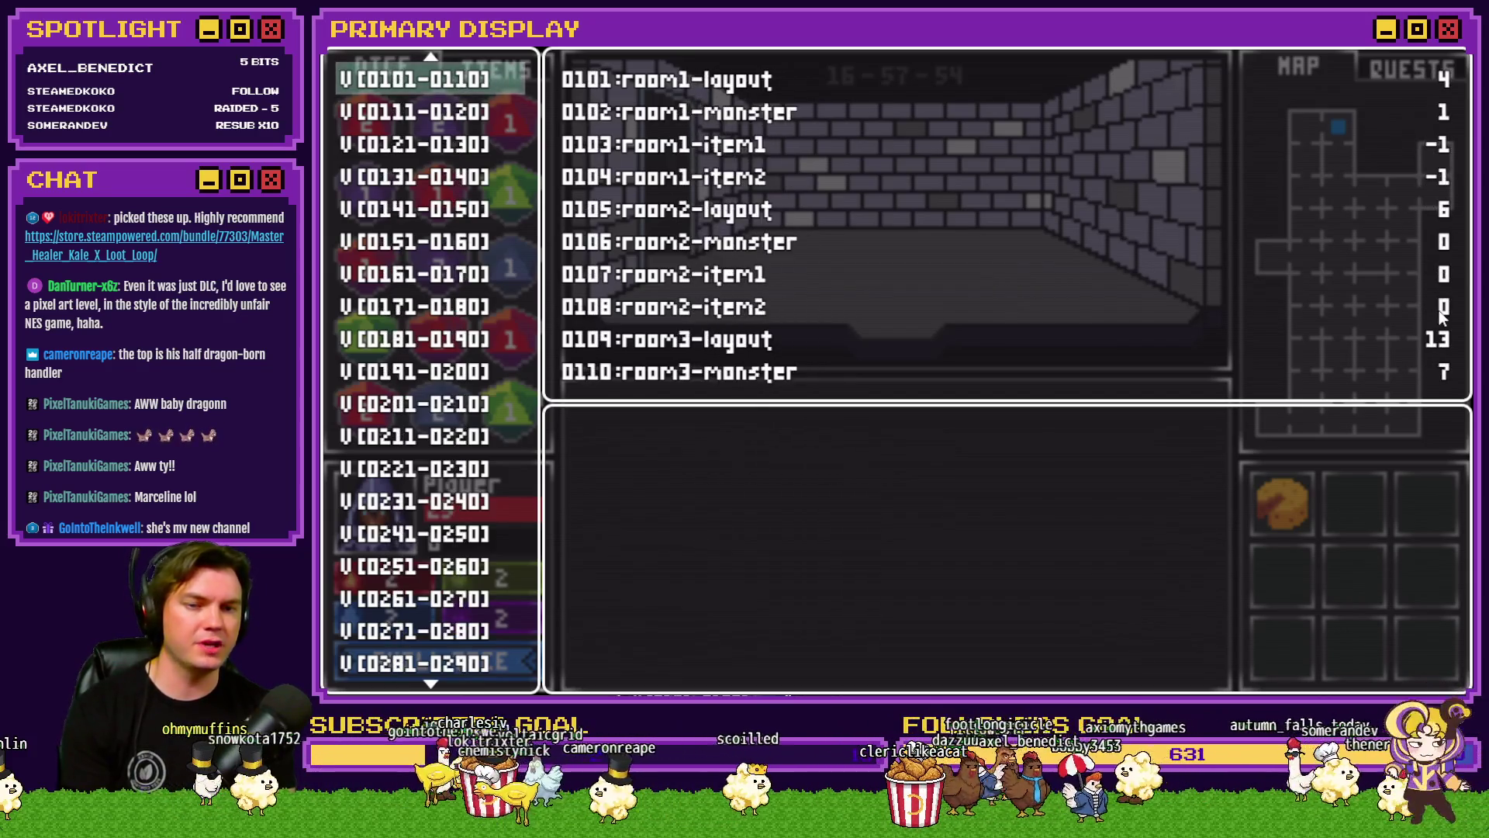
key(Down)
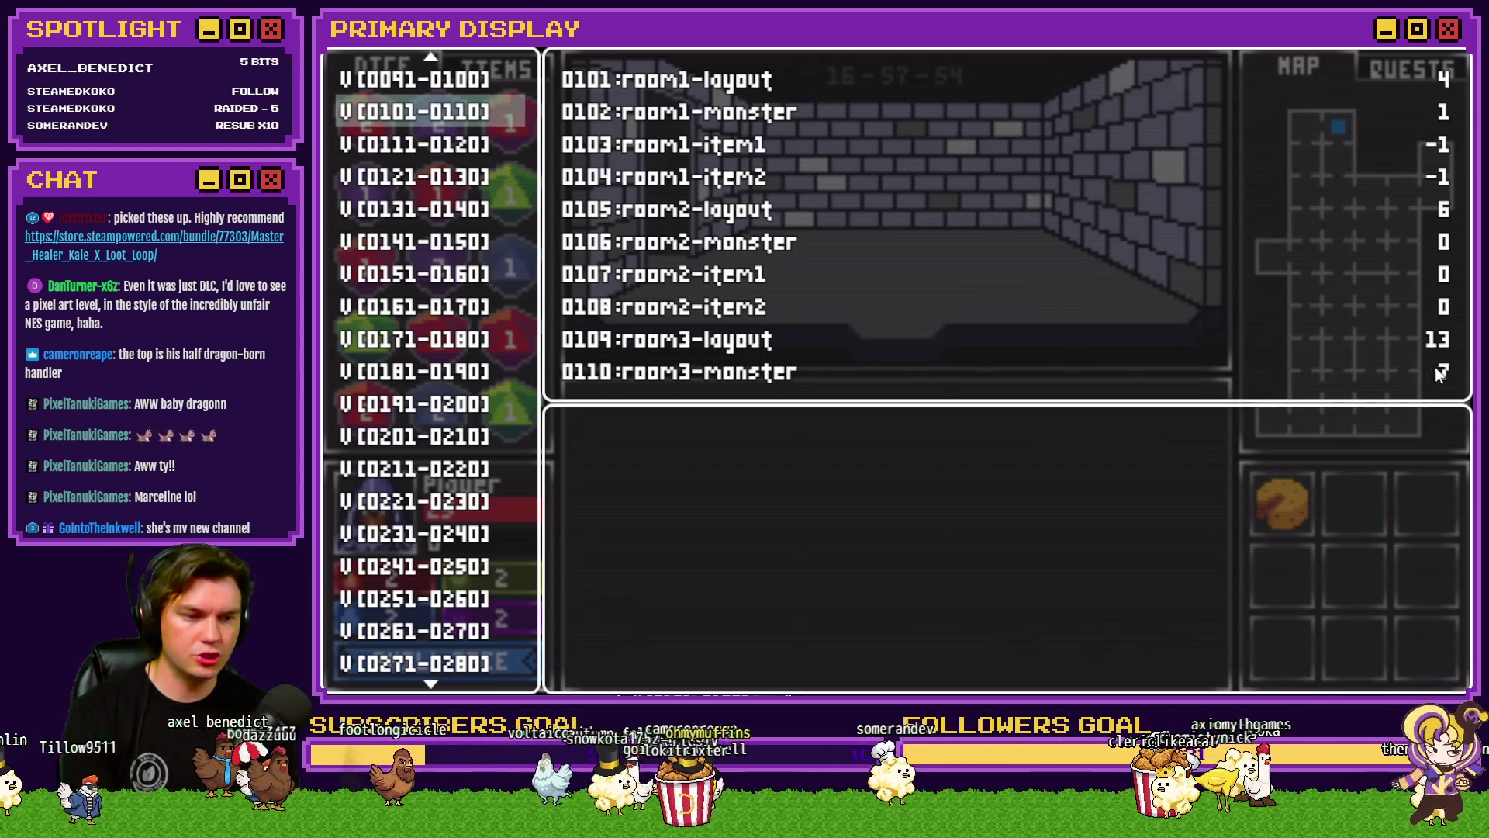
key(Down)
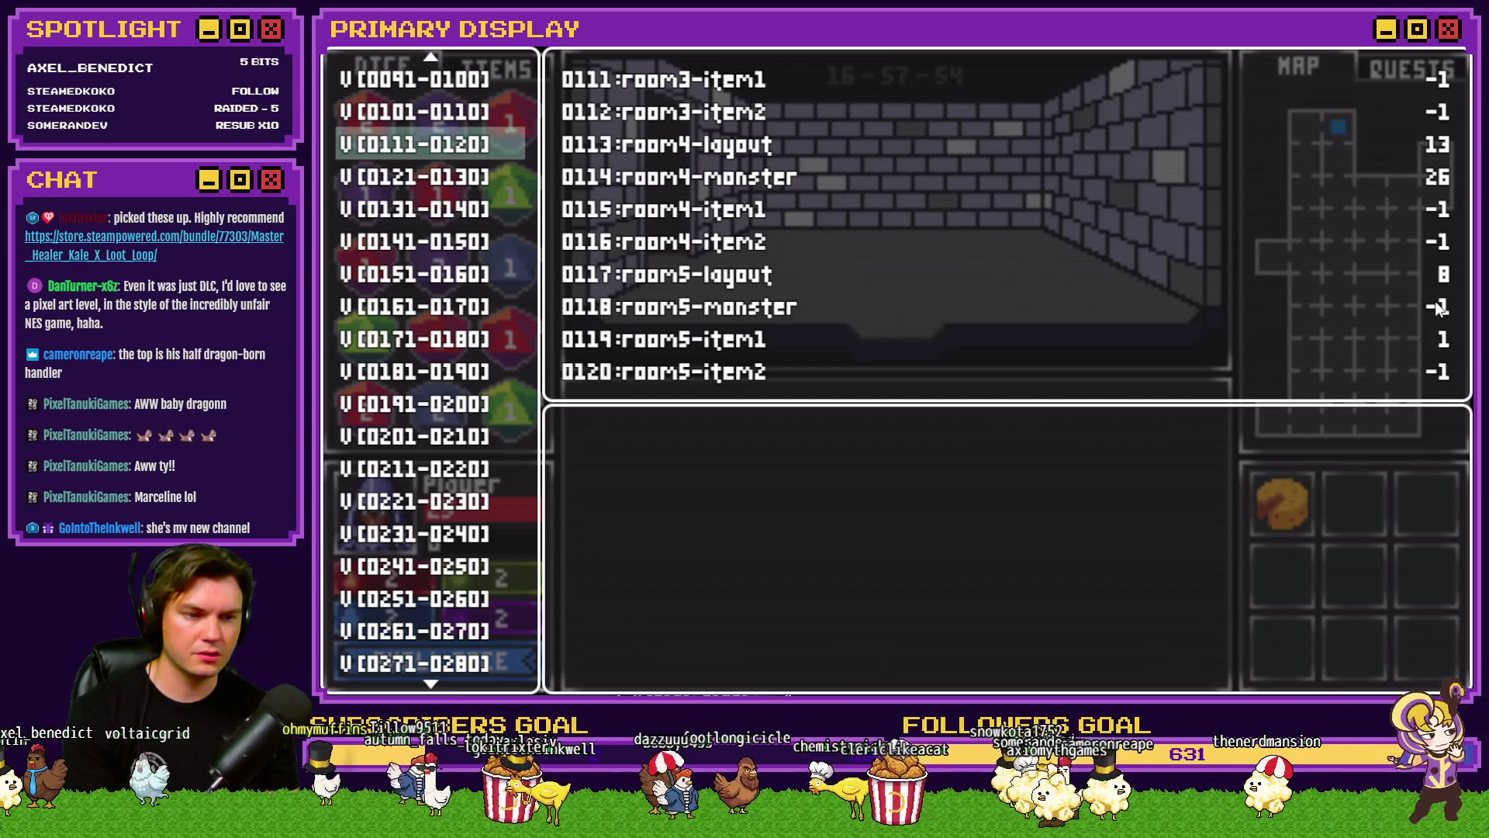
key(Down)
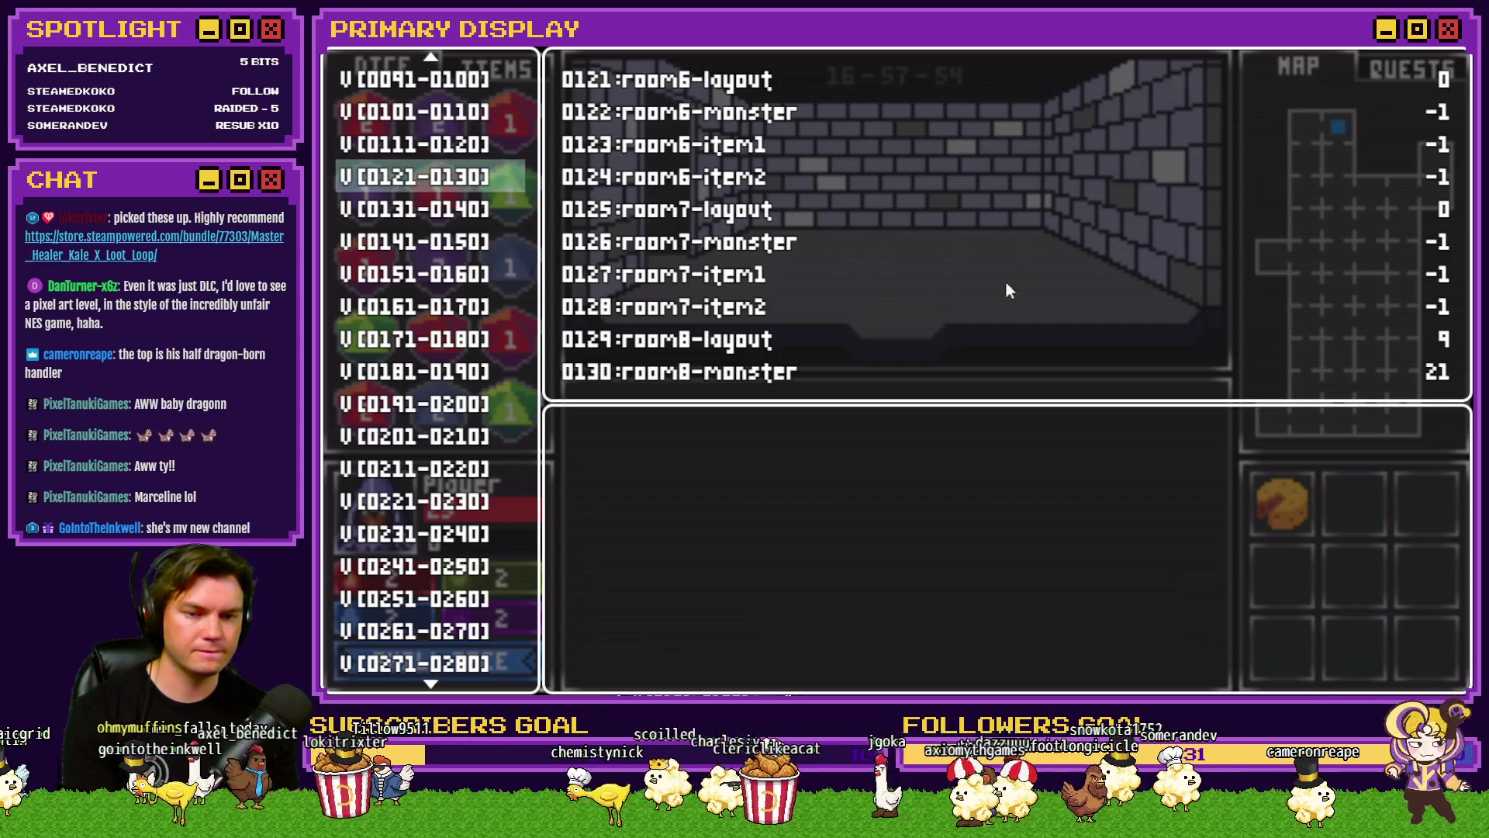
key(Down)
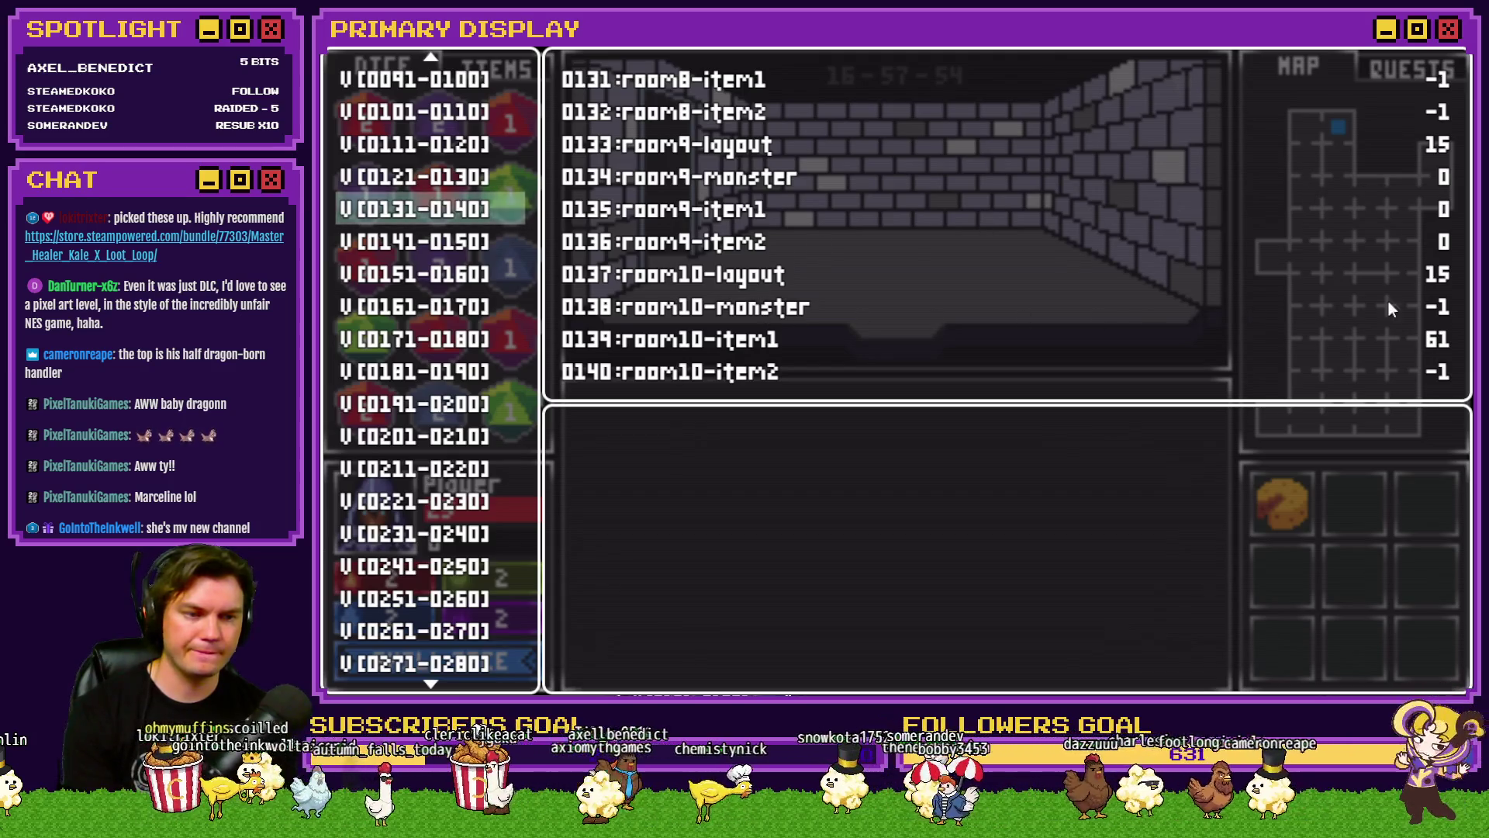
key(Down)
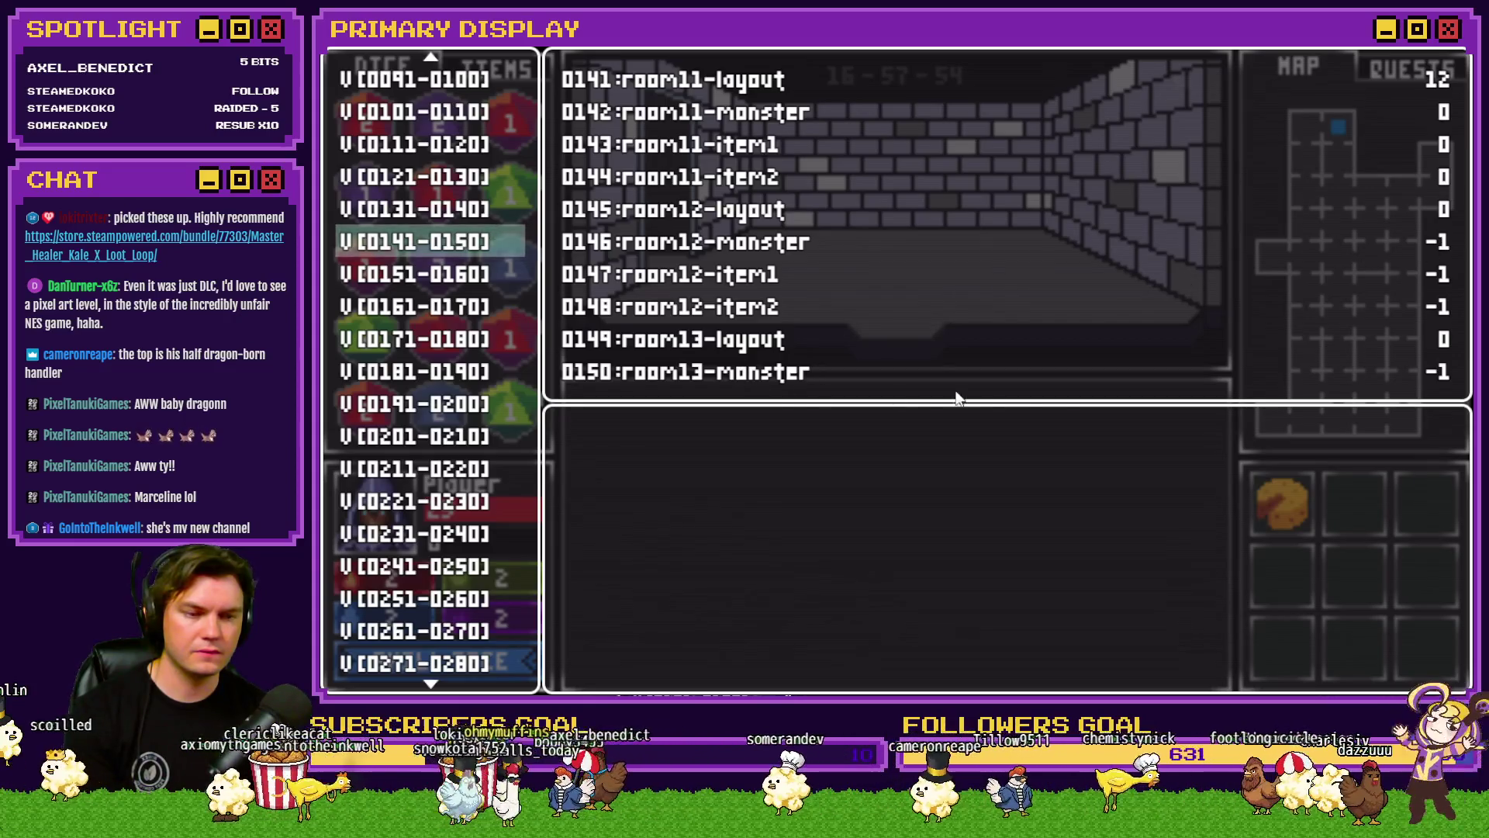
key(Down)
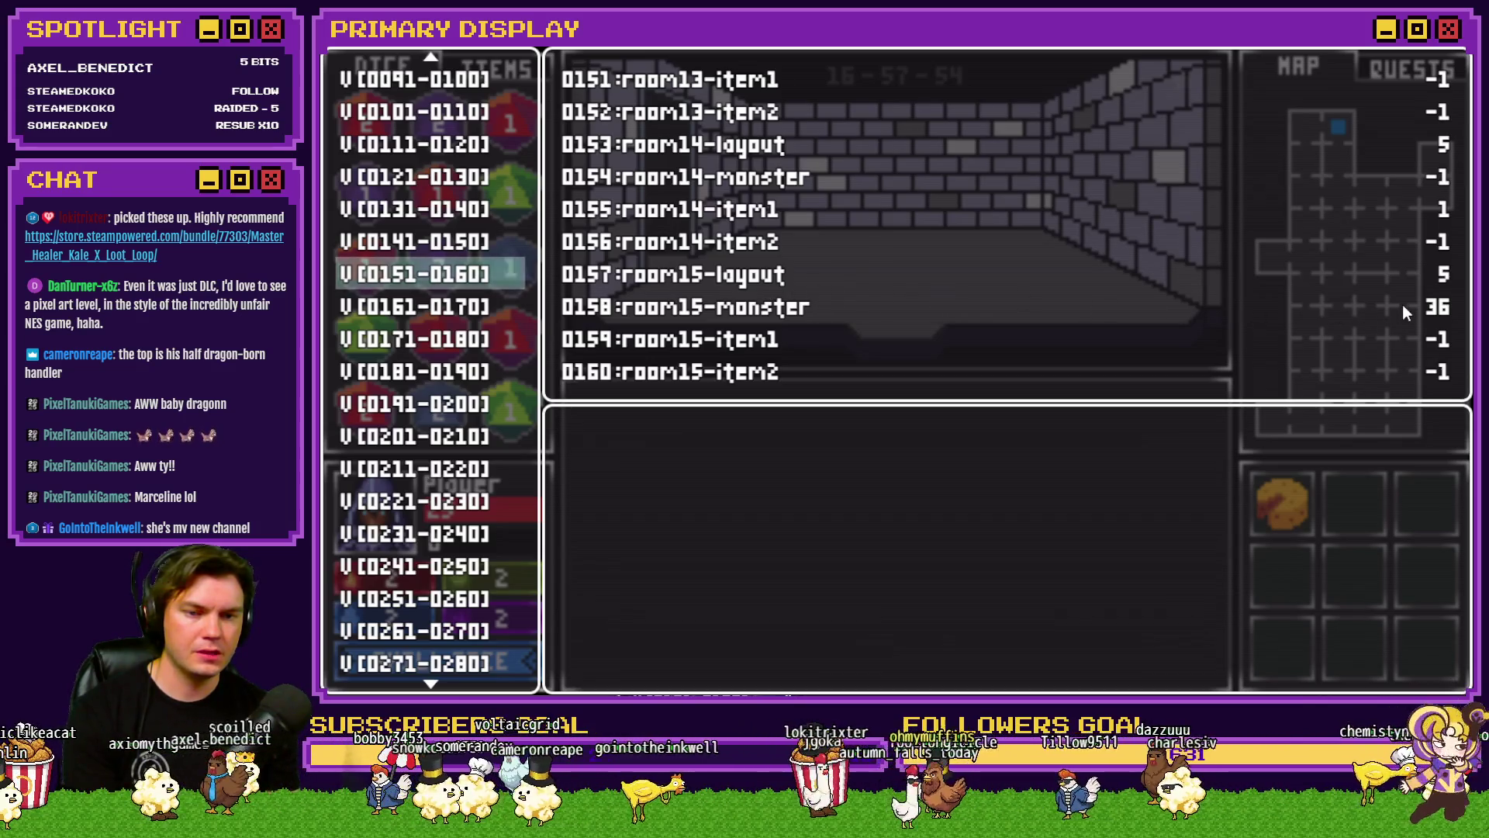
key(Down)
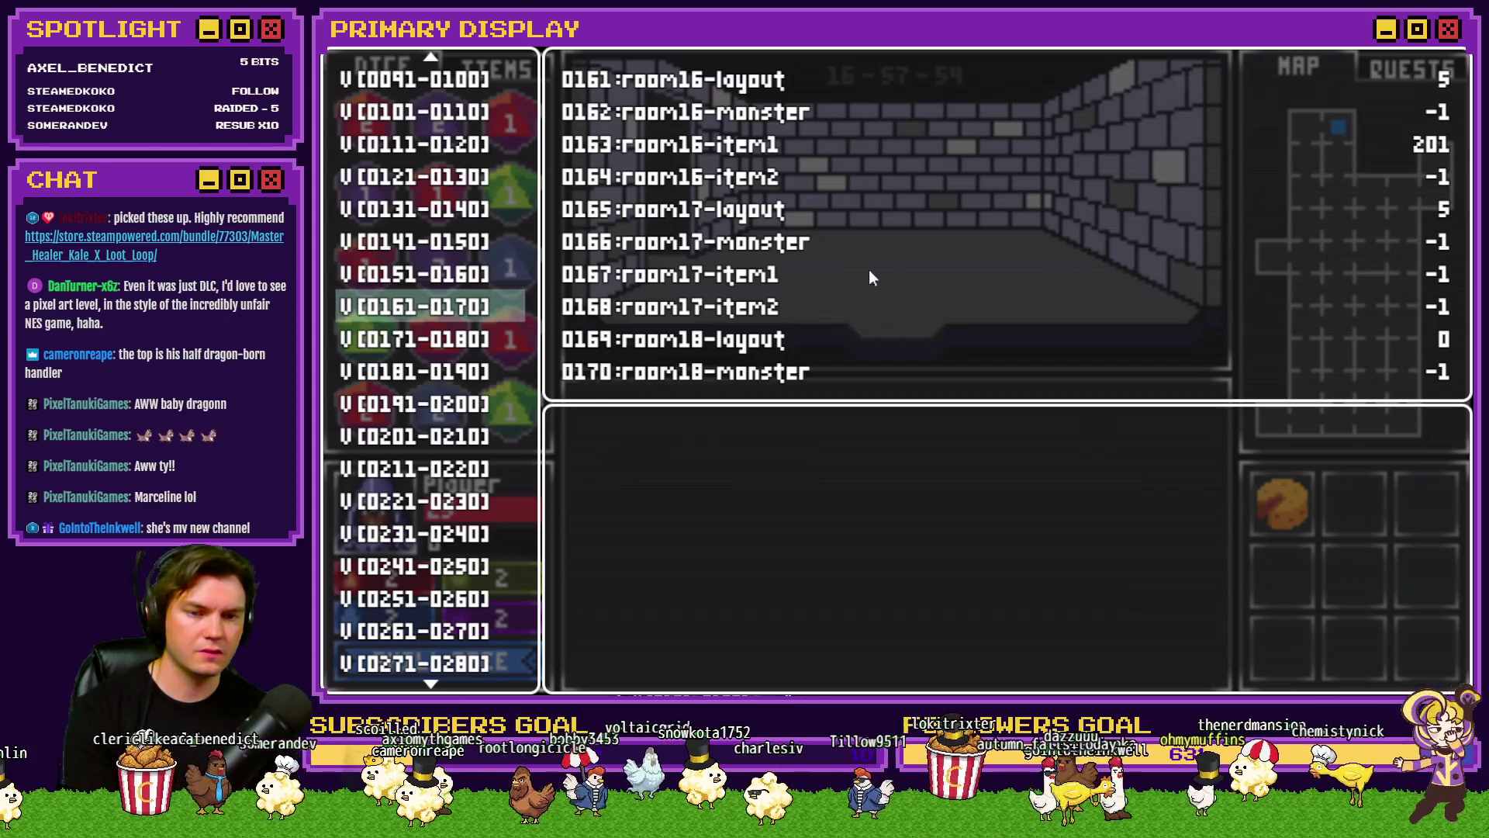
Step: Continue through variables 0171-0280, checking rooms 18 to 45
key(Down)
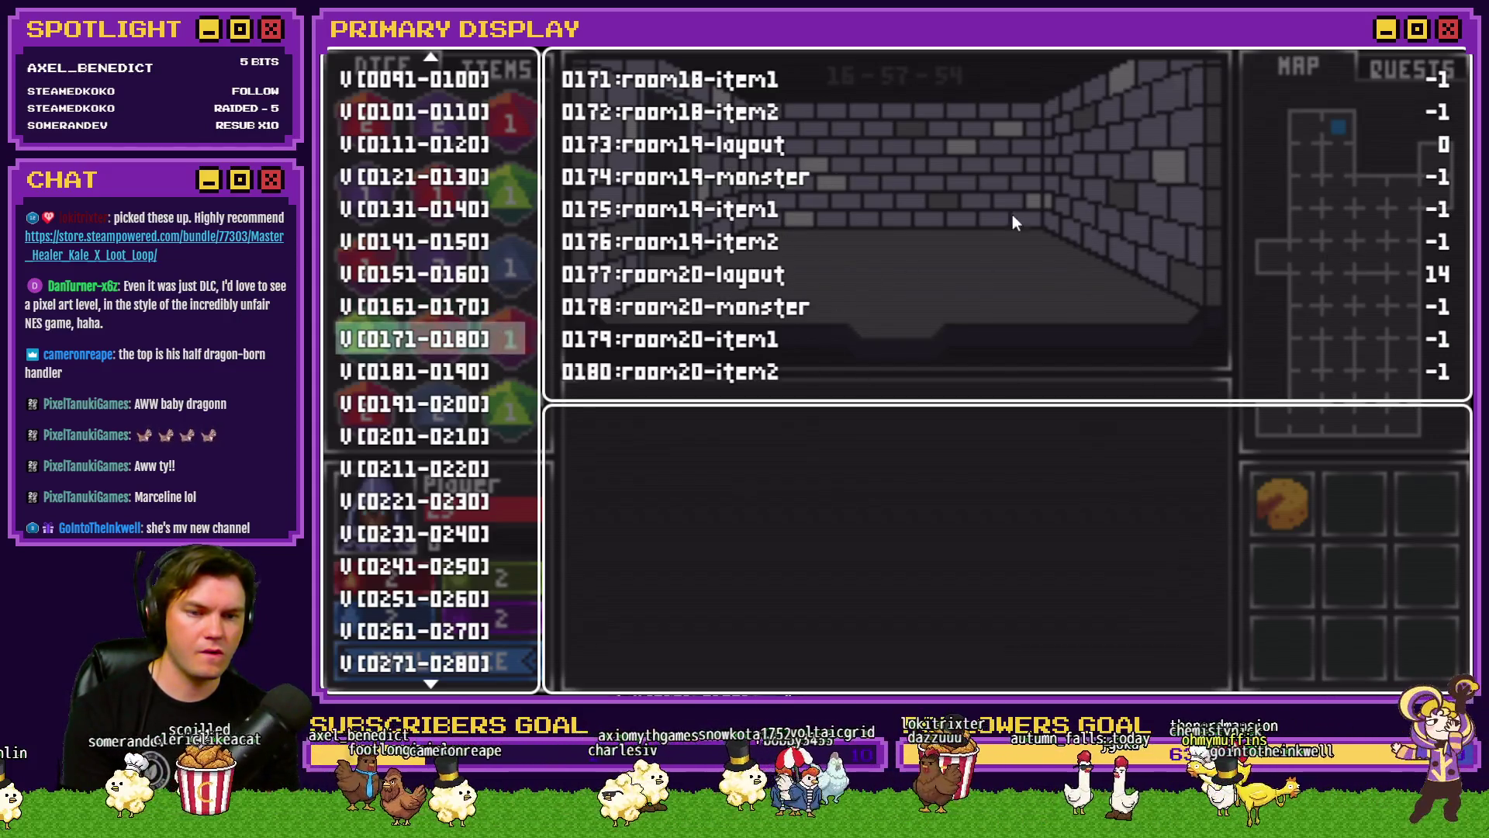
key(Down)
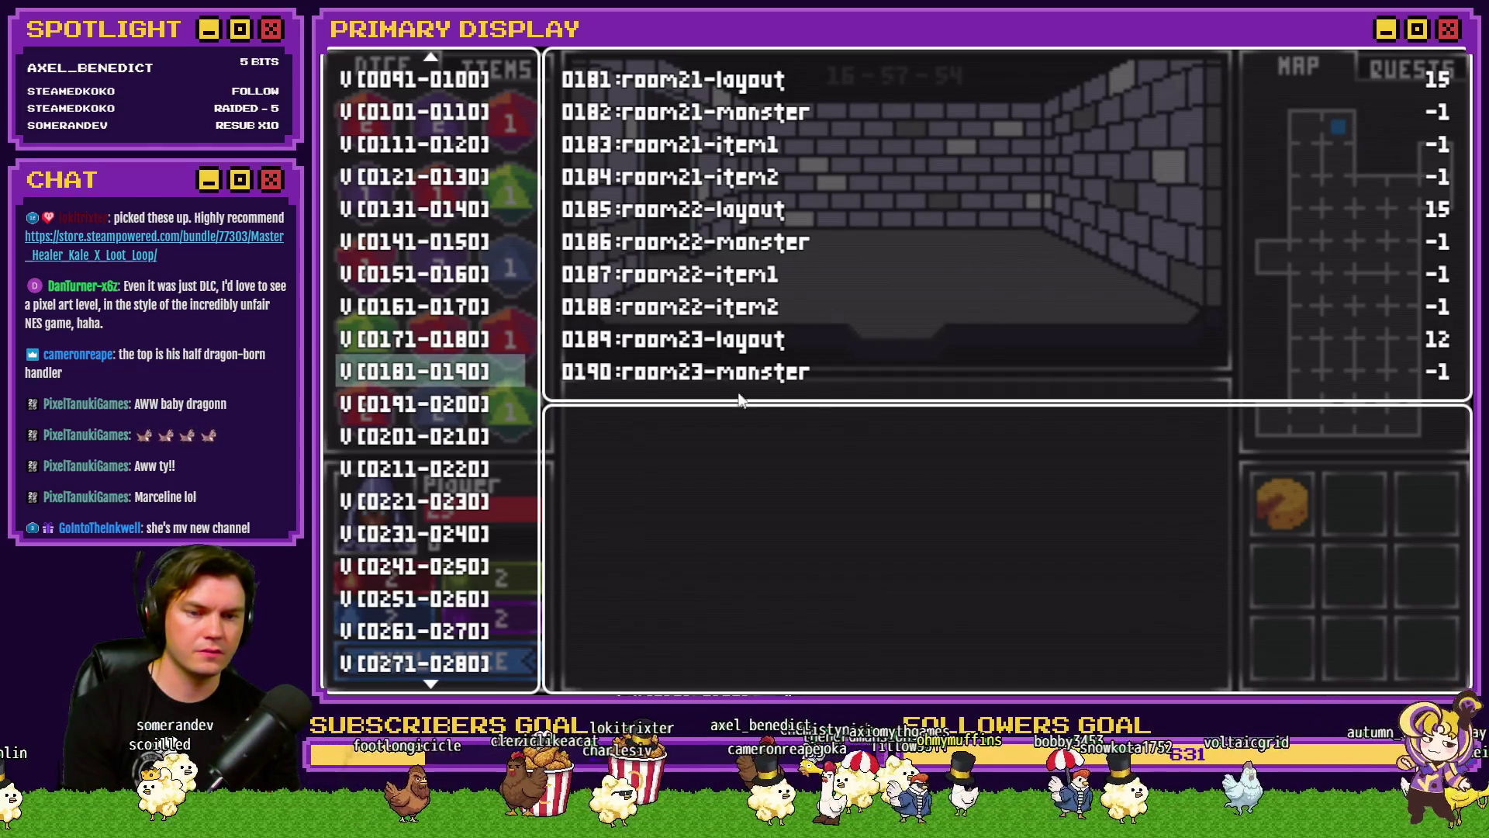
key(Down)
key(Down)
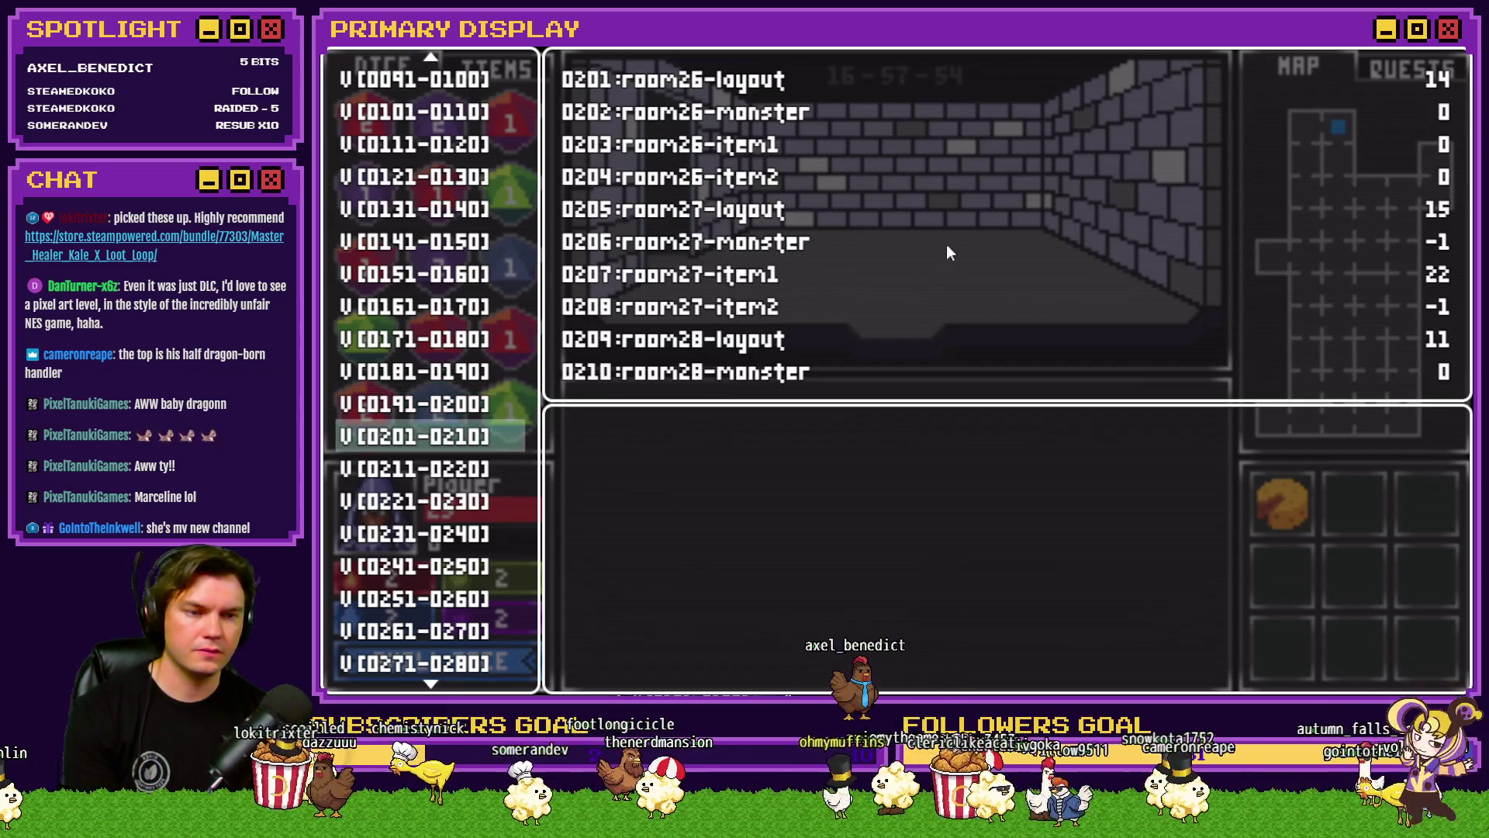
key(Down)
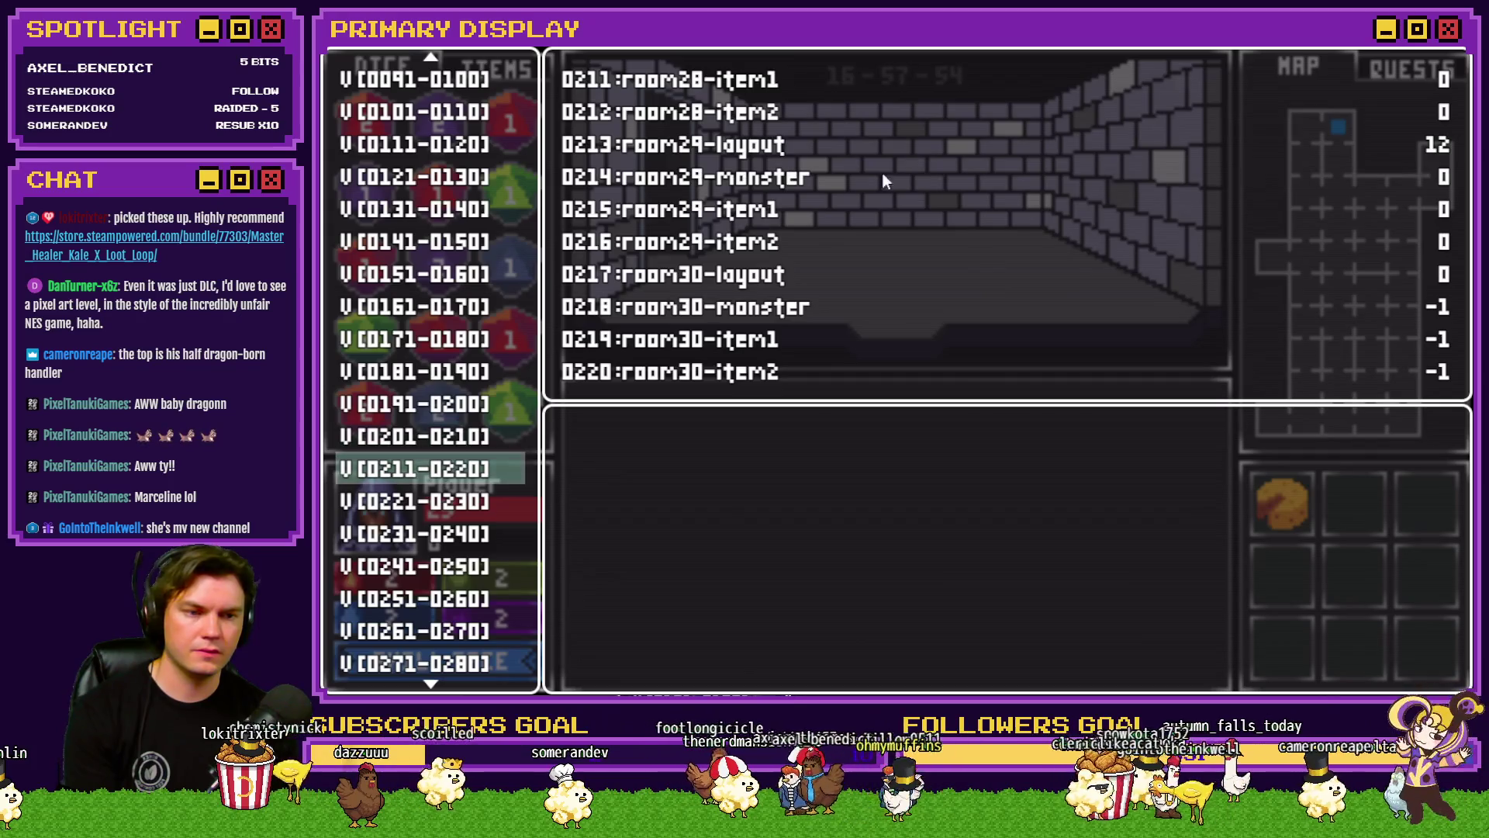
key(Down)
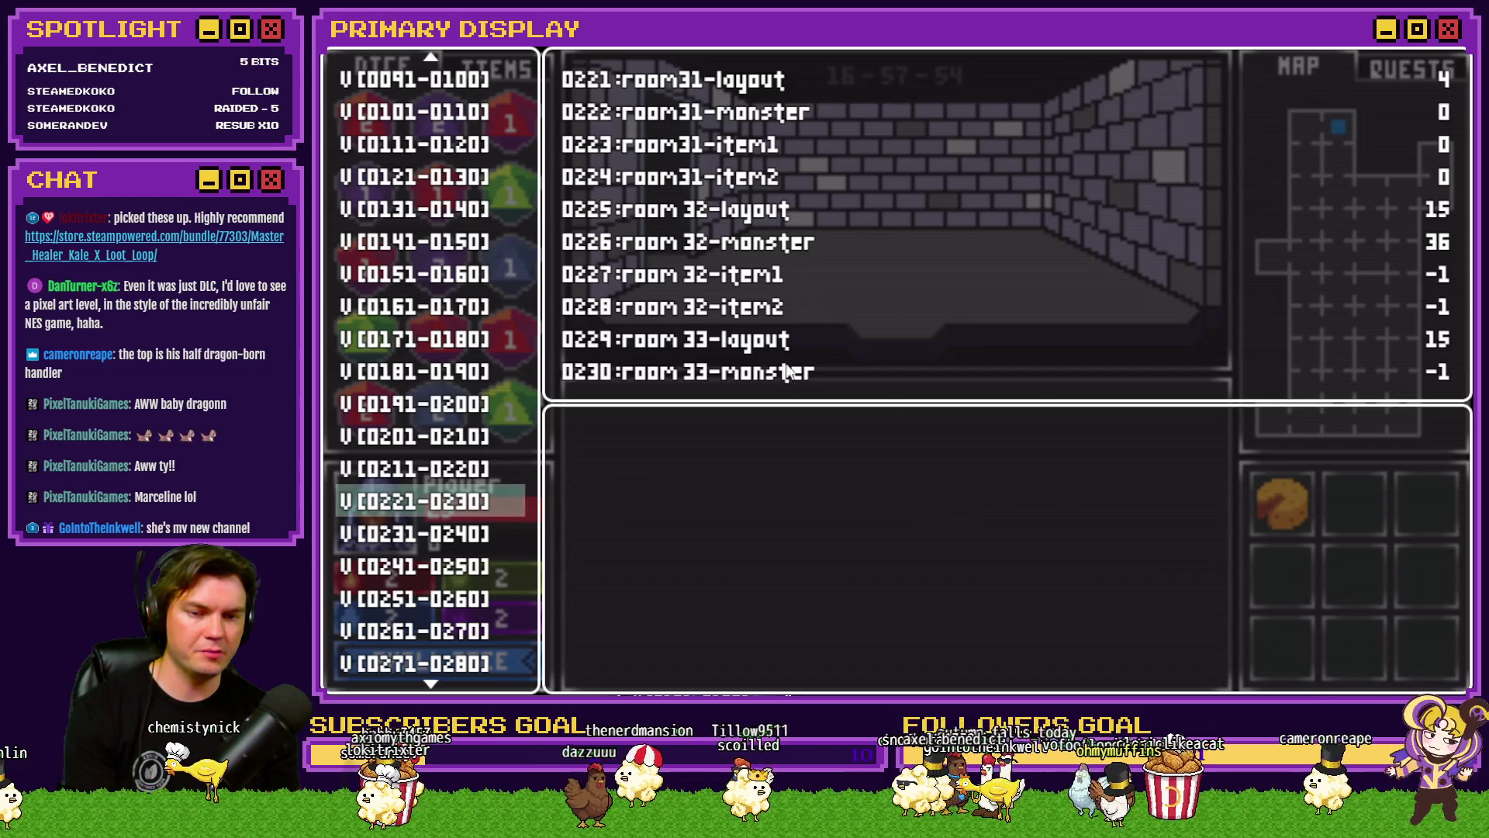
key(Down)
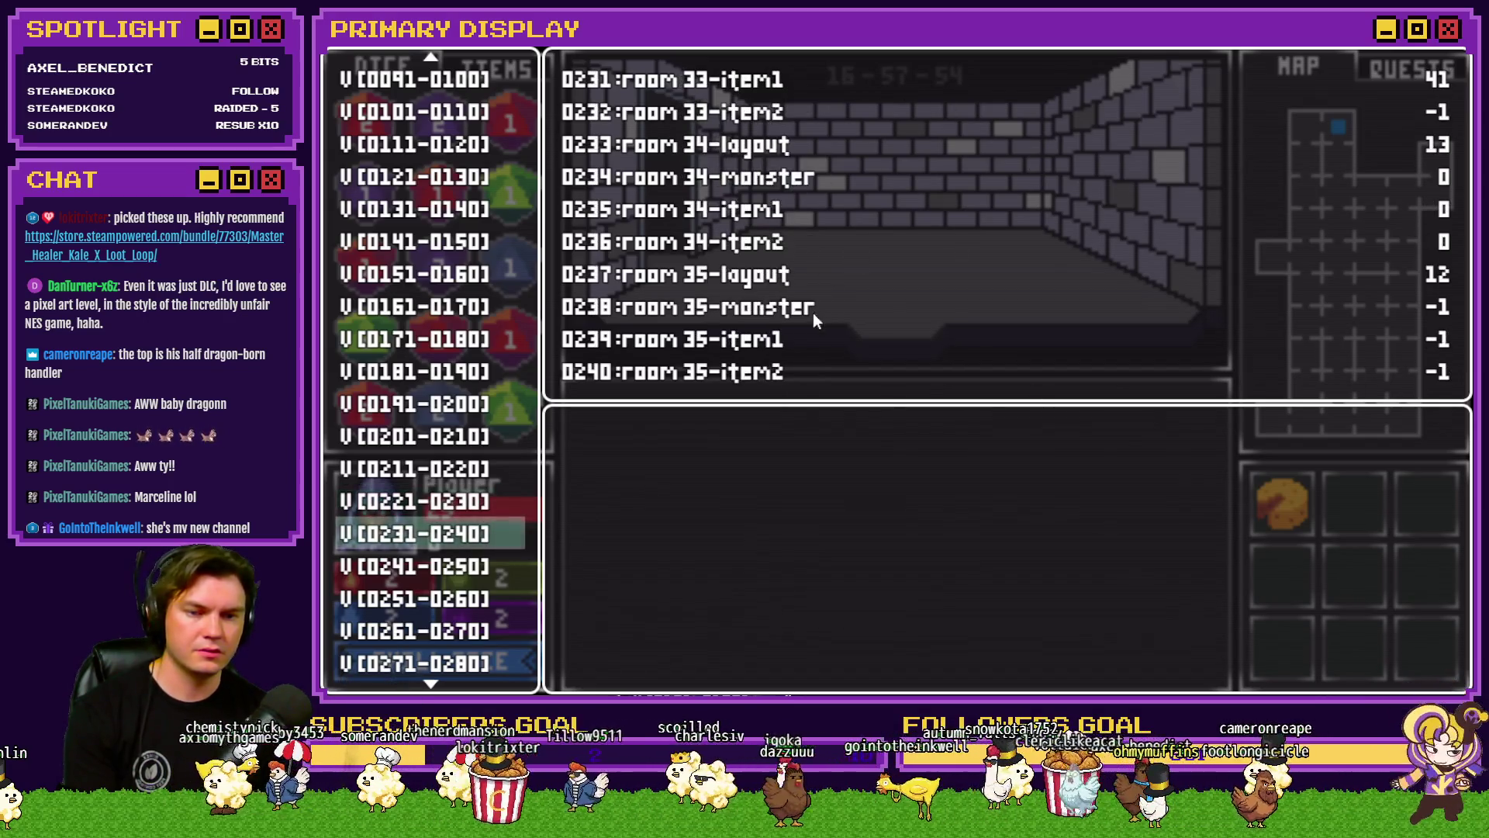
key(Down)
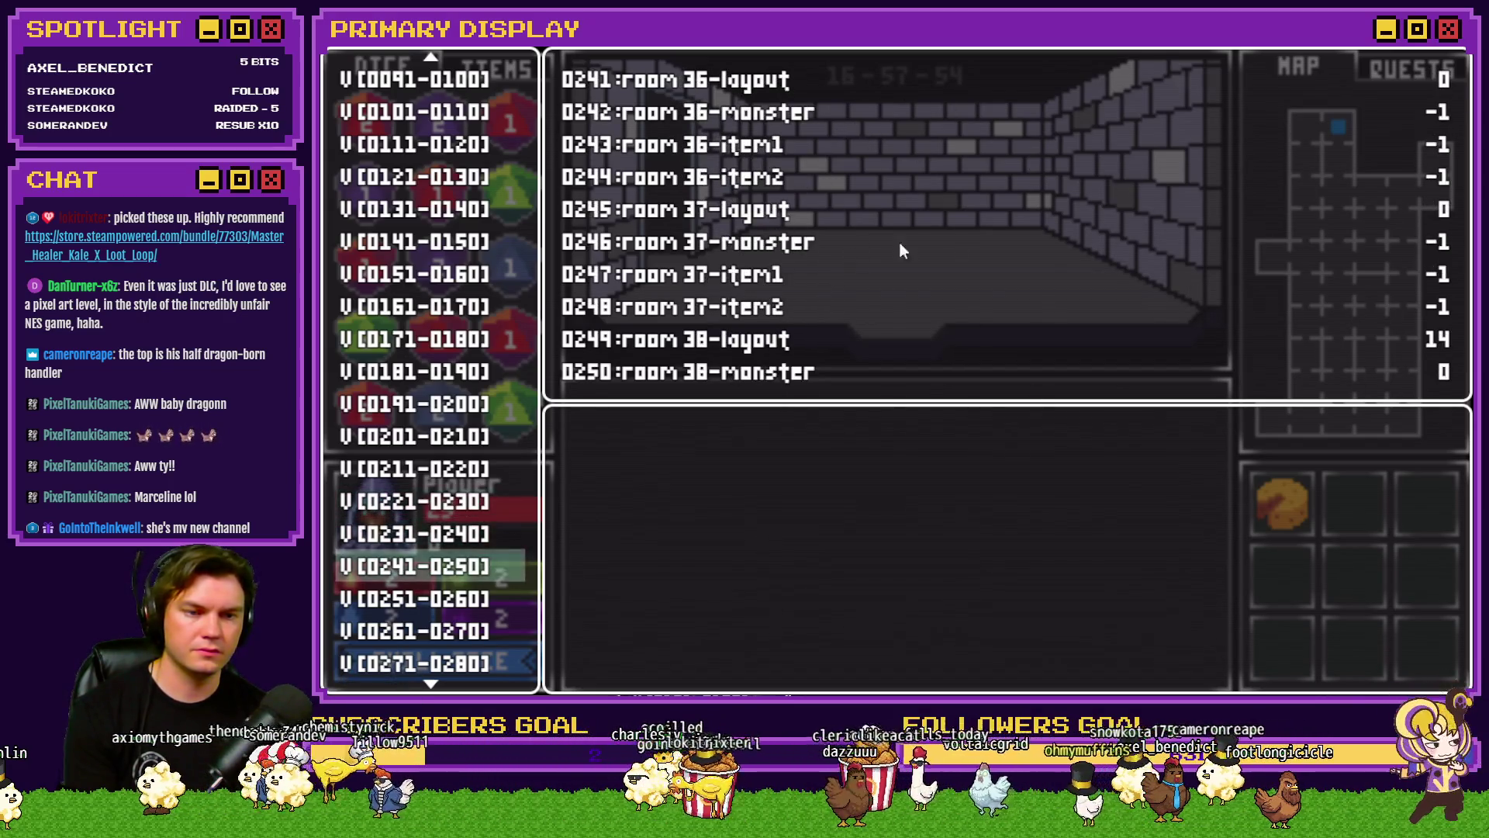
key(Down)
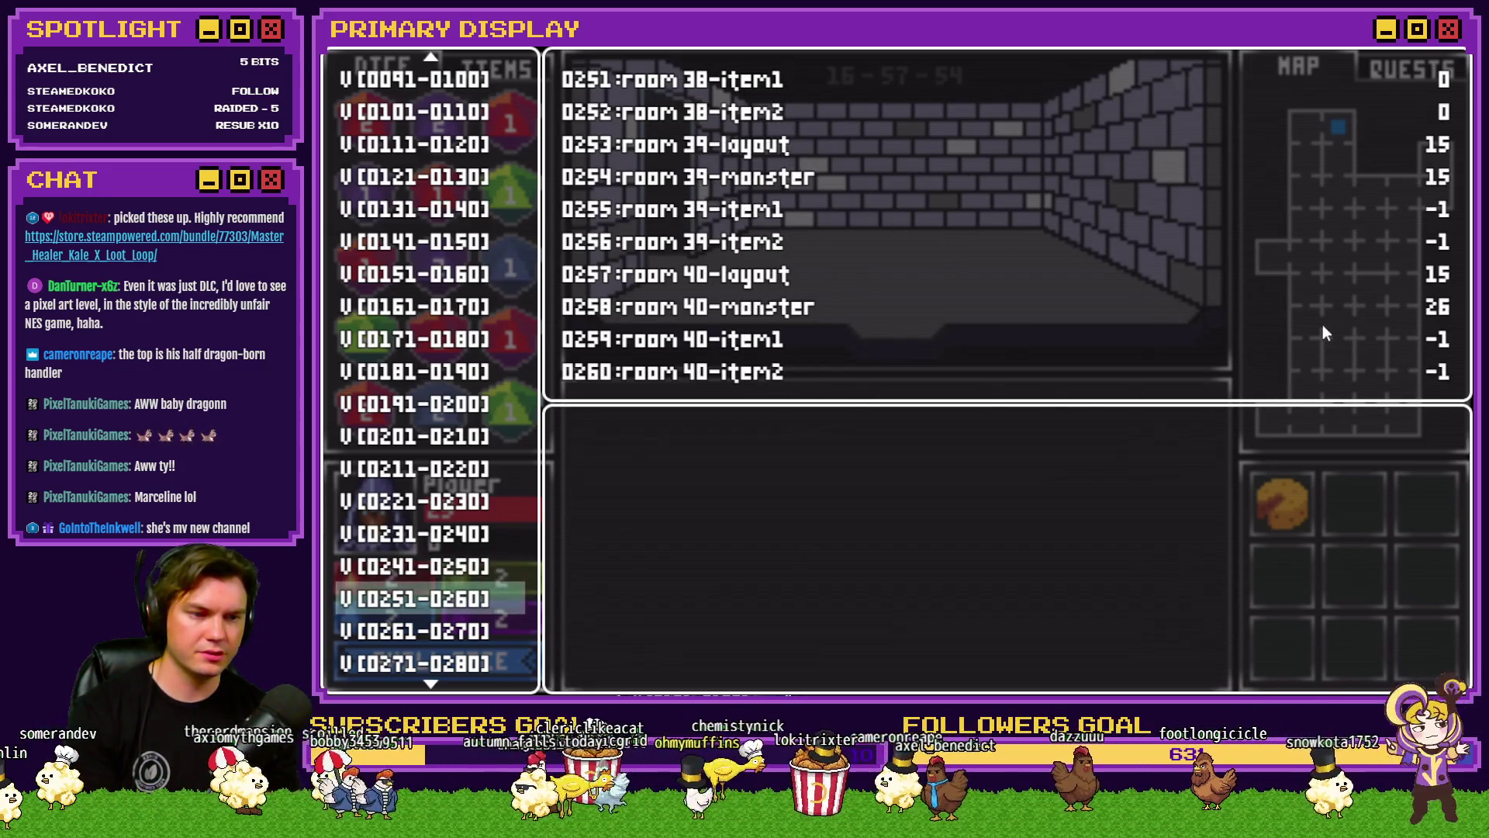
key(Down)
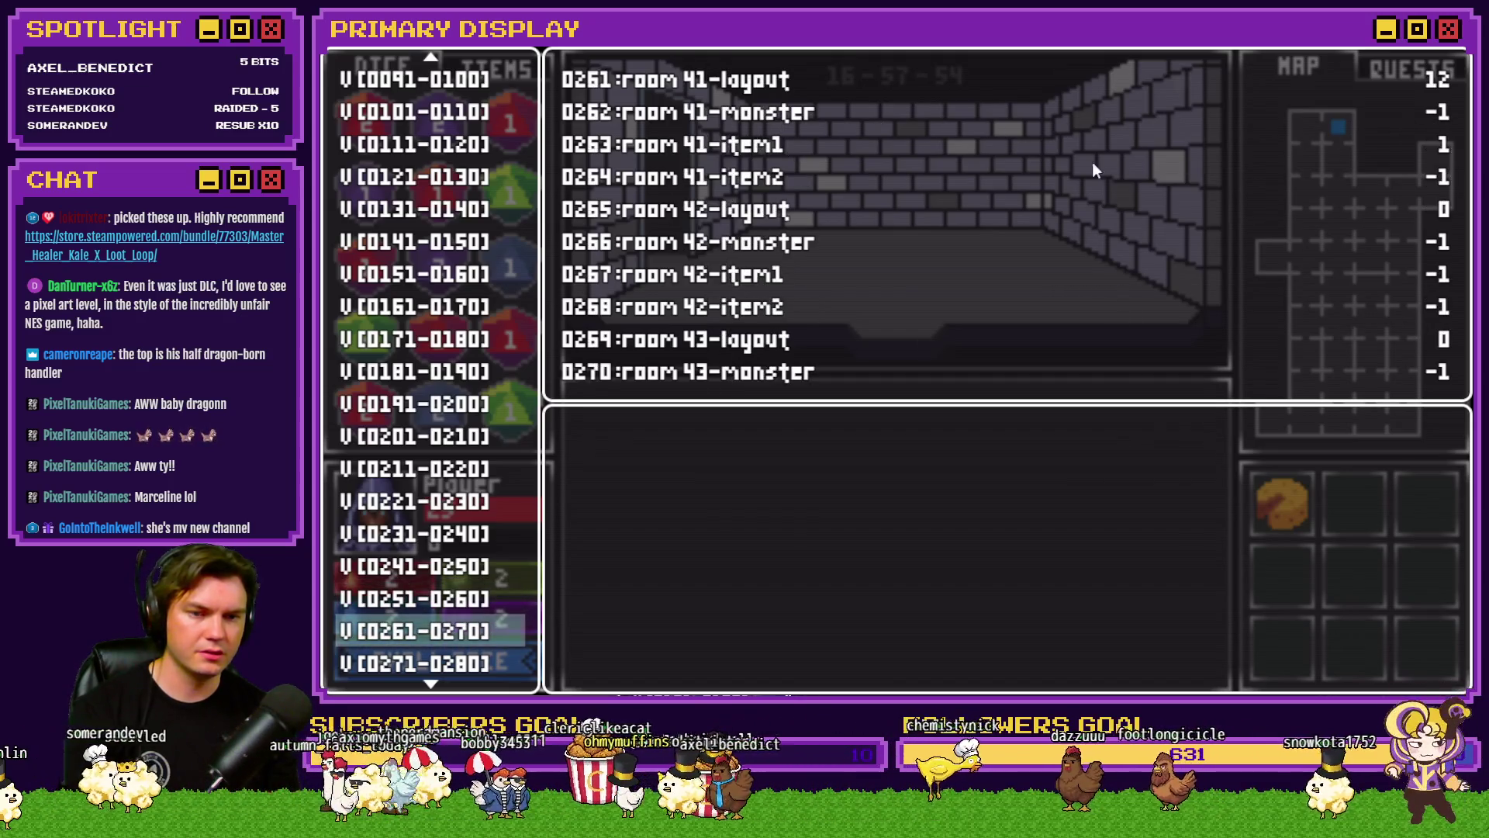
key(Down)
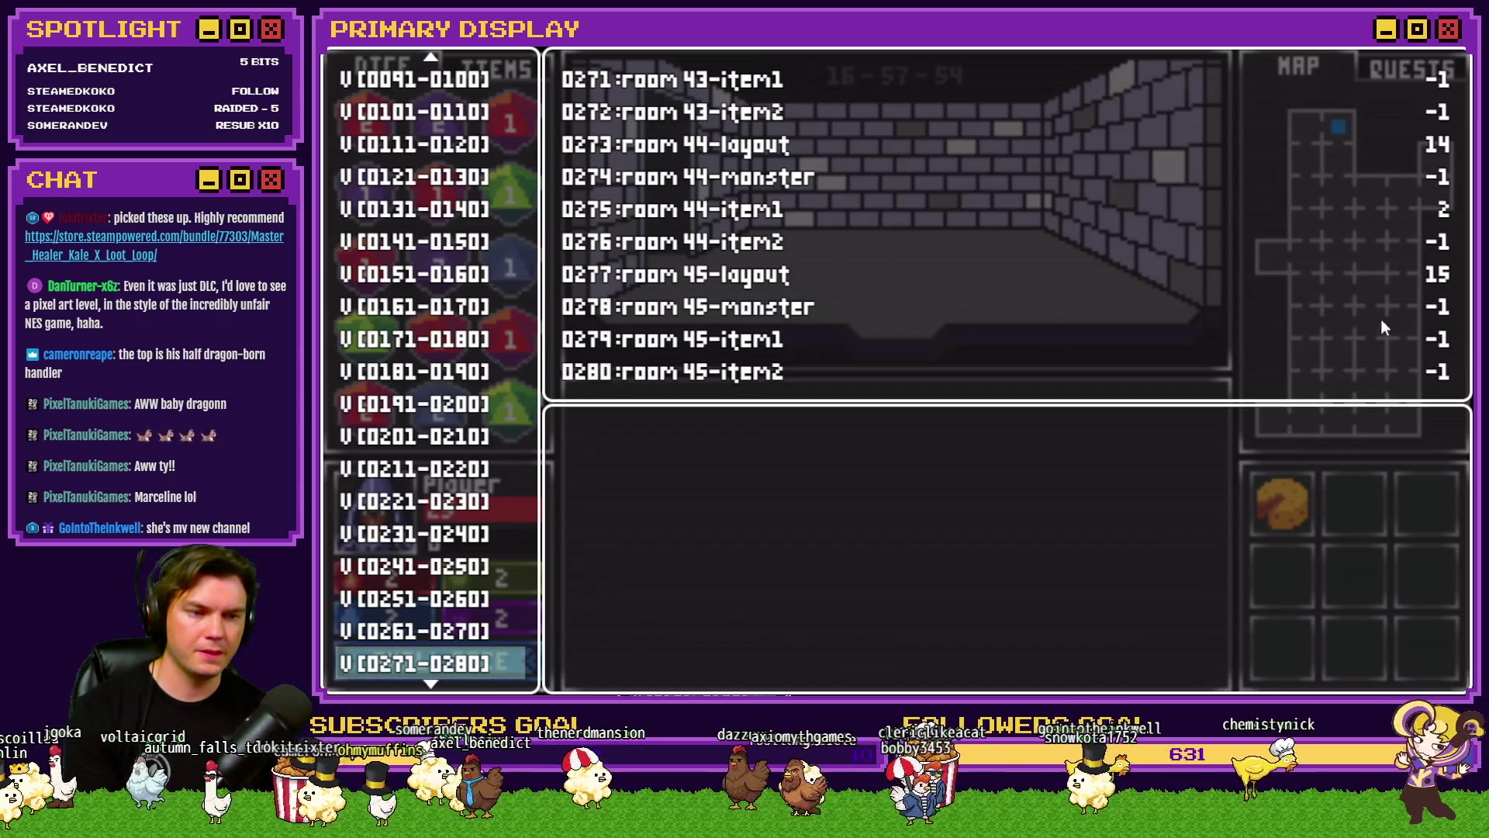
Step: Check variables 0281-0340 for rooms 46-60, then jump back to 0261-0270
key(Down)
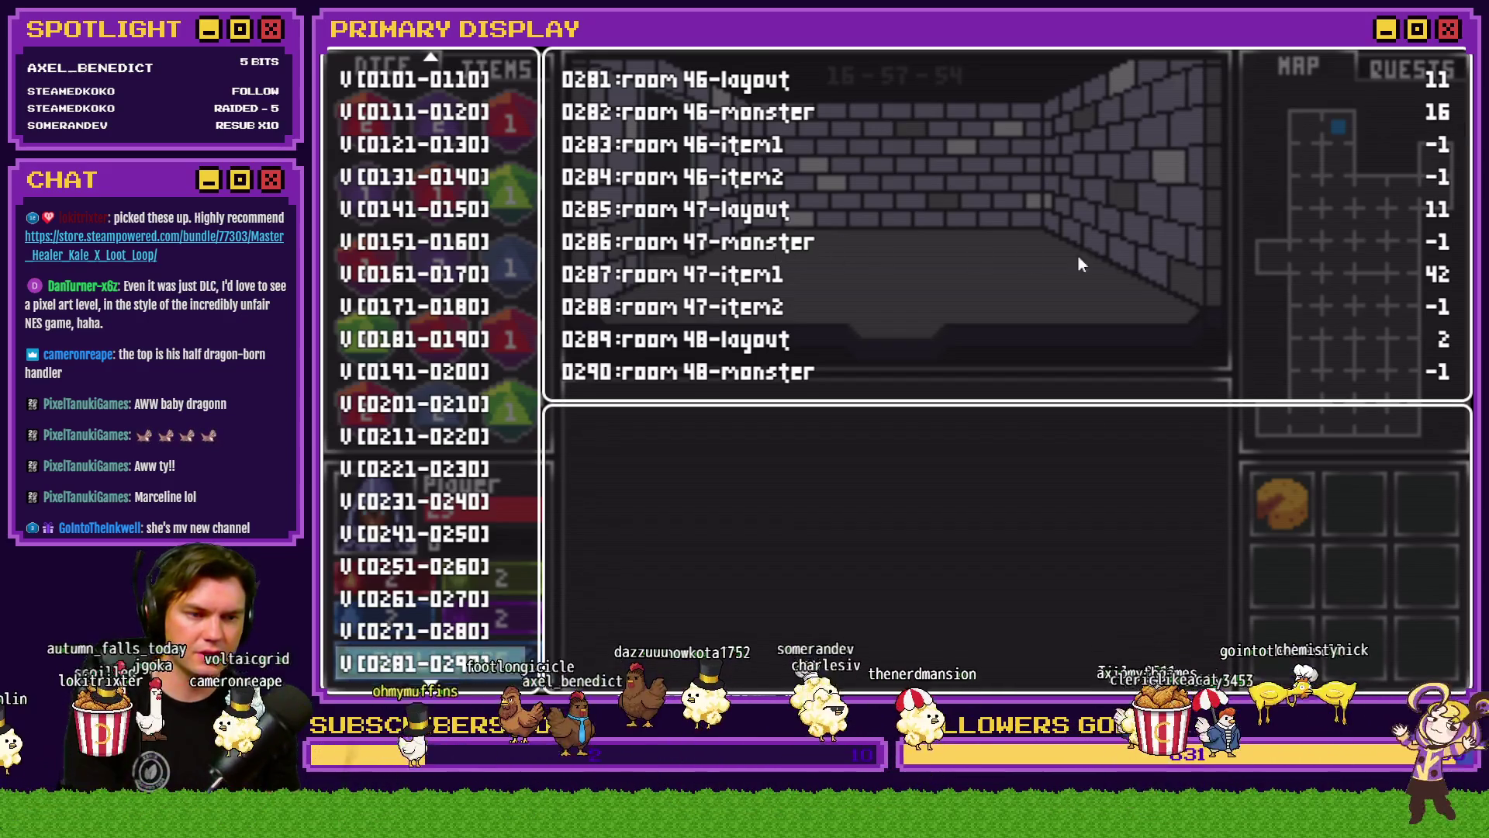
key(Down)
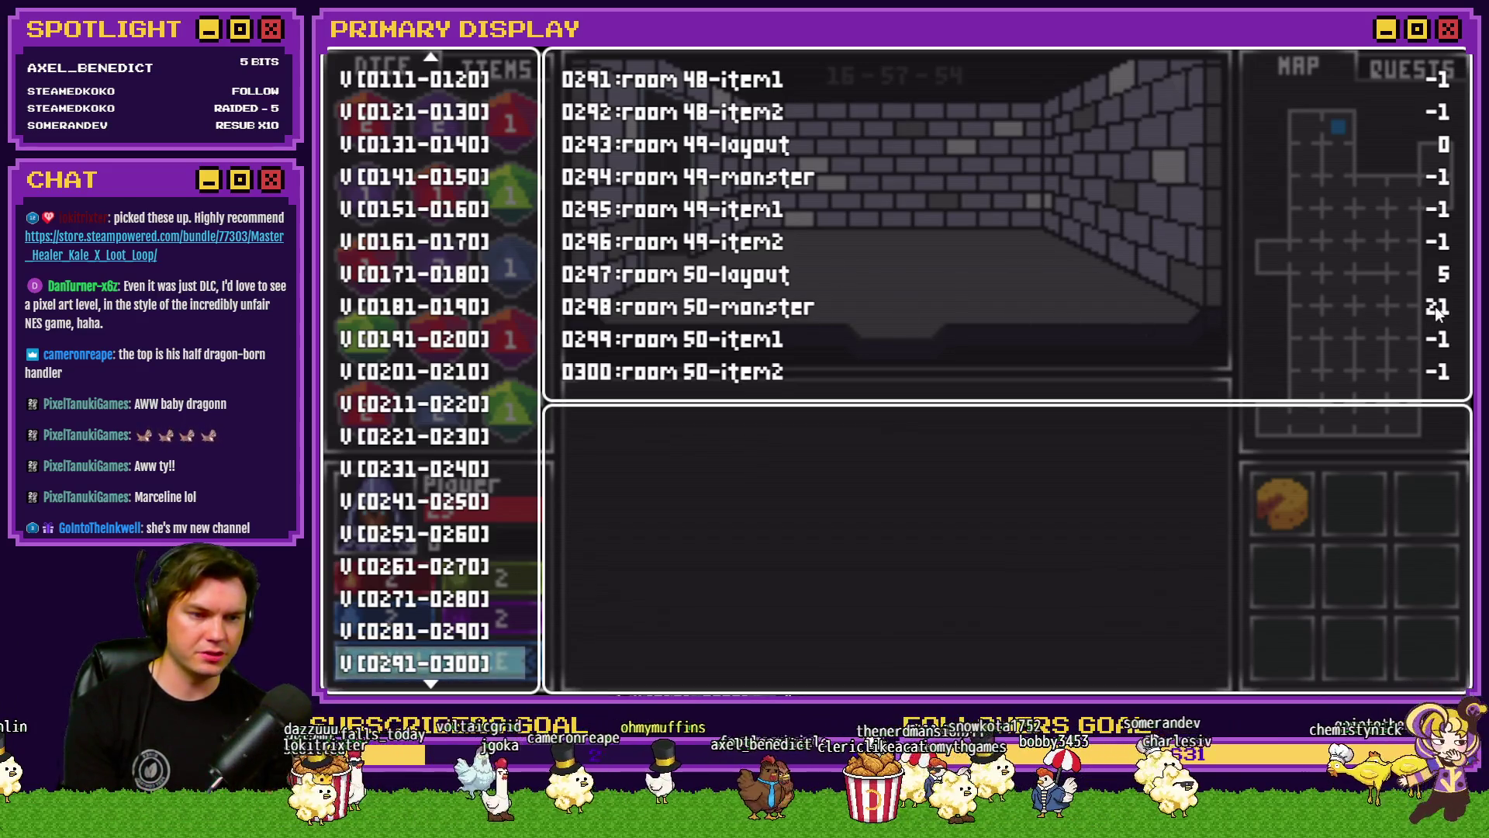
key(Down)
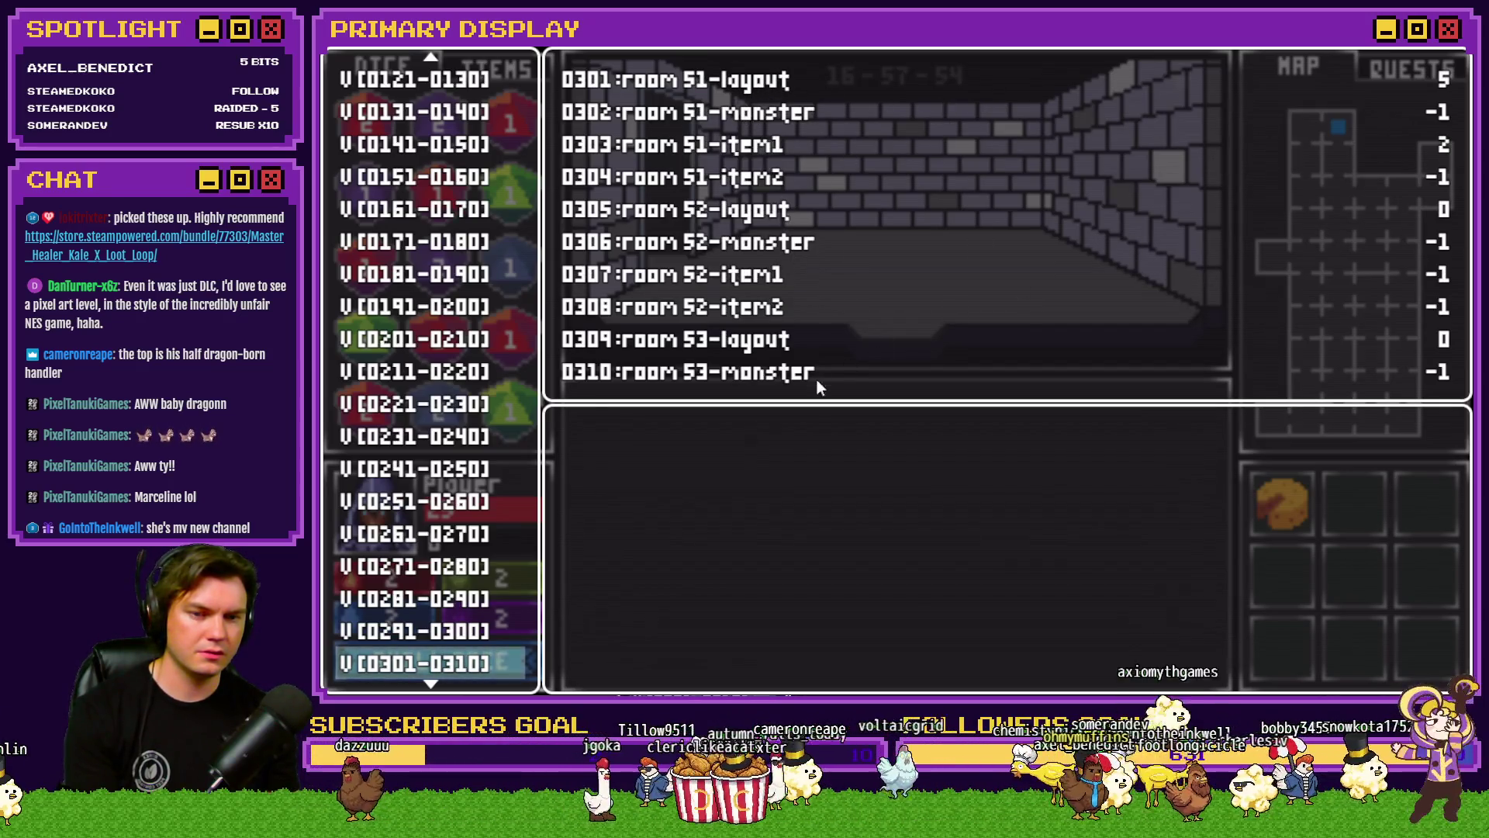
key(Down)
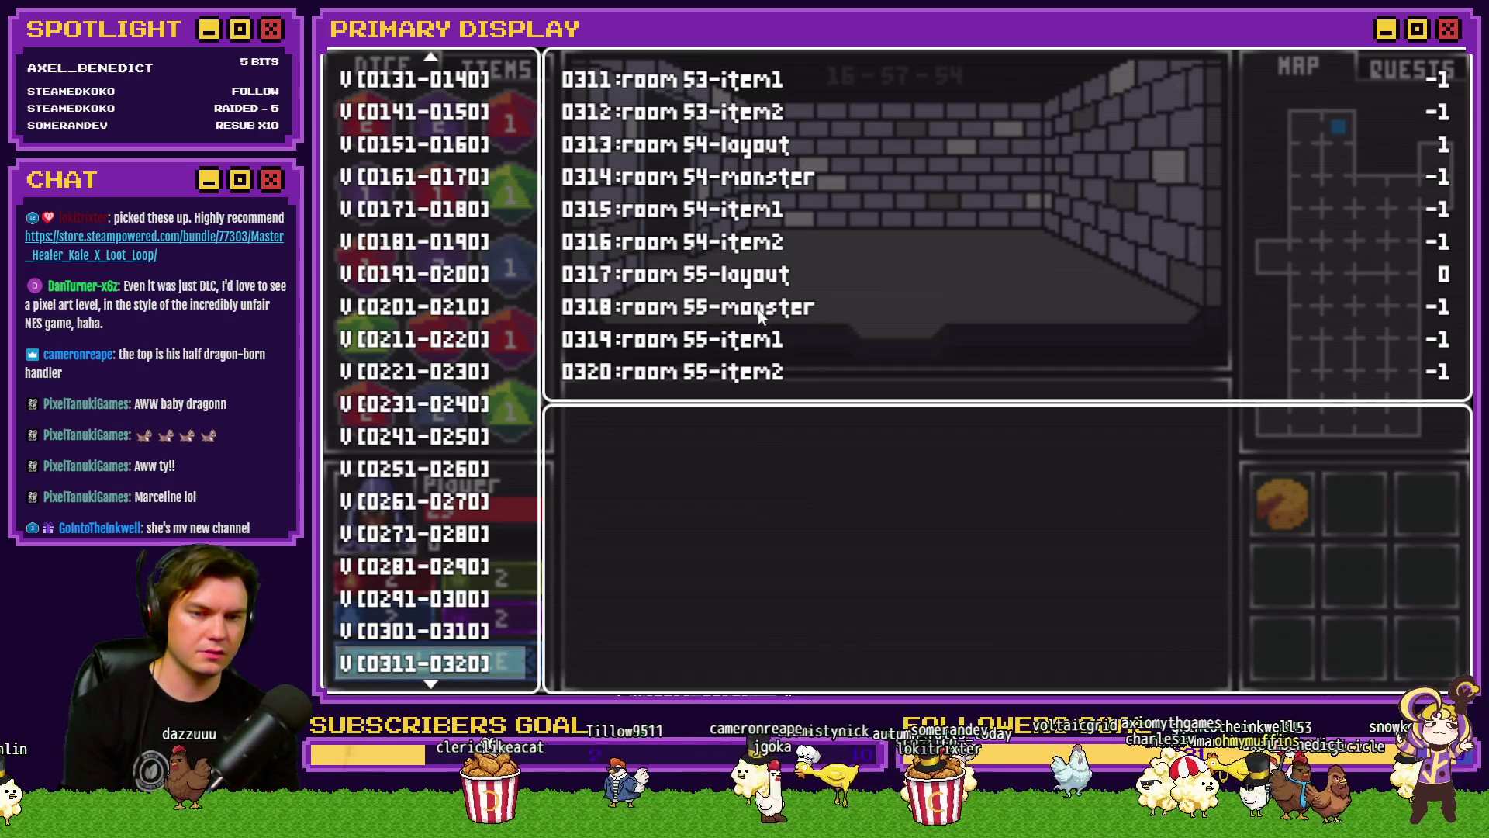
key(Down)
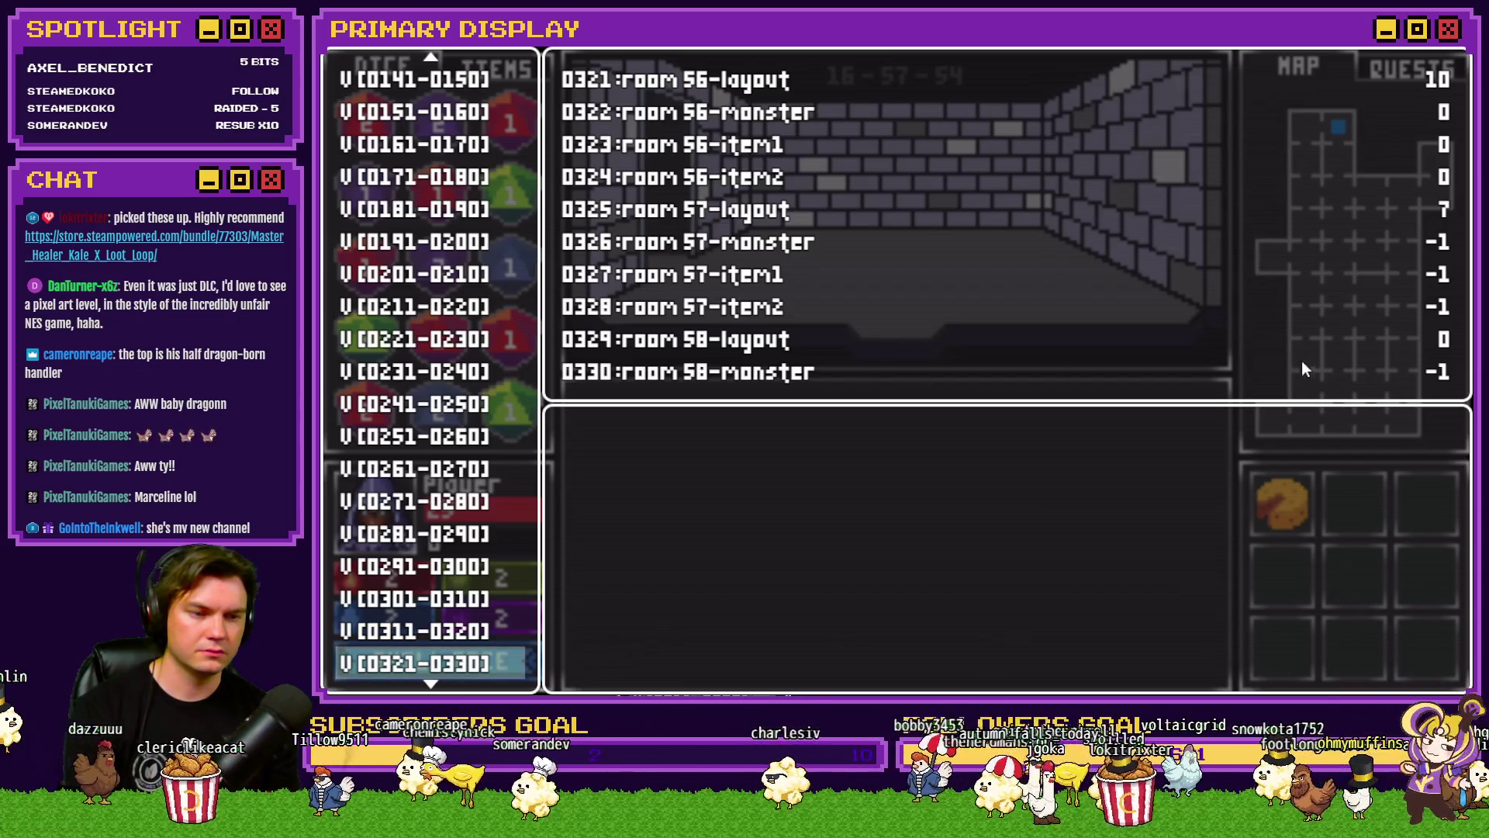
key(Down)
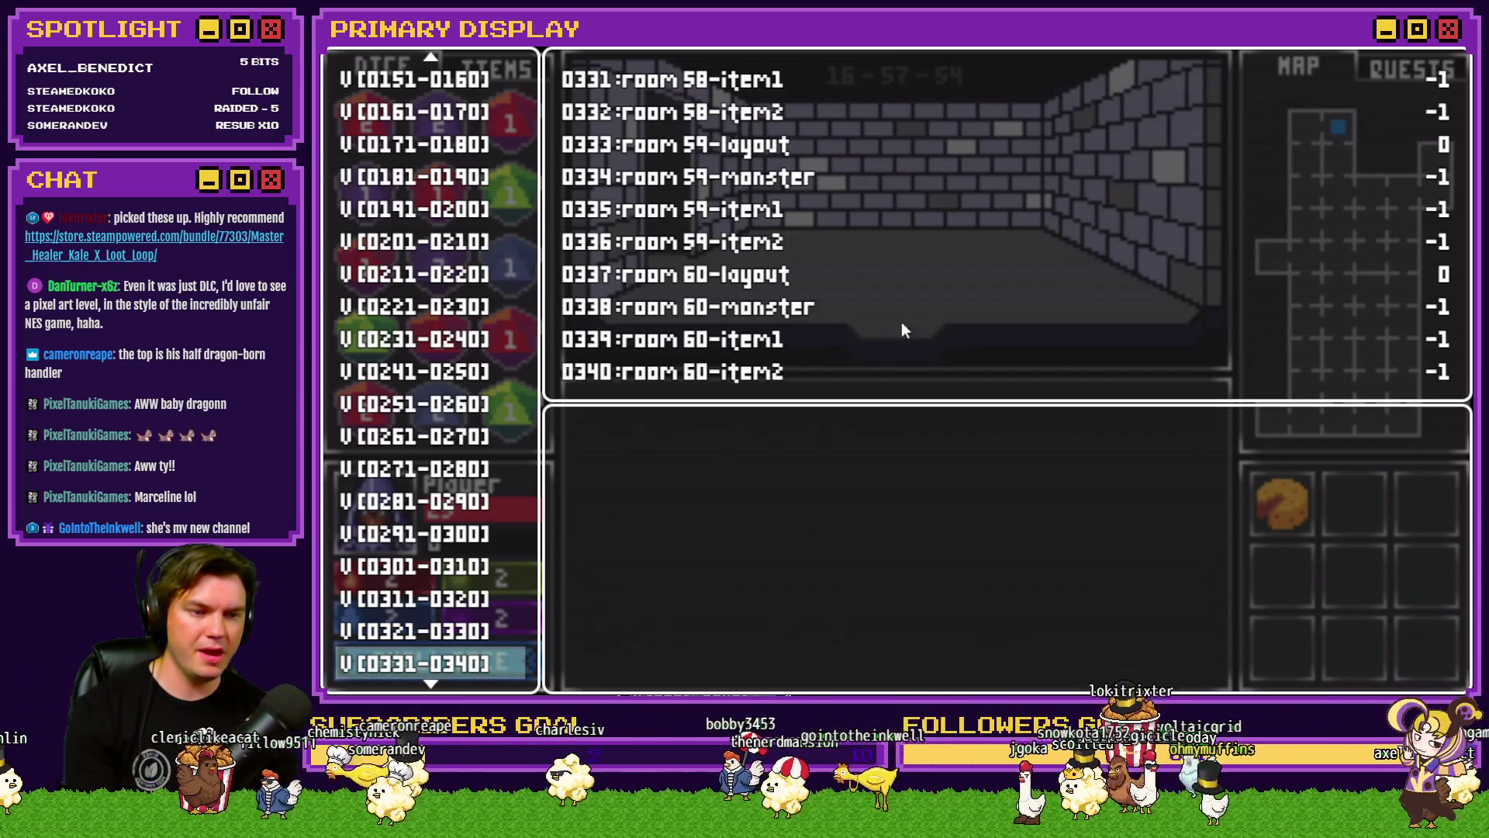
key(Down)
key(Up)
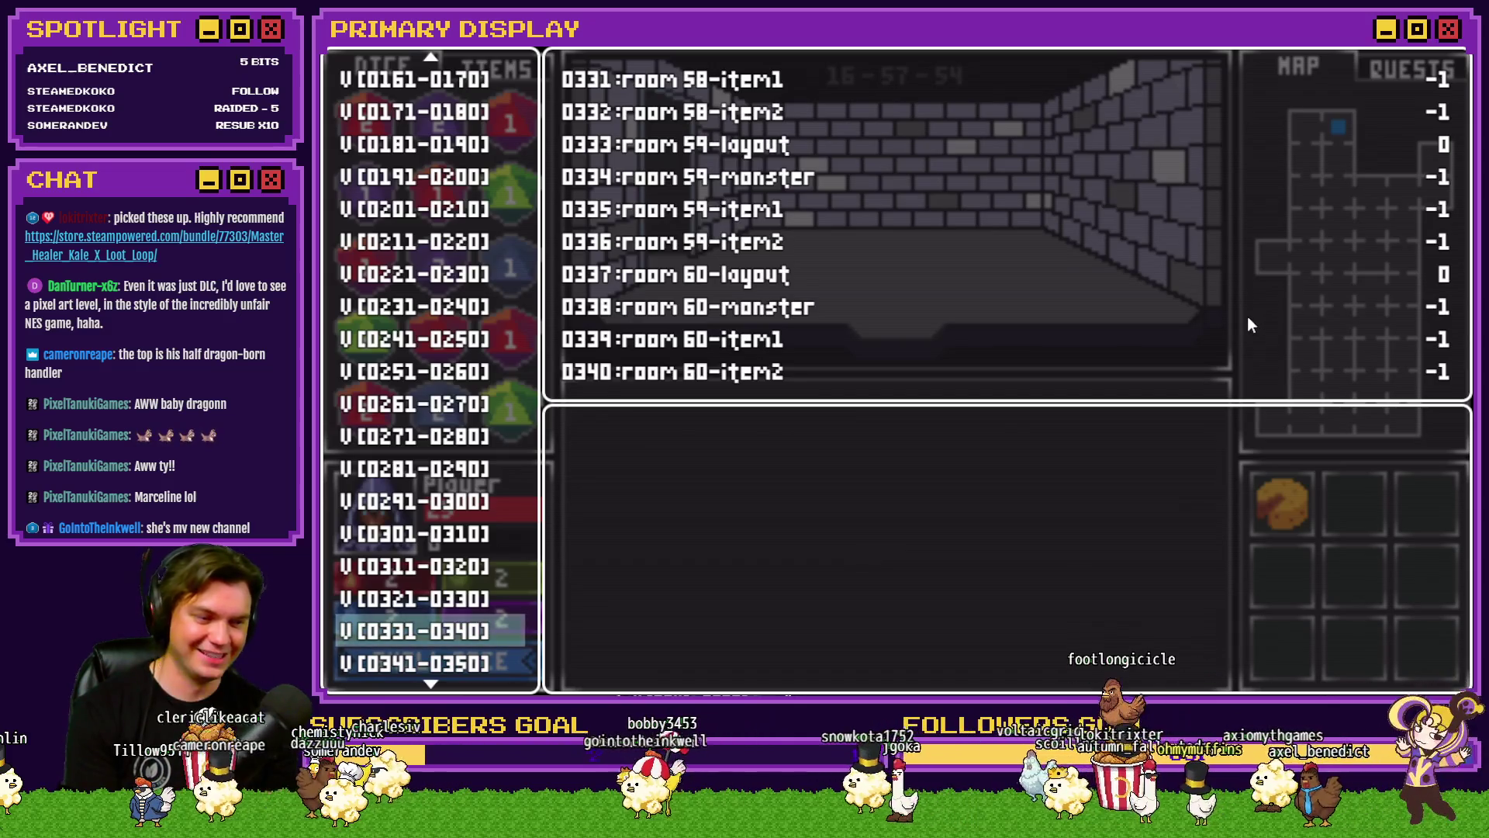
key(Up)
key(Up)
key(Up)
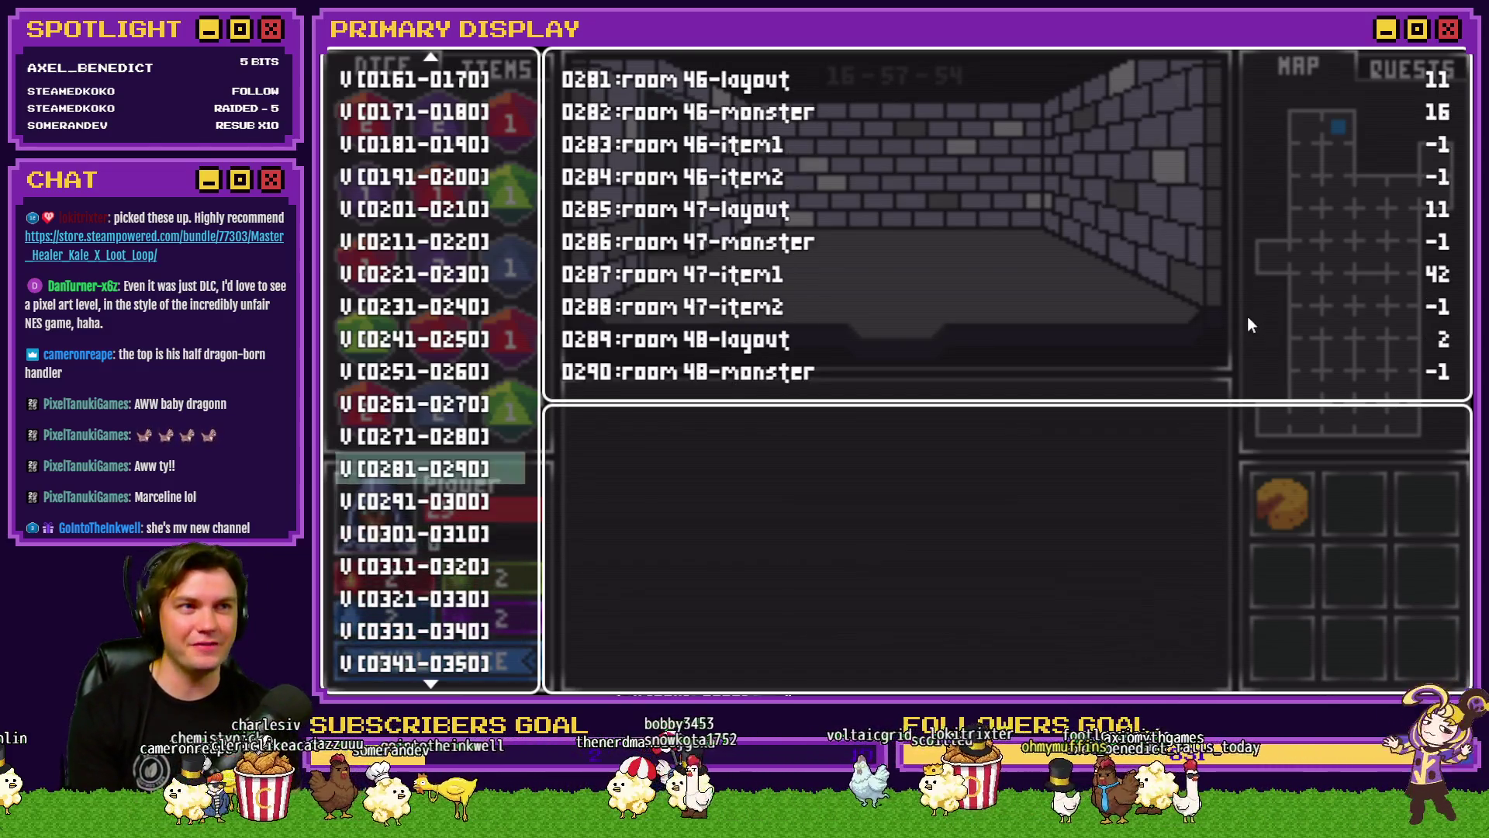
Step: Return to the top of the debug list and show variables 0101-0120 for rooms 1 to 5
key(Up)
key(Up)
key(Up)
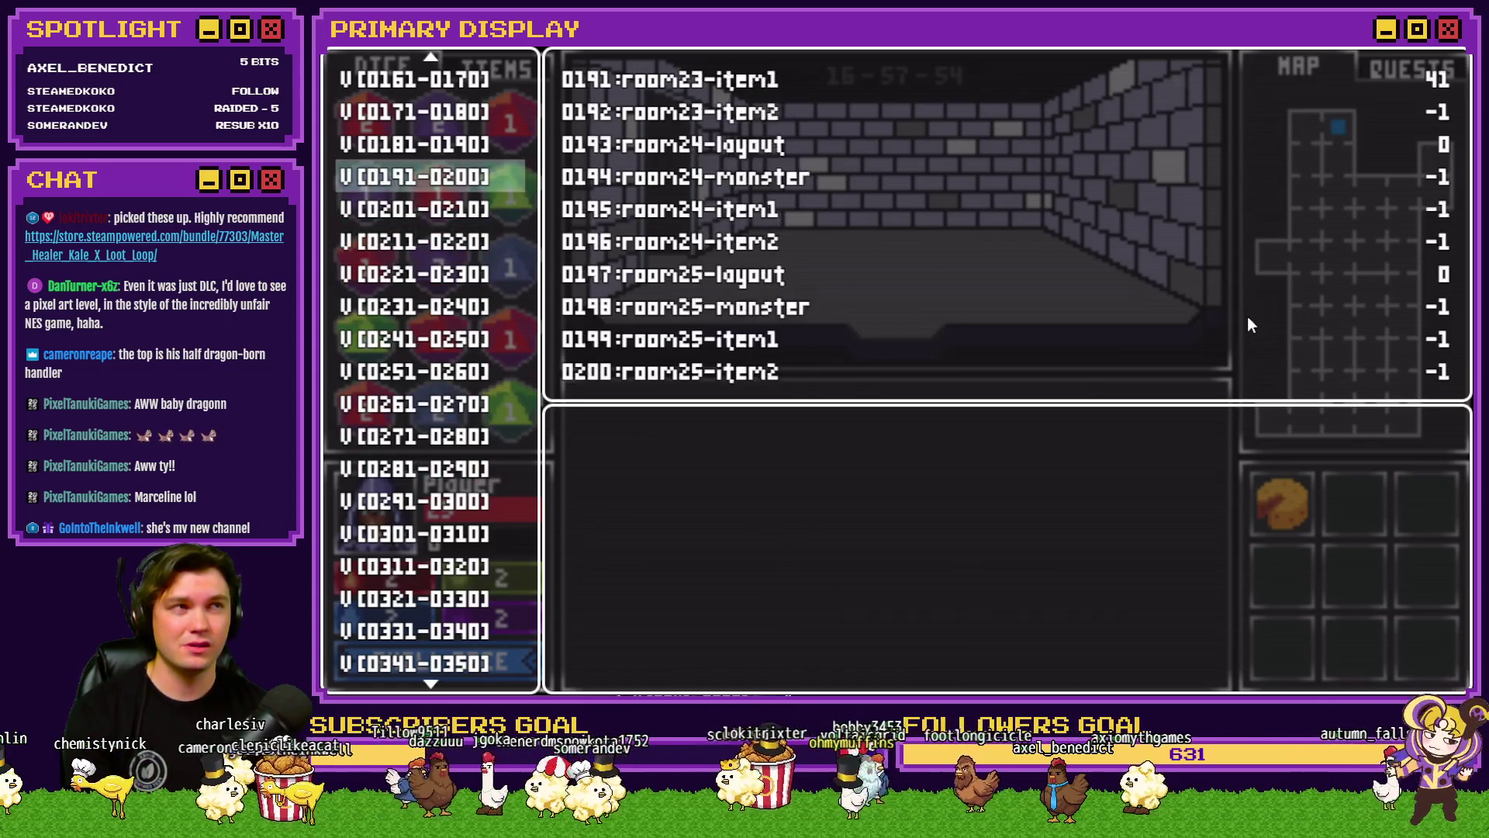
key(Up)
key(Up)
key(Up)
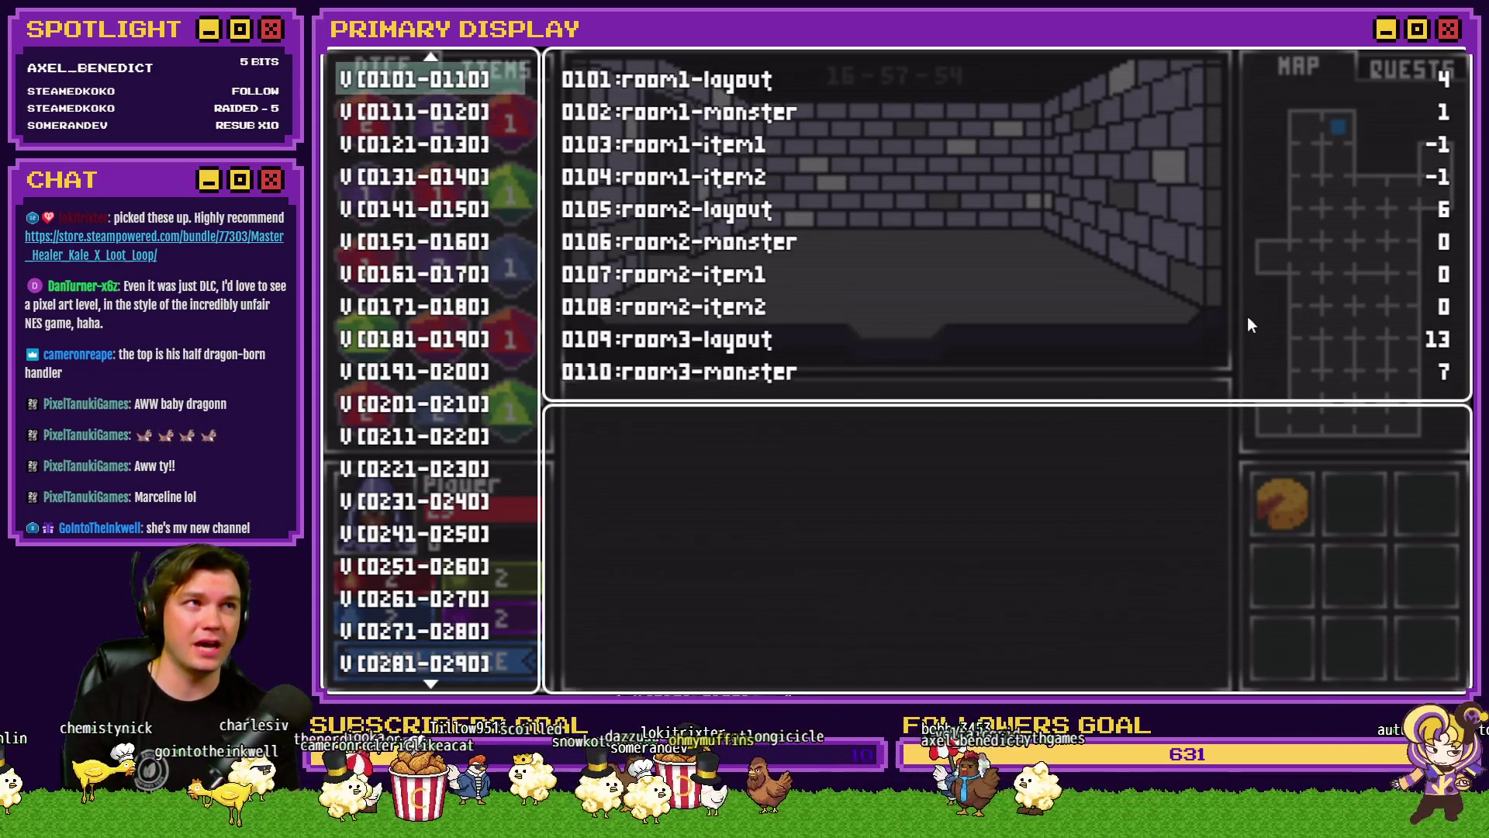
key(Down)
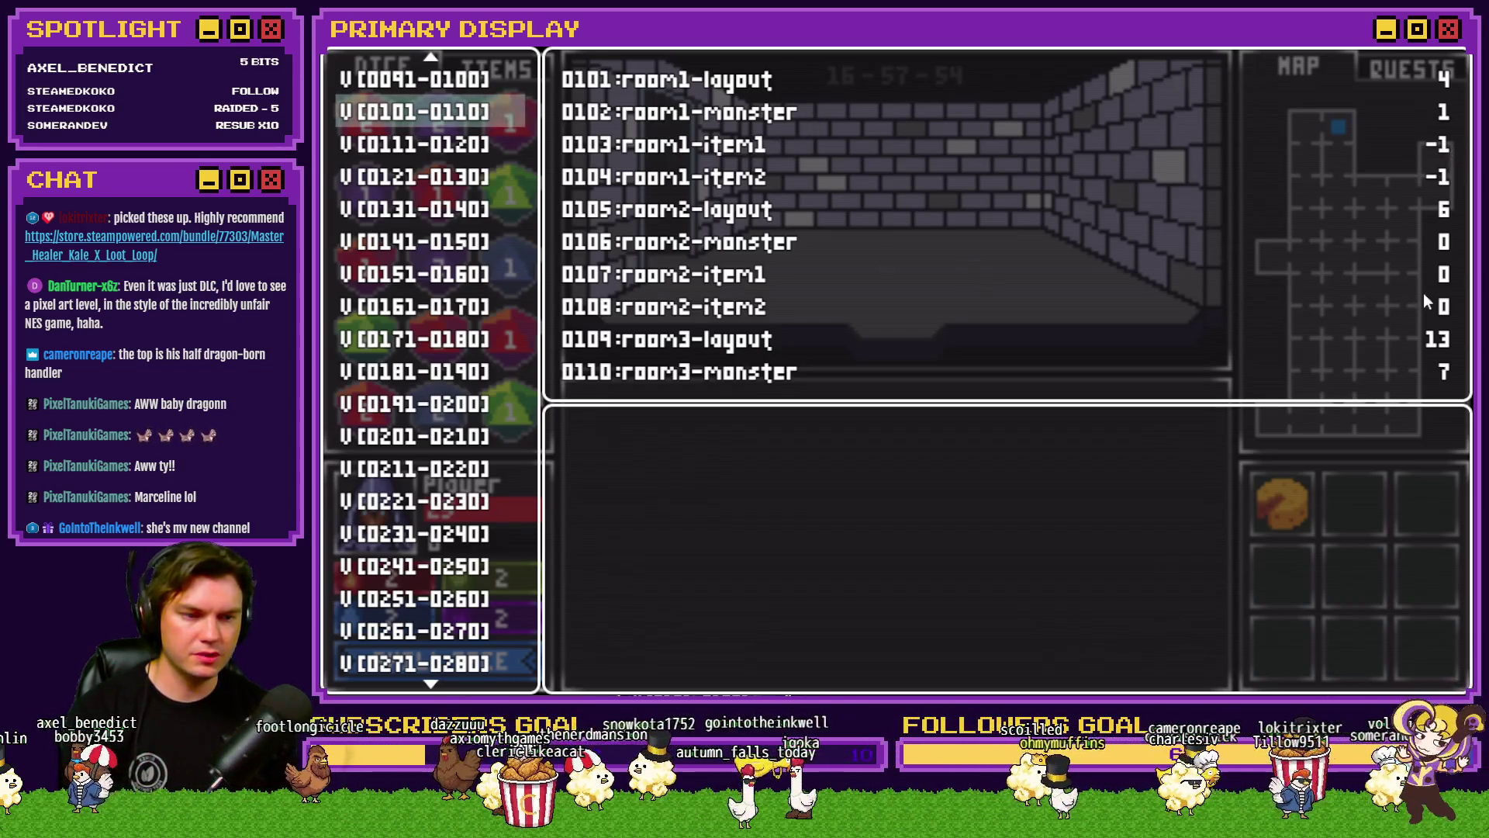
key(Down)
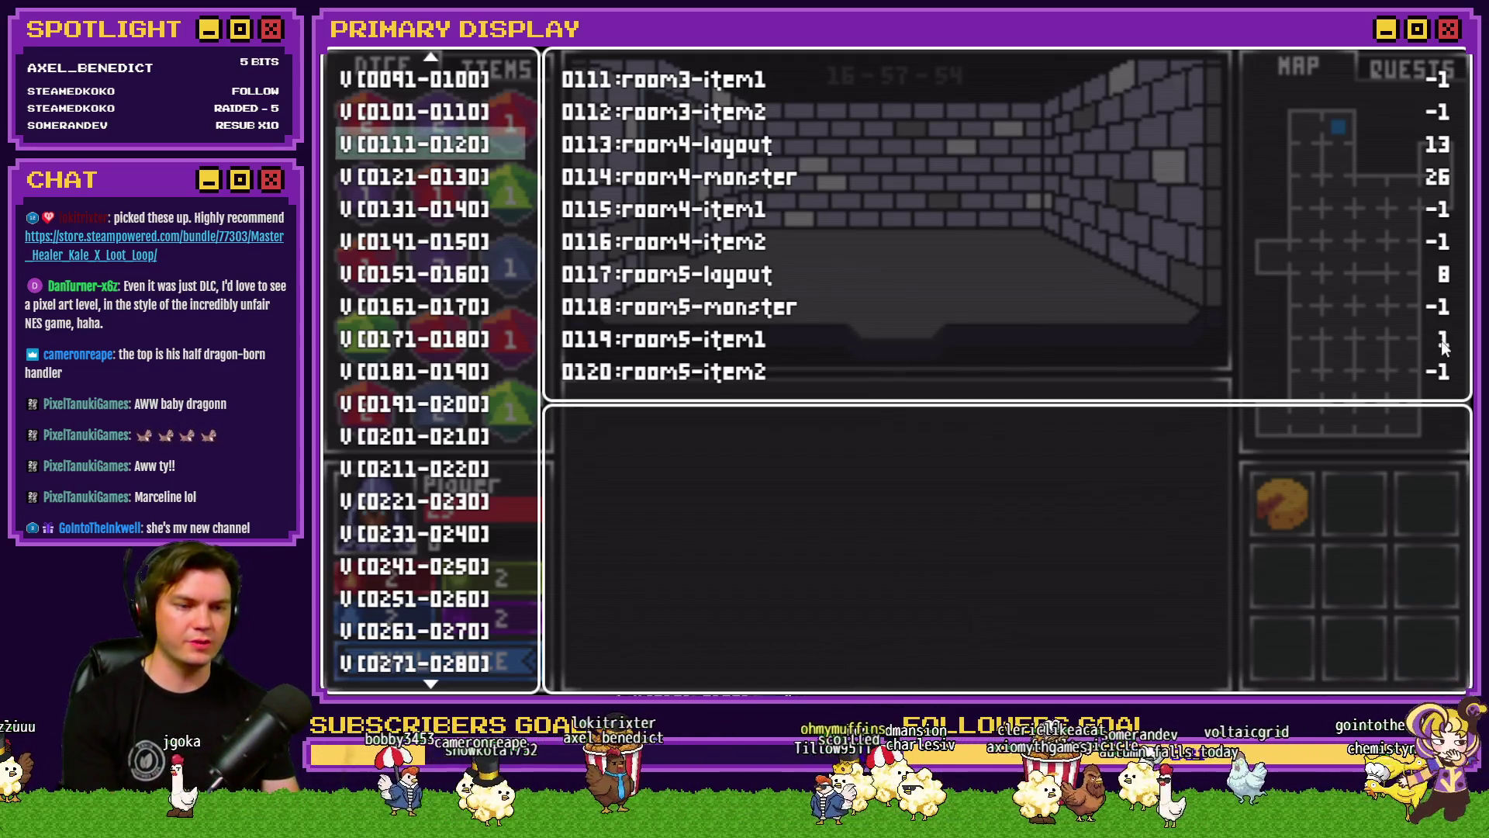
Step: Step through debug variables 0121-0230, reading rooms 6 to 33
key(Down)
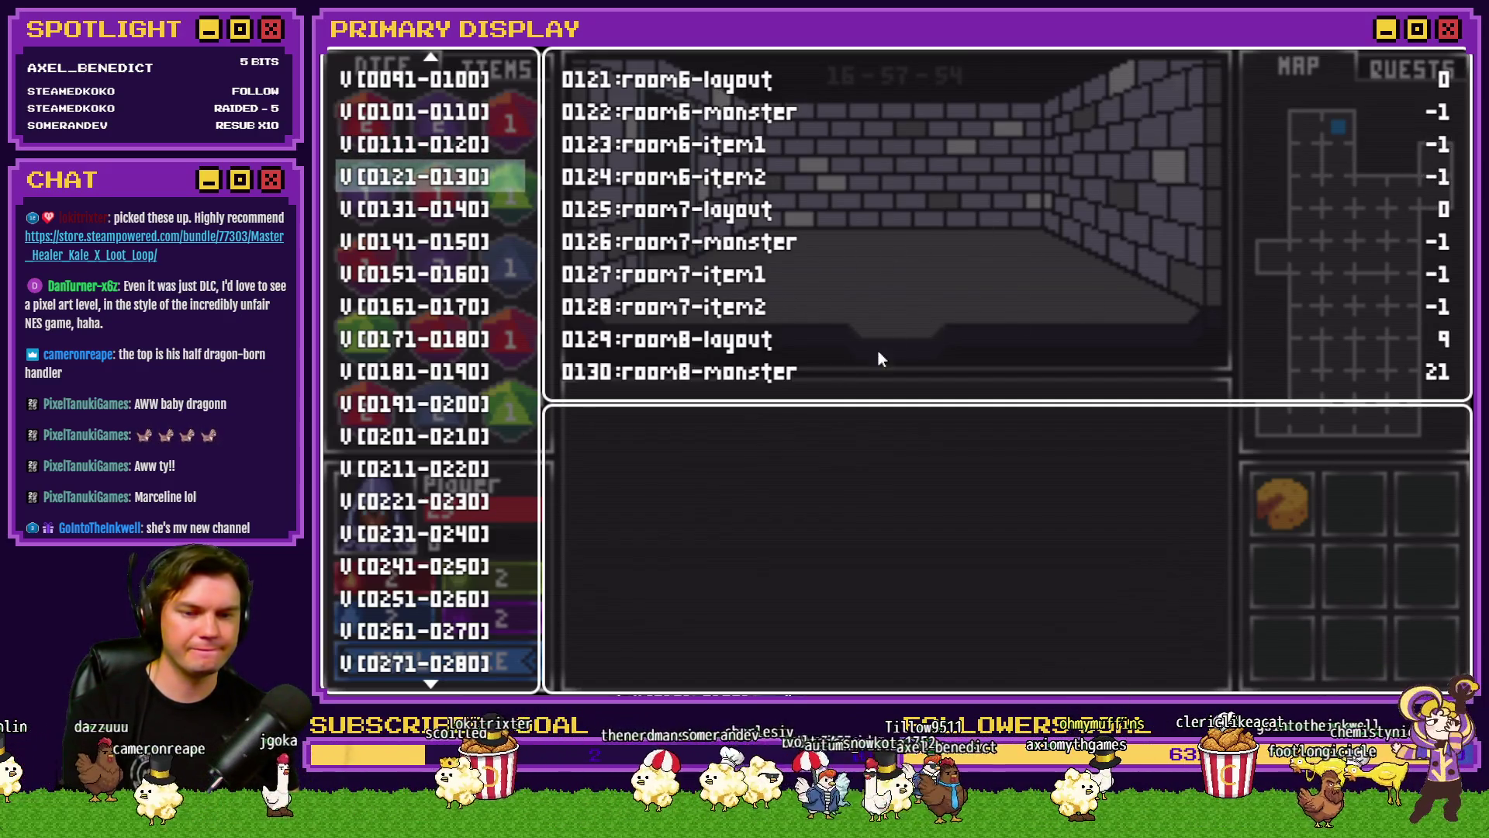
key(Down)
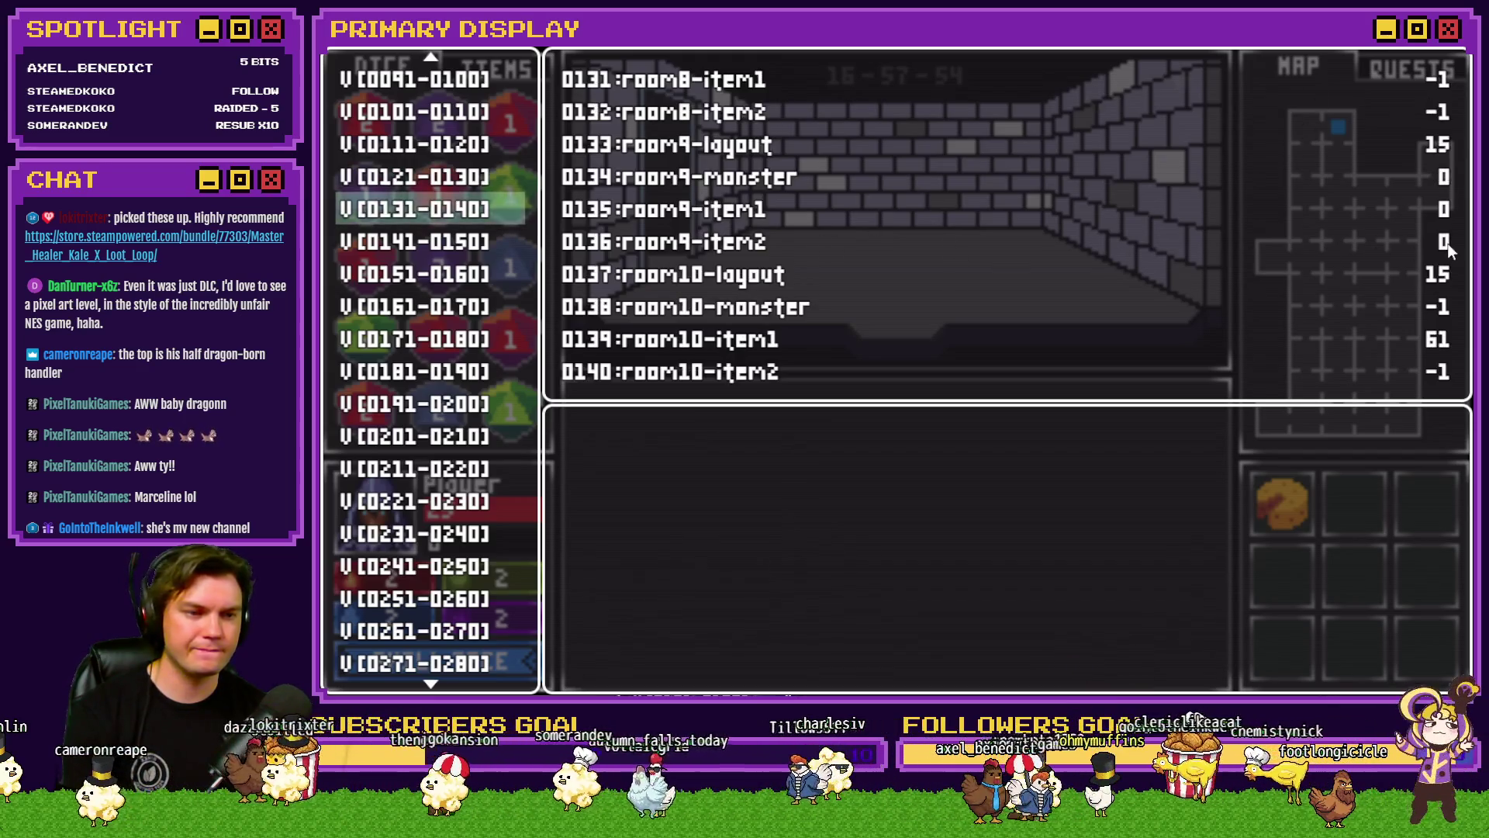
key(Down)
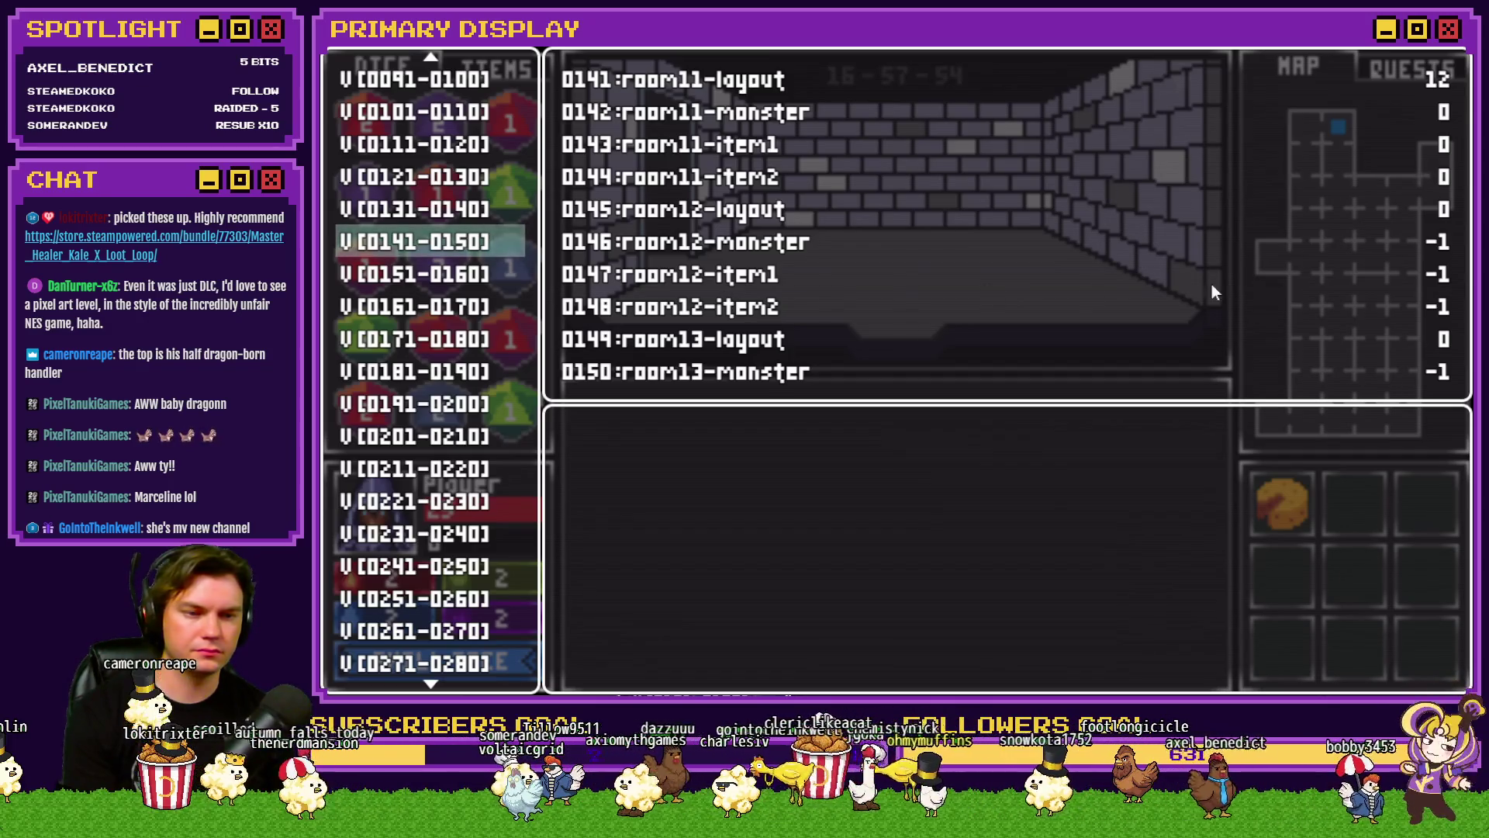
key(Down)
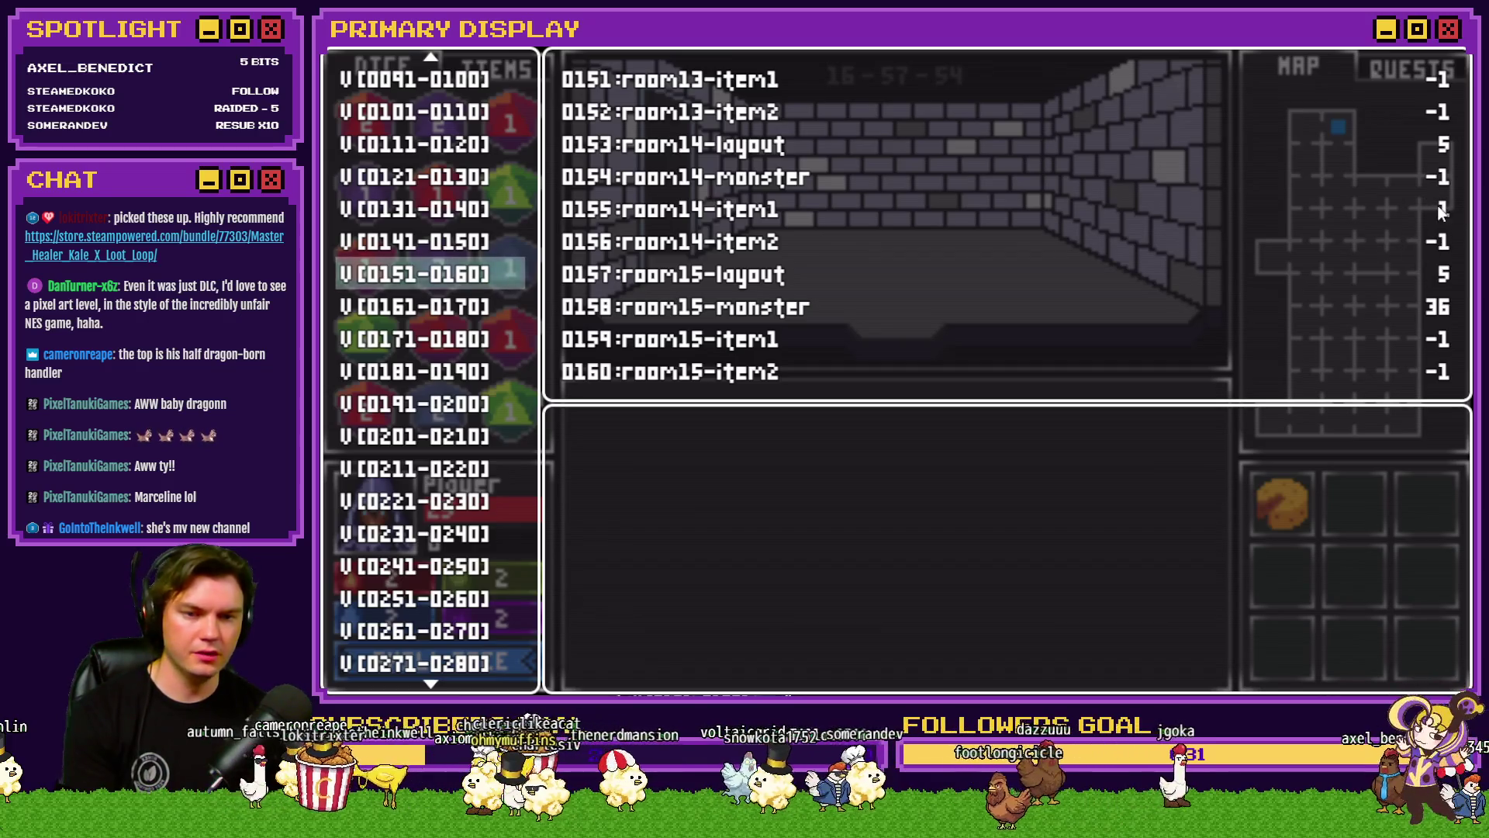
key(Down)
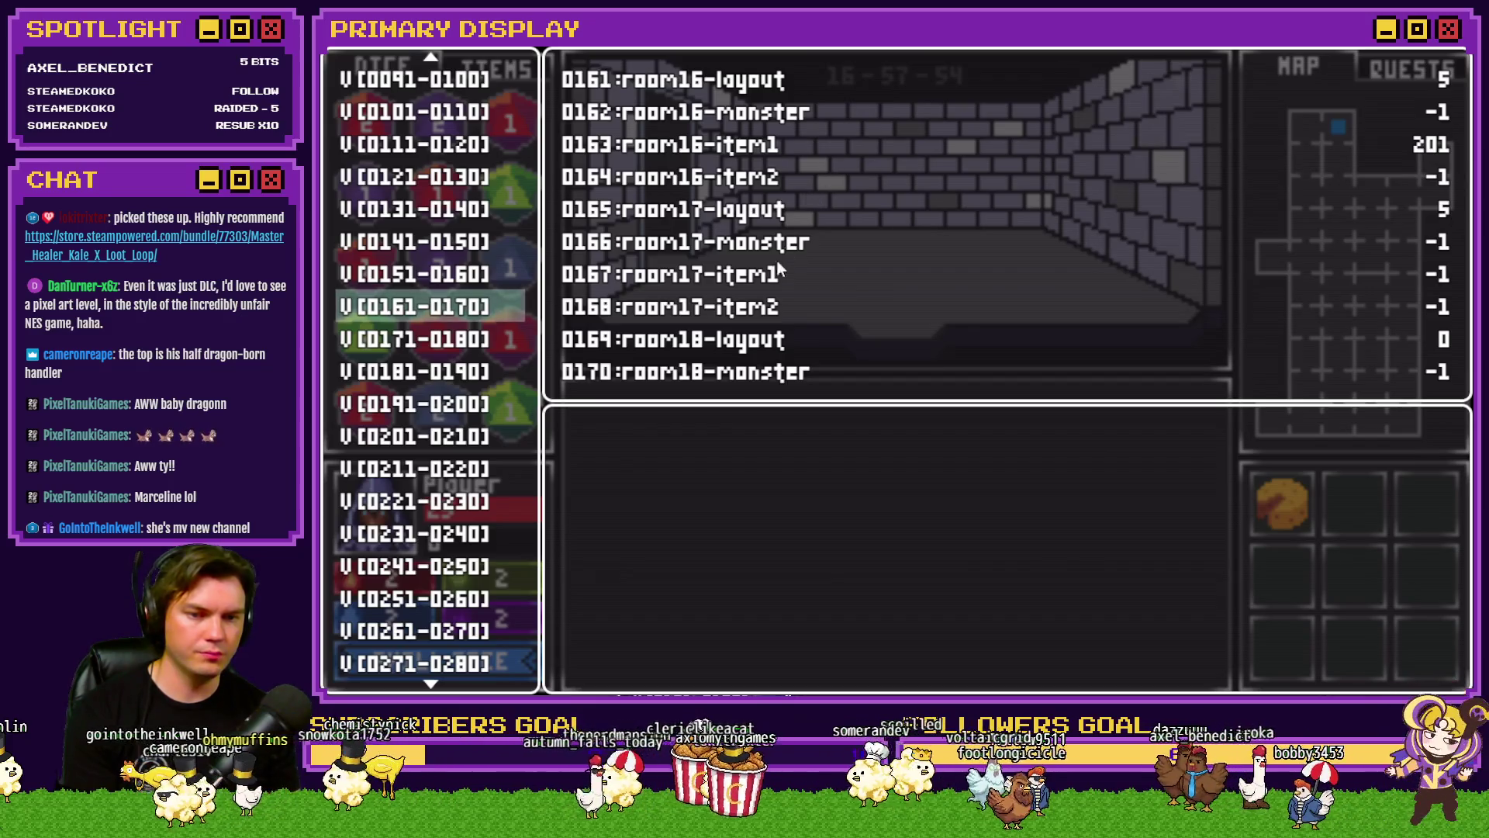
key(Down)
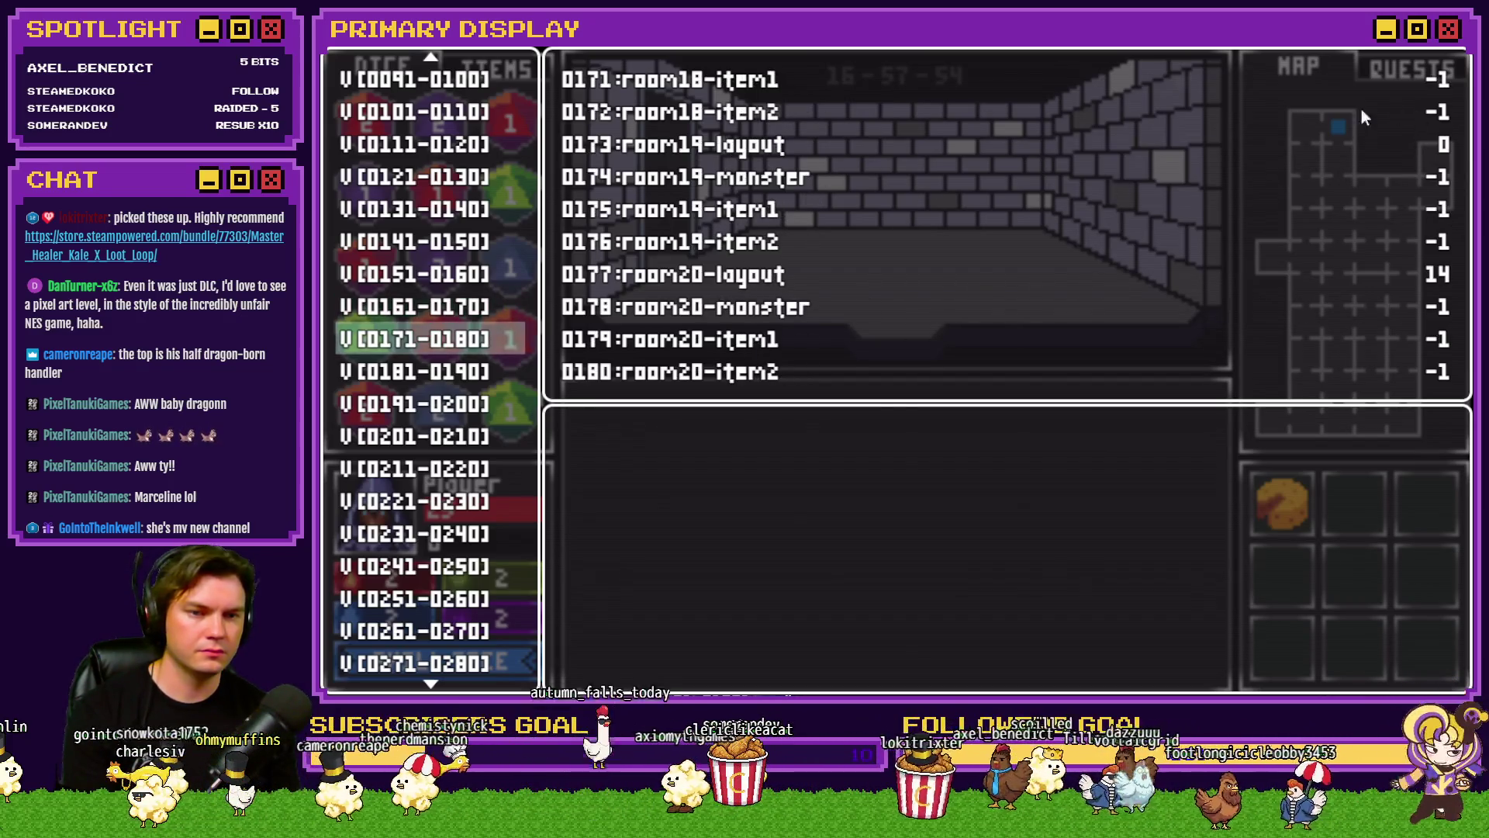
key(Down)
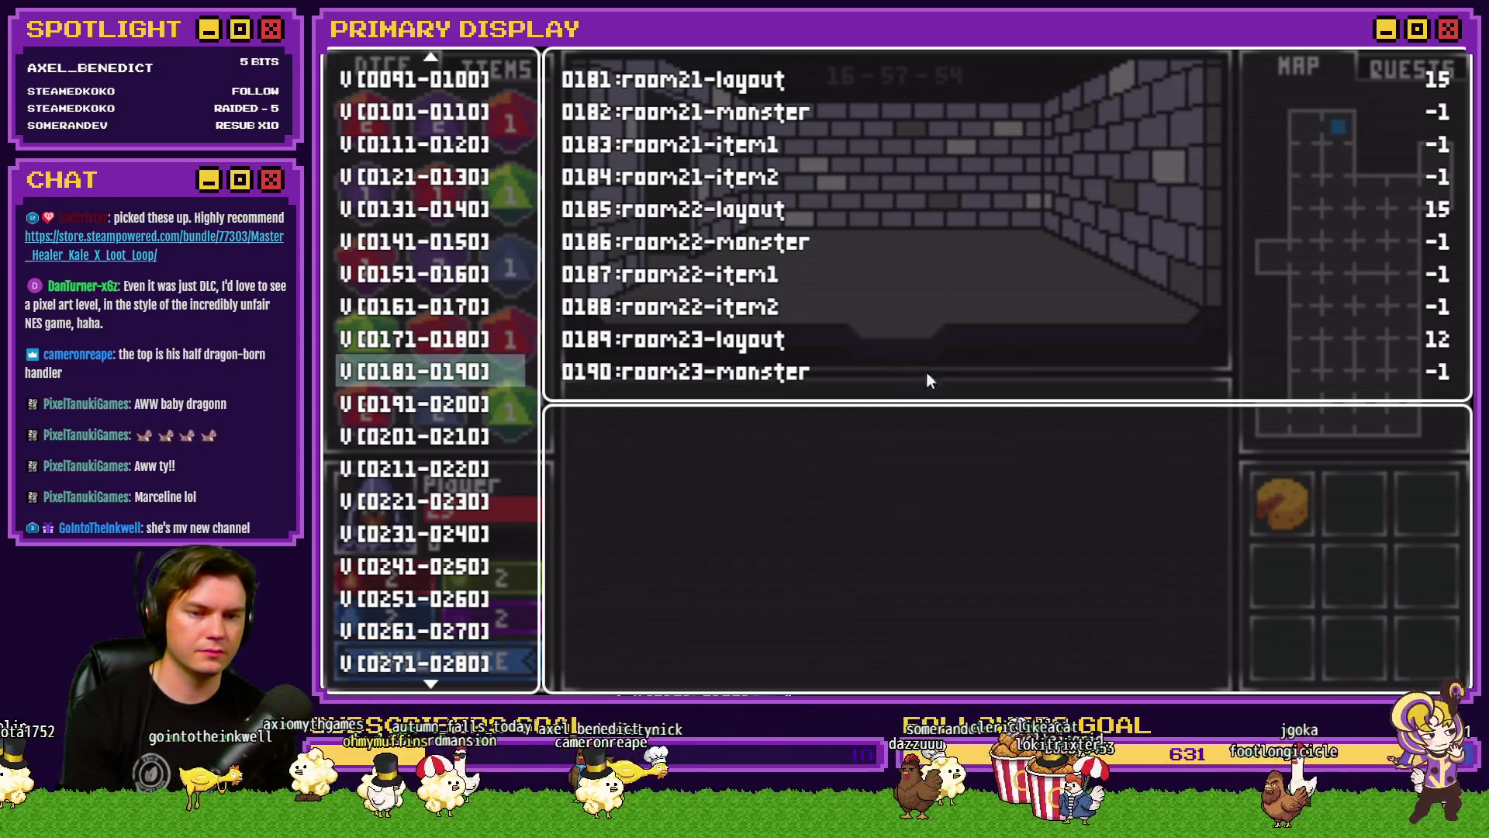
key(Down)
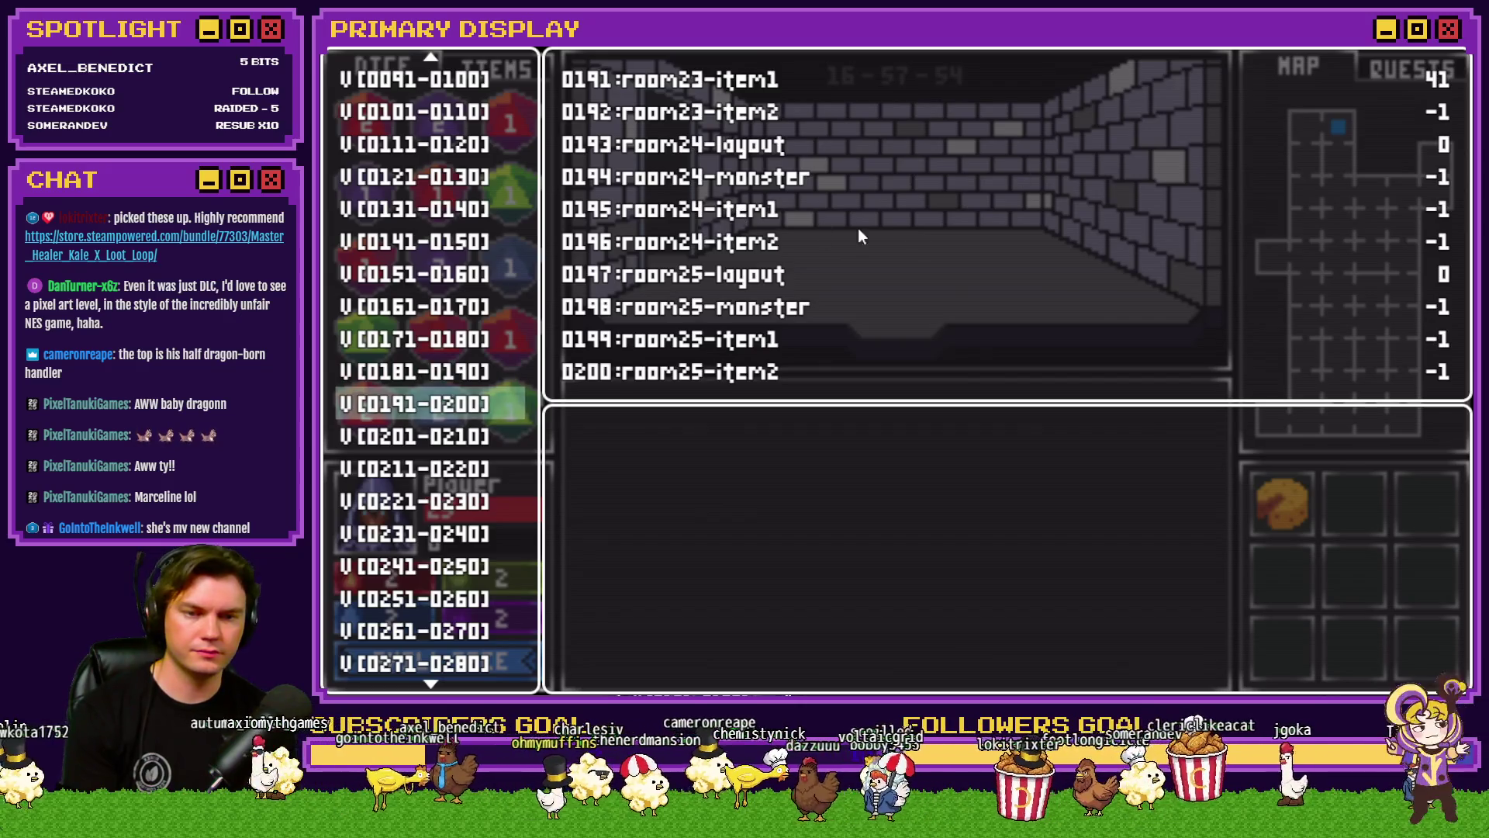
key(Down)
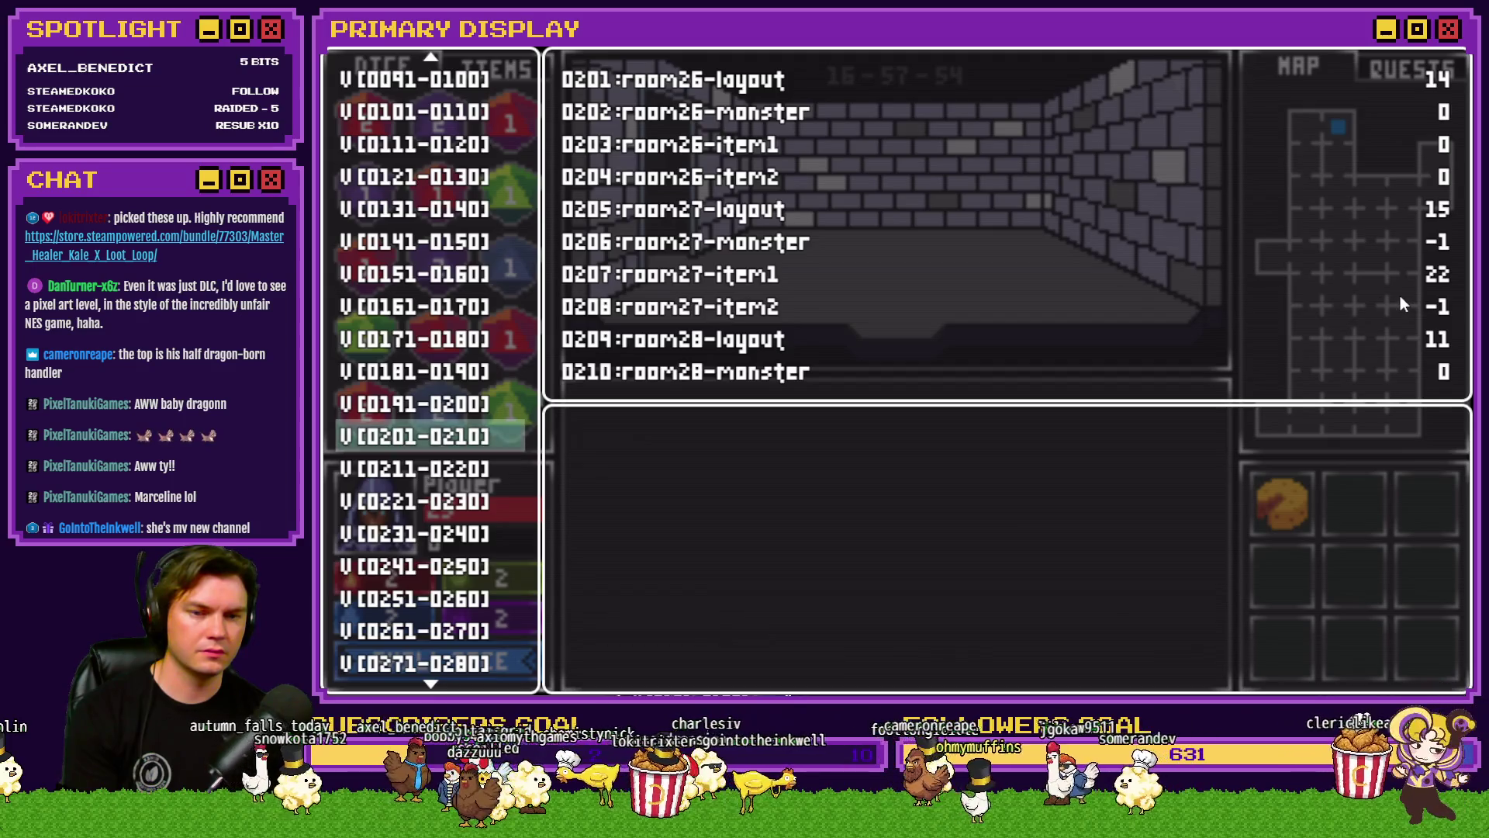
key(Down)
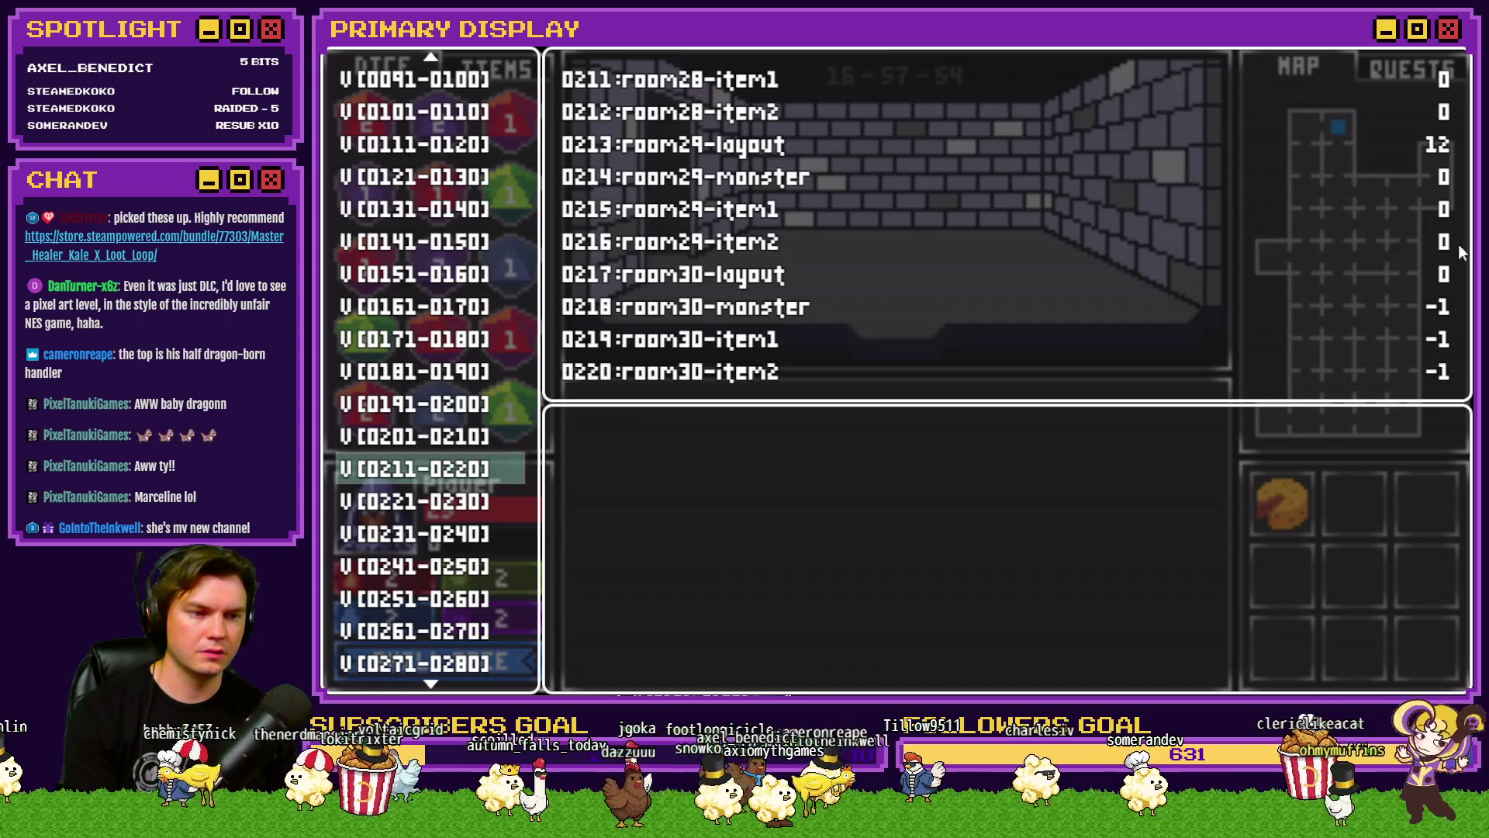
key(Down)
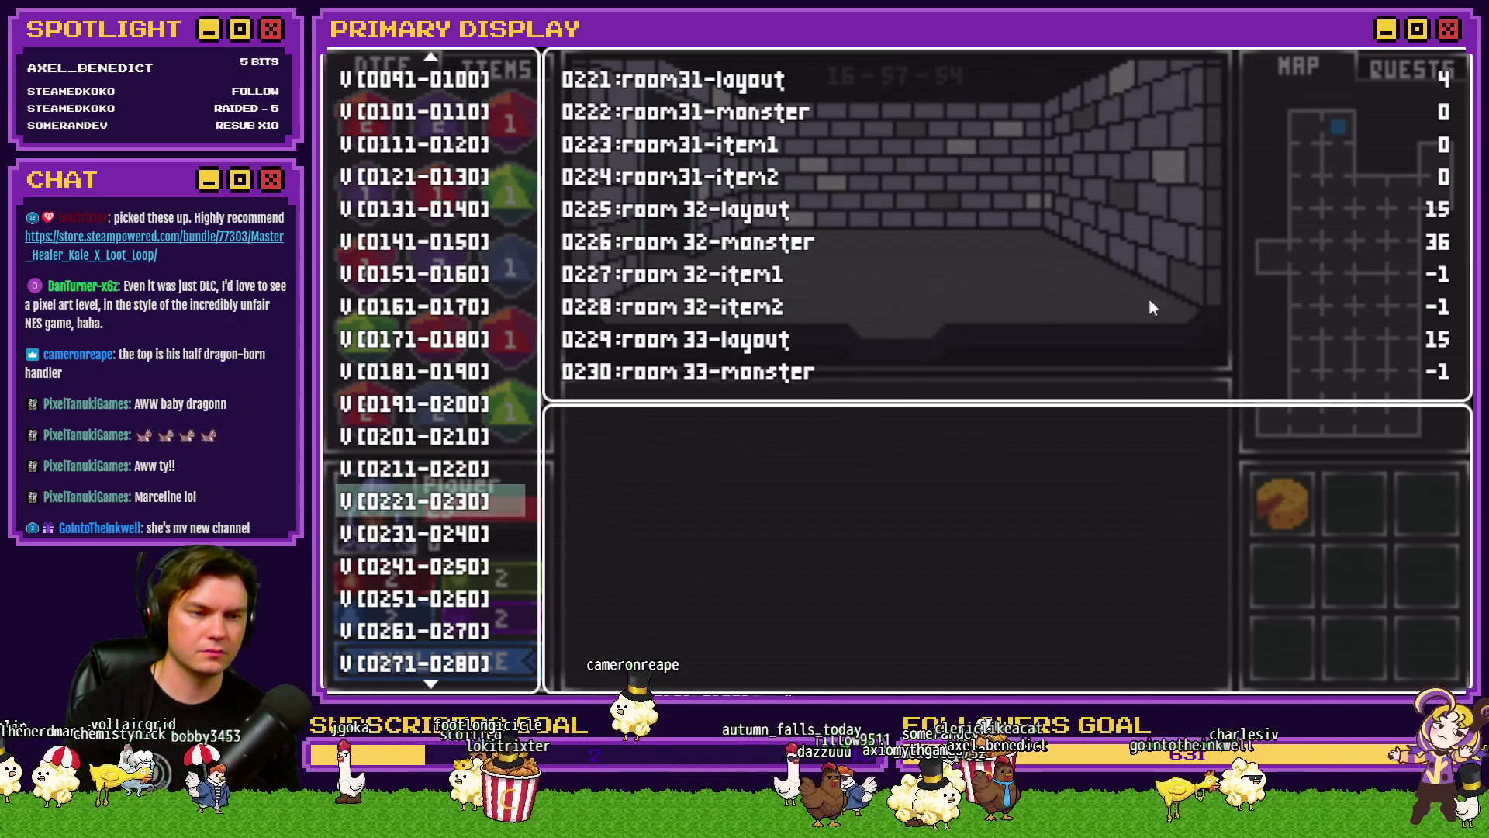
Step: Finish reading variables 0231-0340 for rooms 33 to 60, then end the playtest
key(Down)
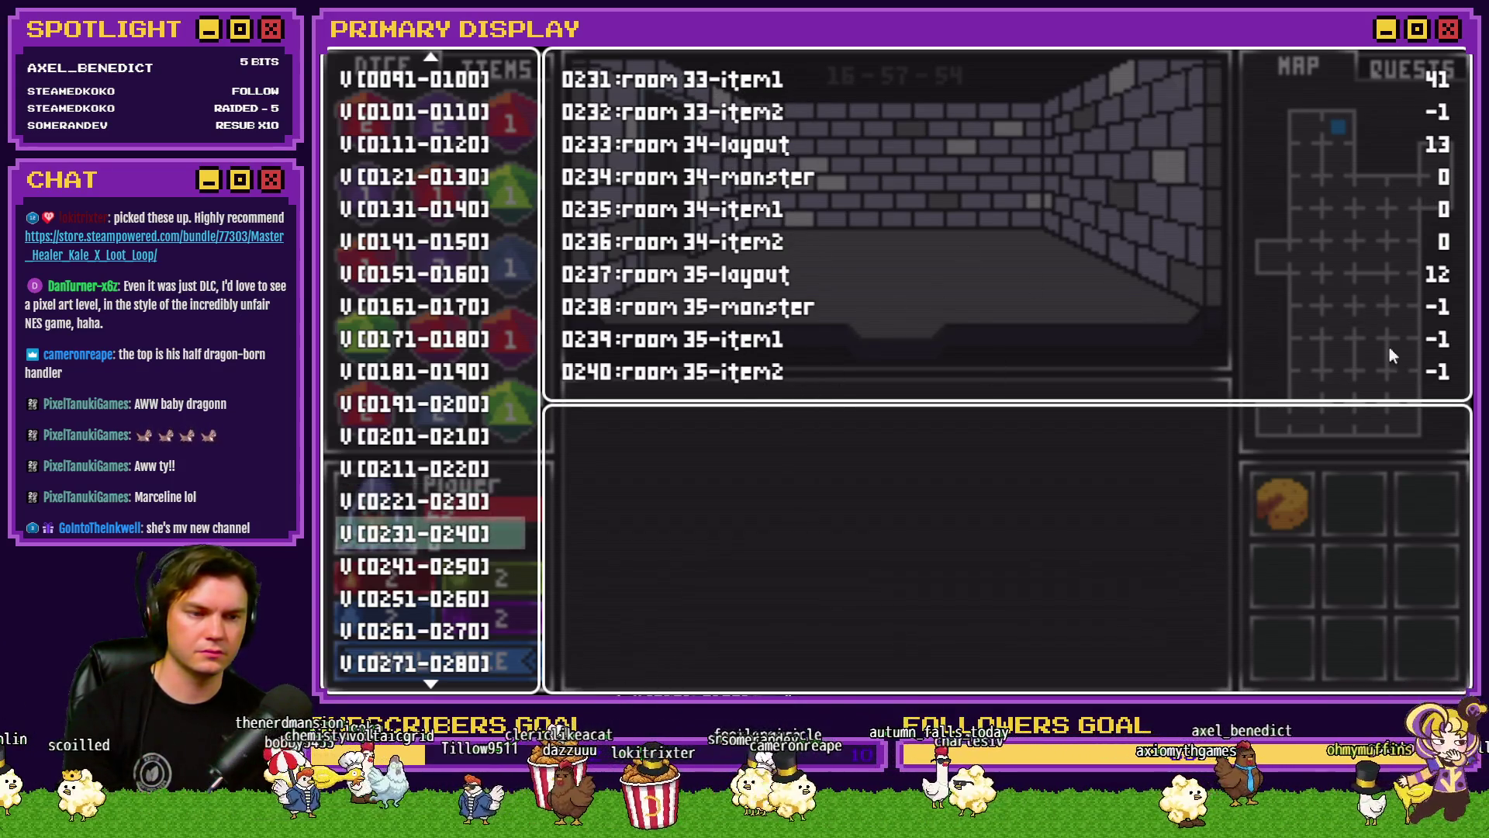
key(Down)
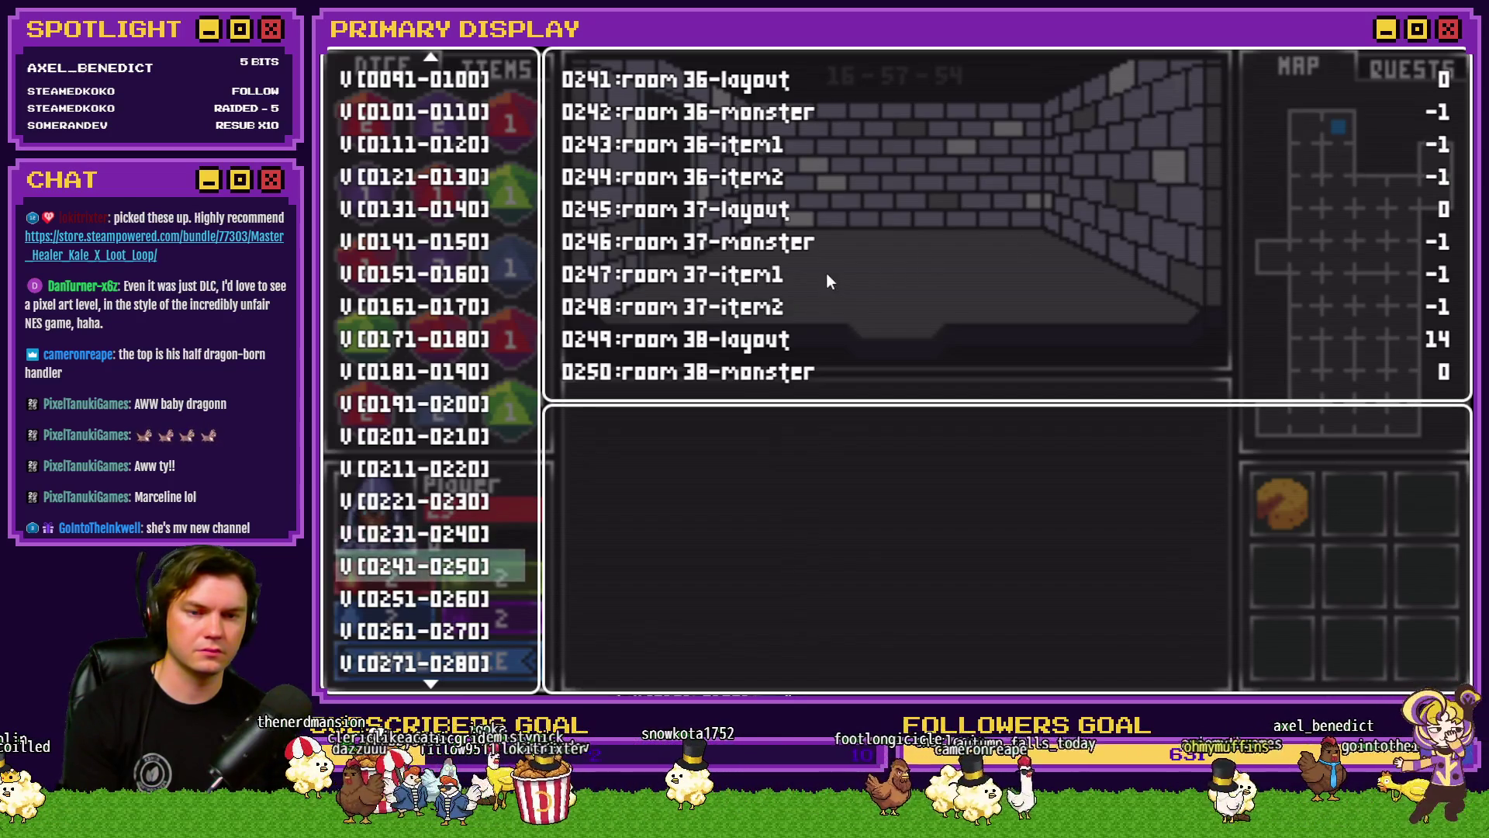
key(Down)
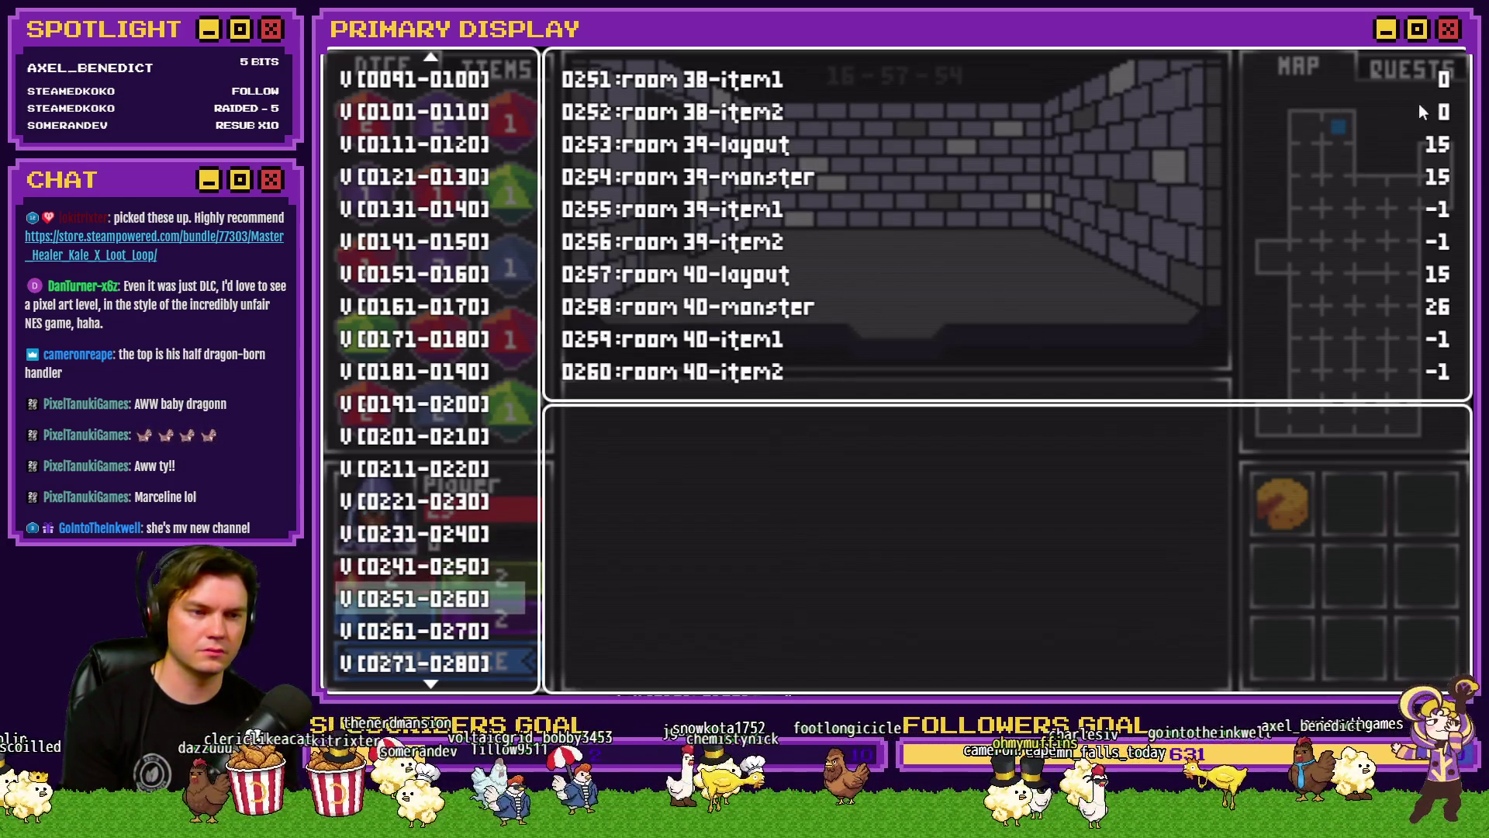
key(Down)
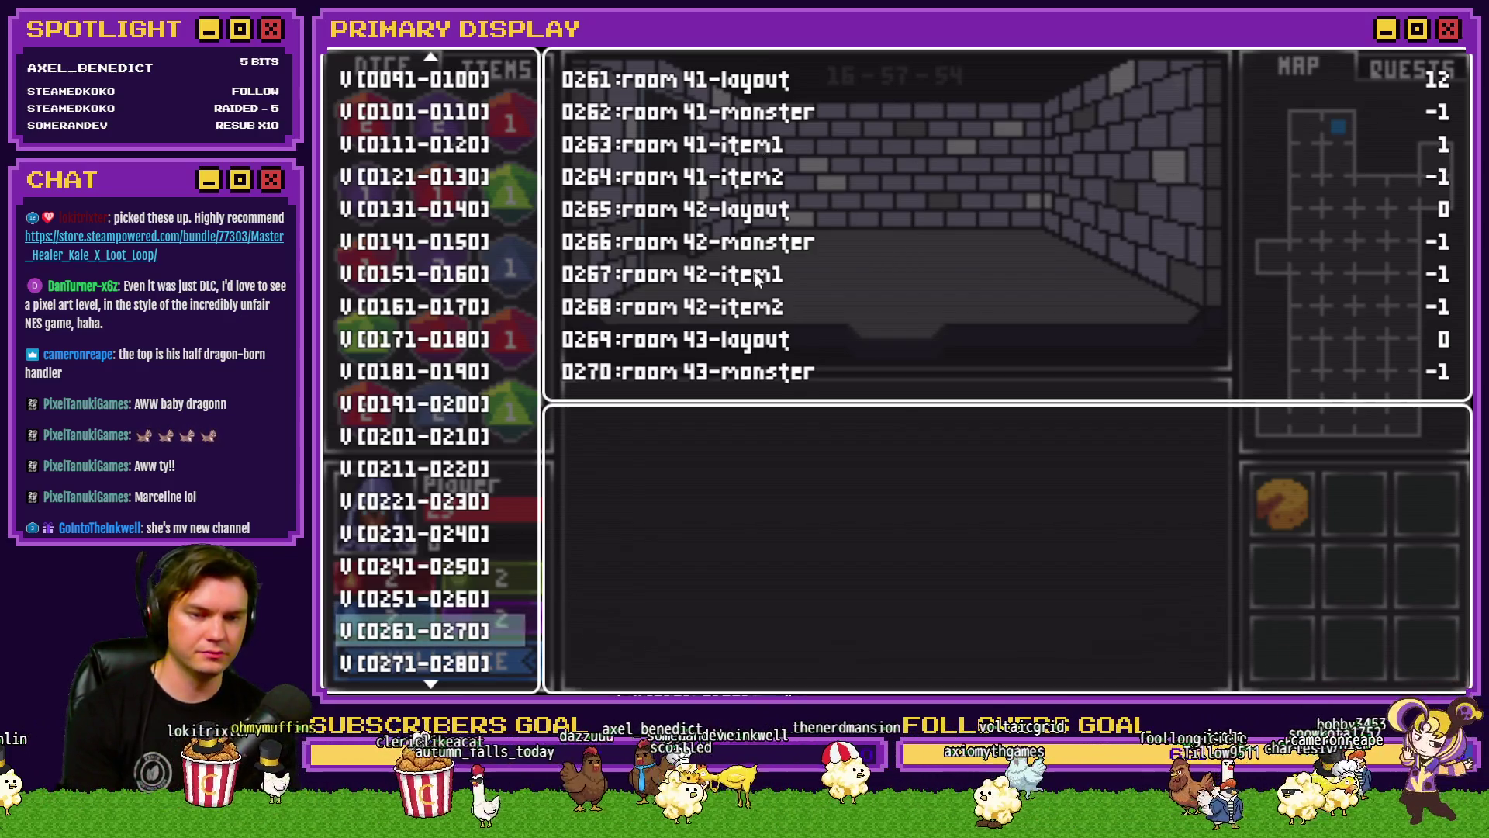
key(Down)
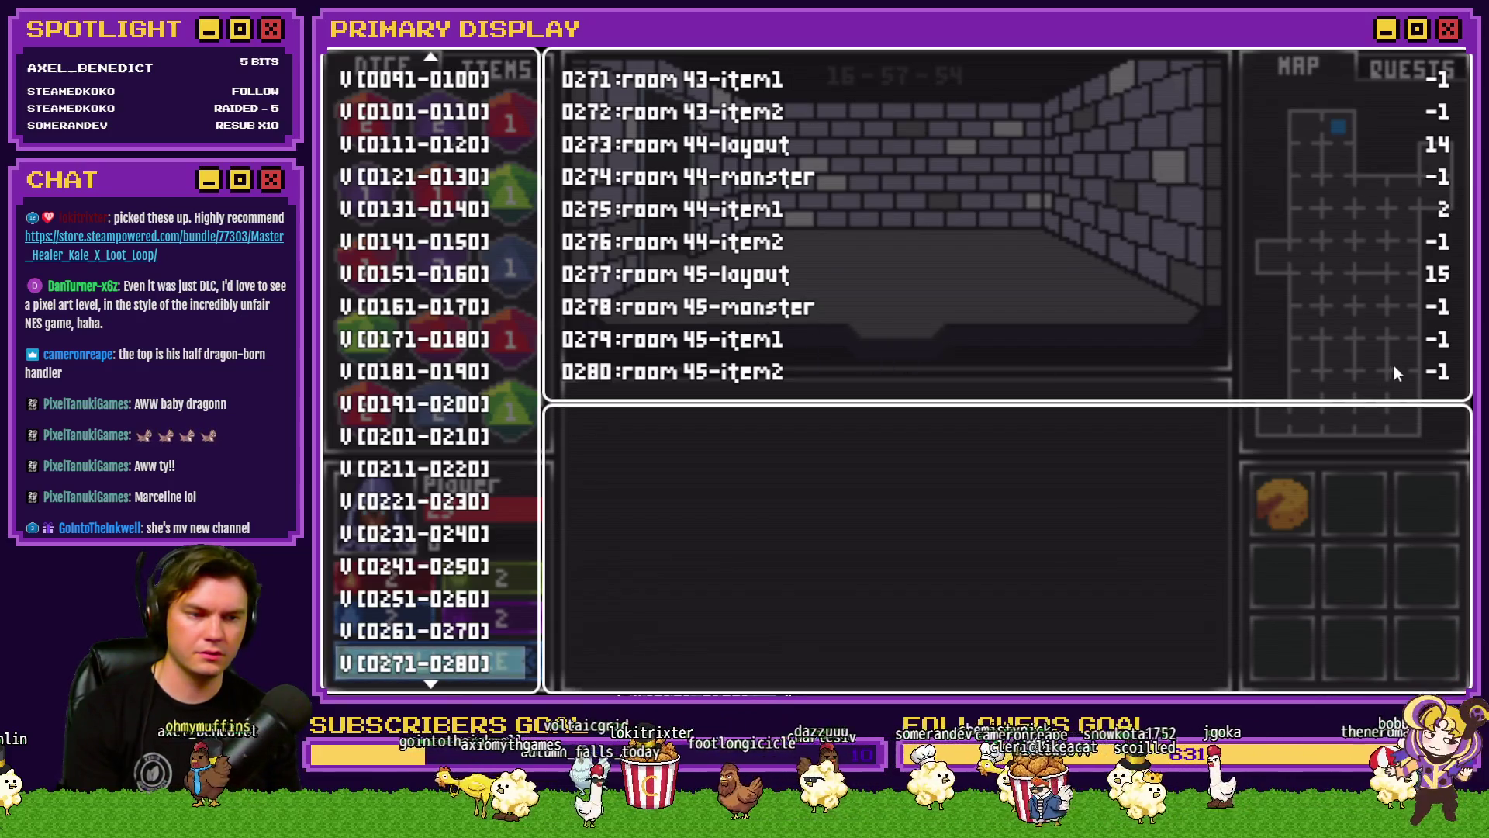
key(Down)
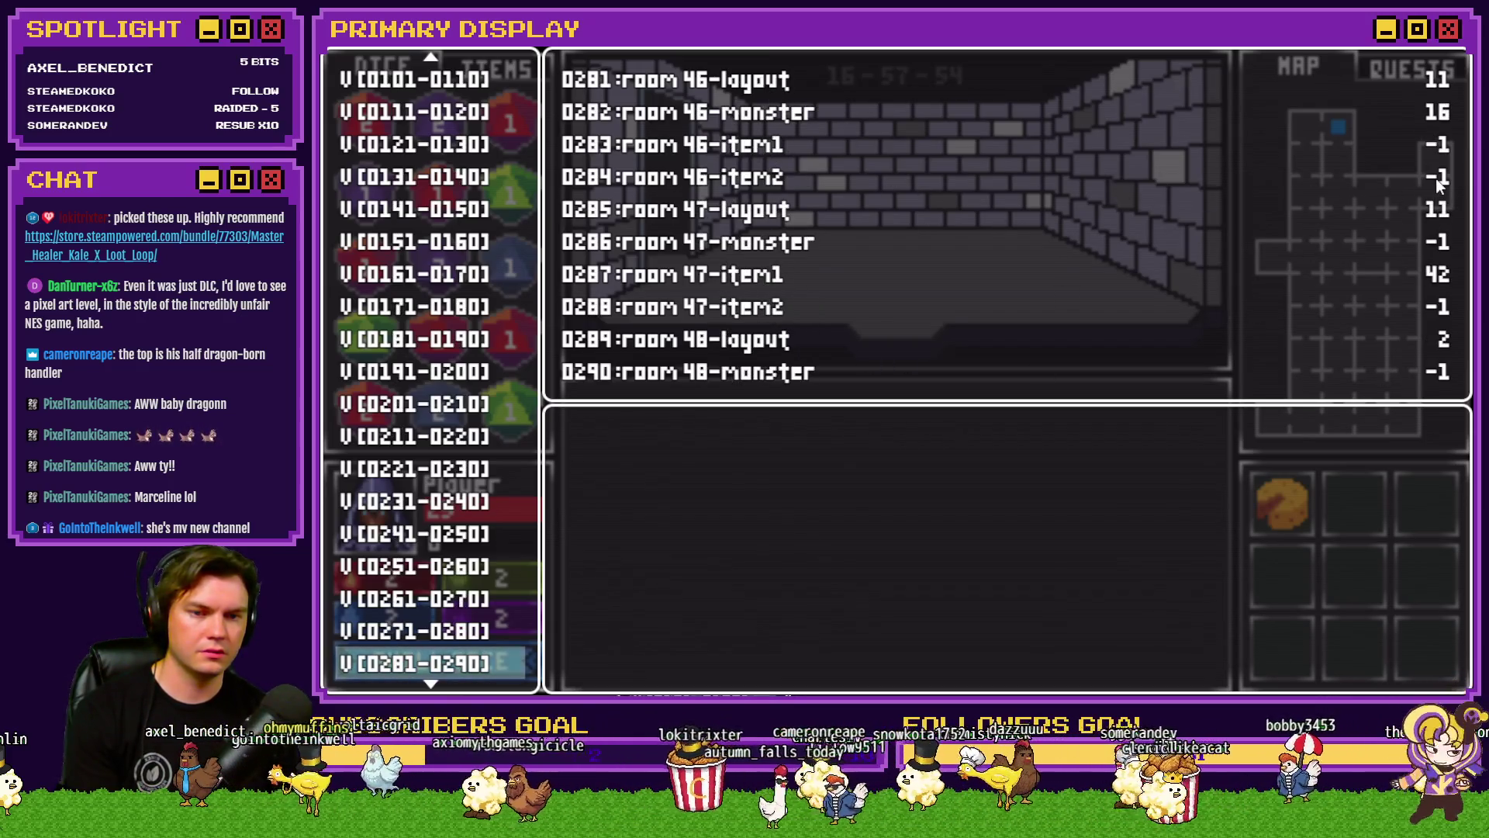
key(Down)
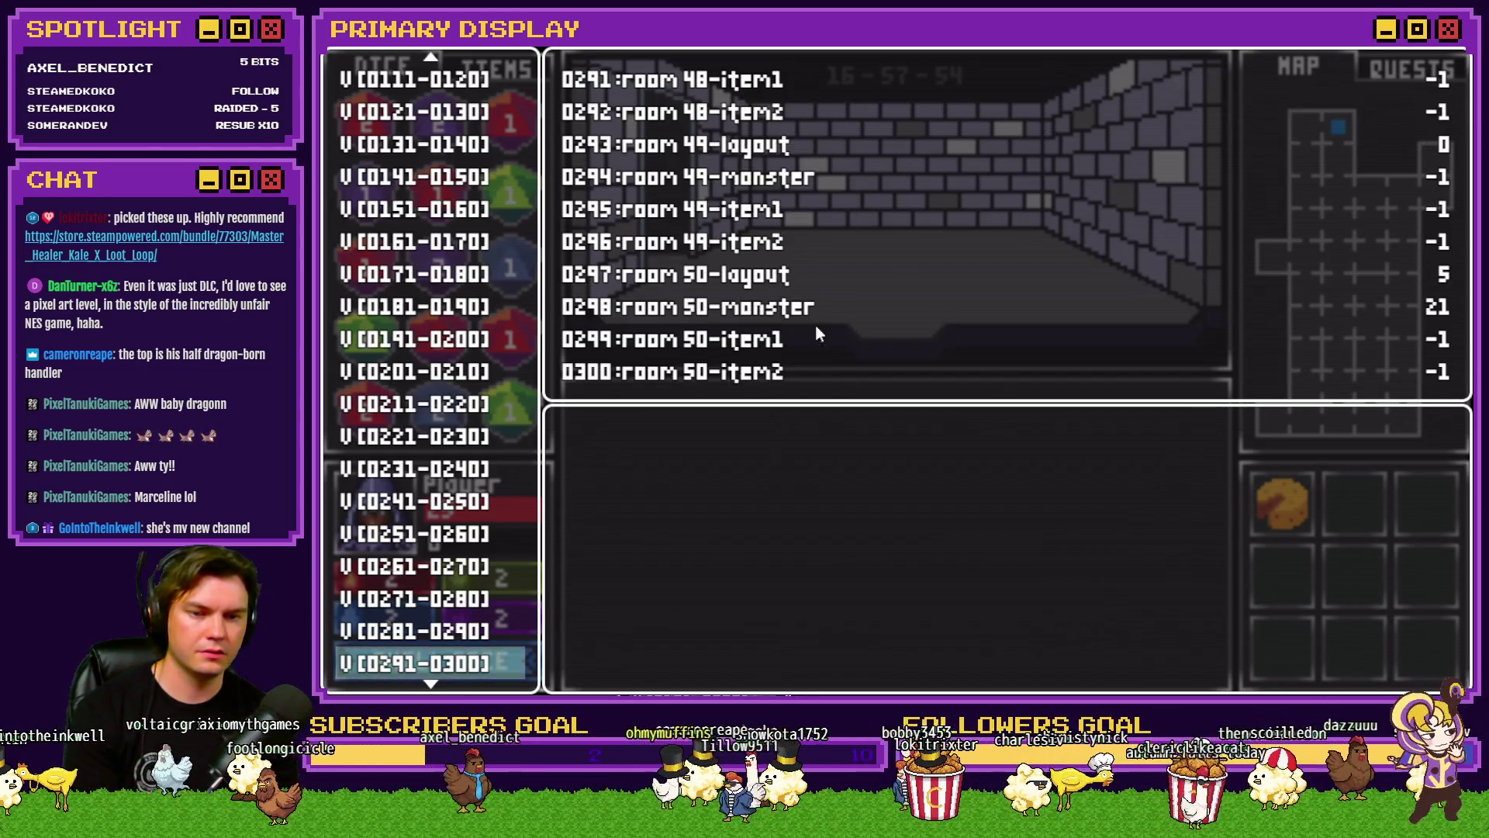
key(Down)
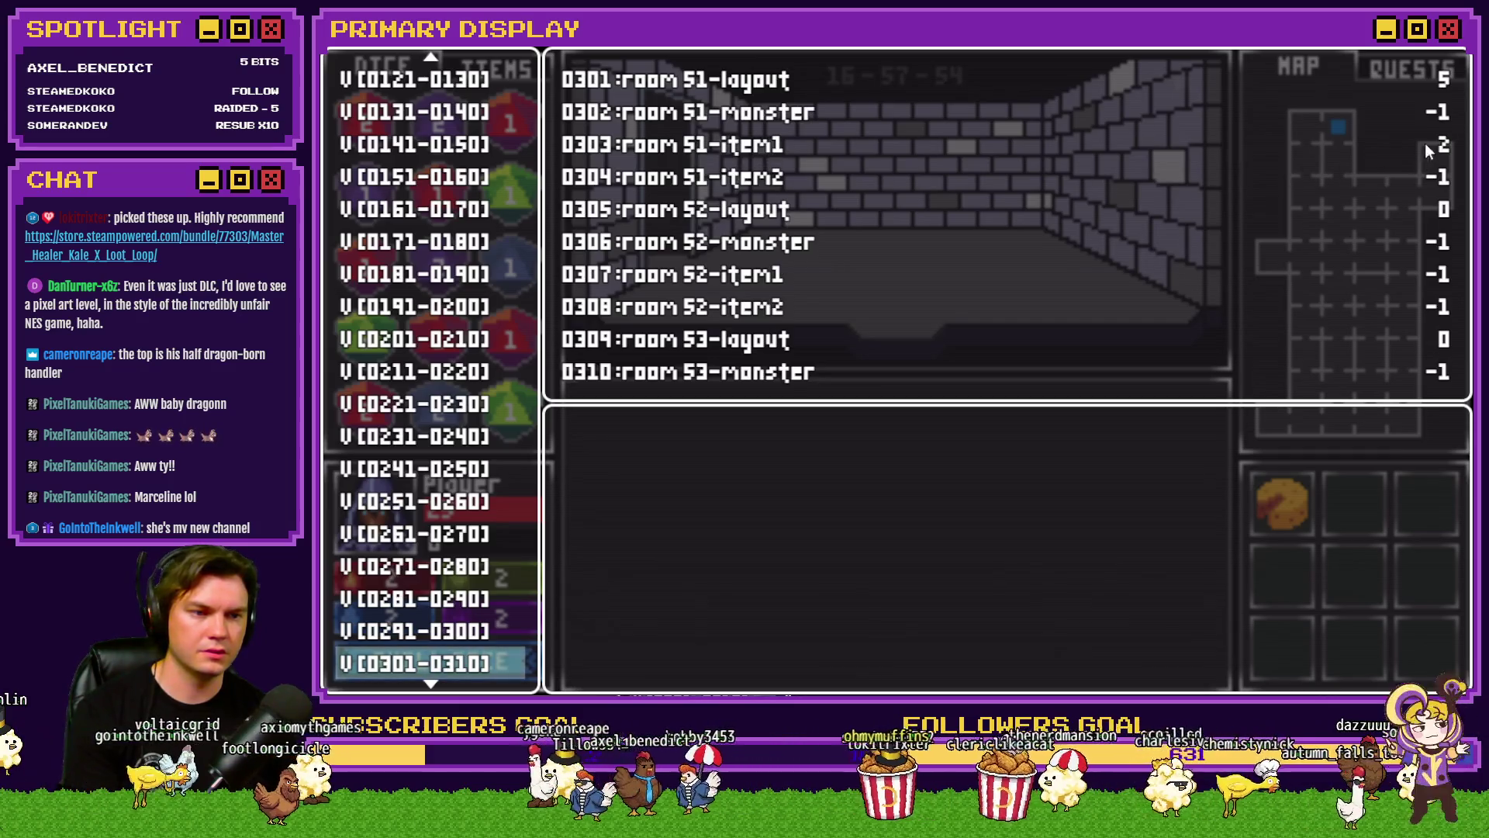
key(Down)
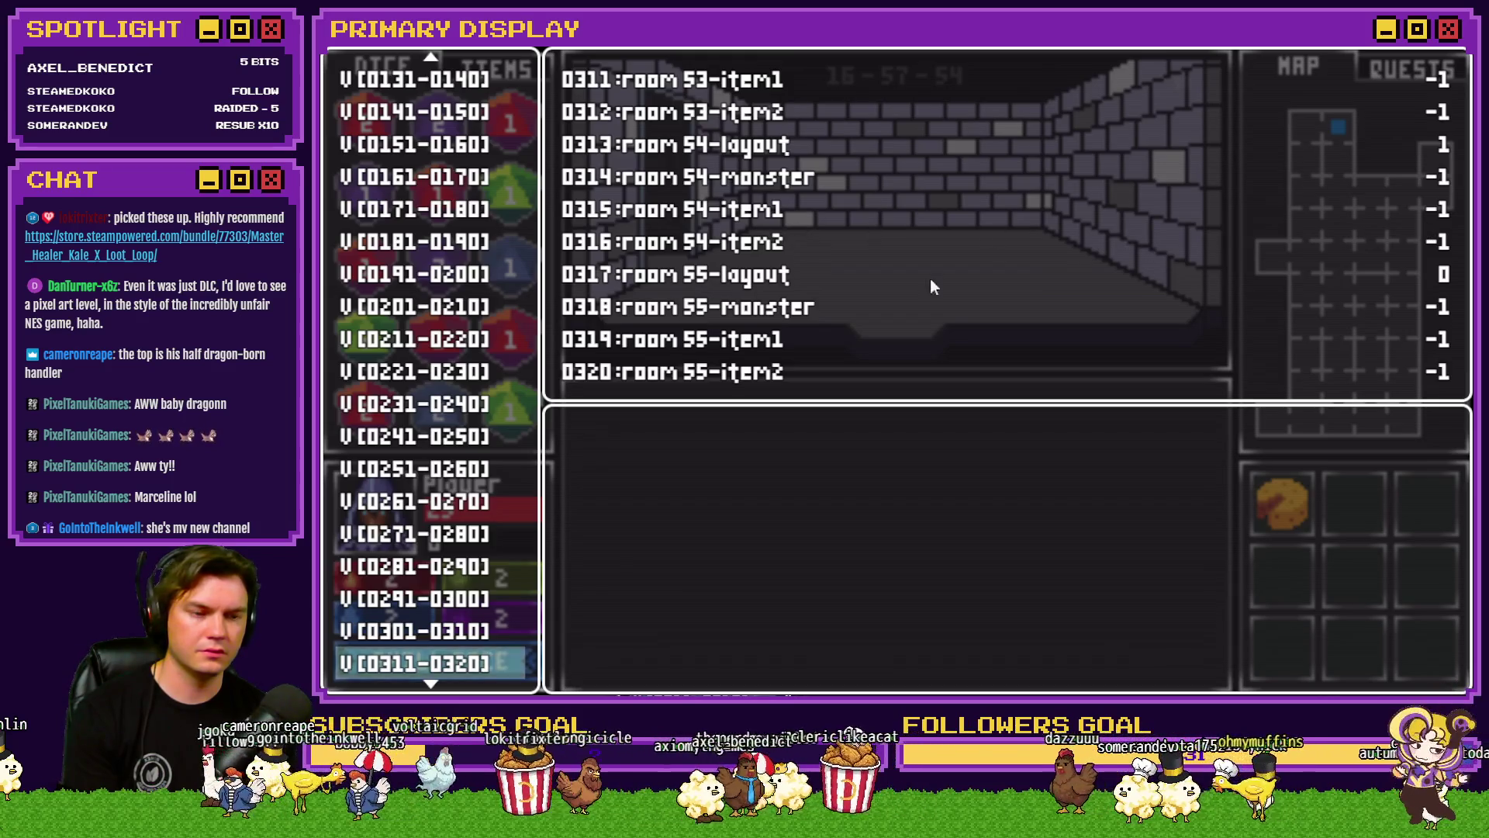
key(Down)
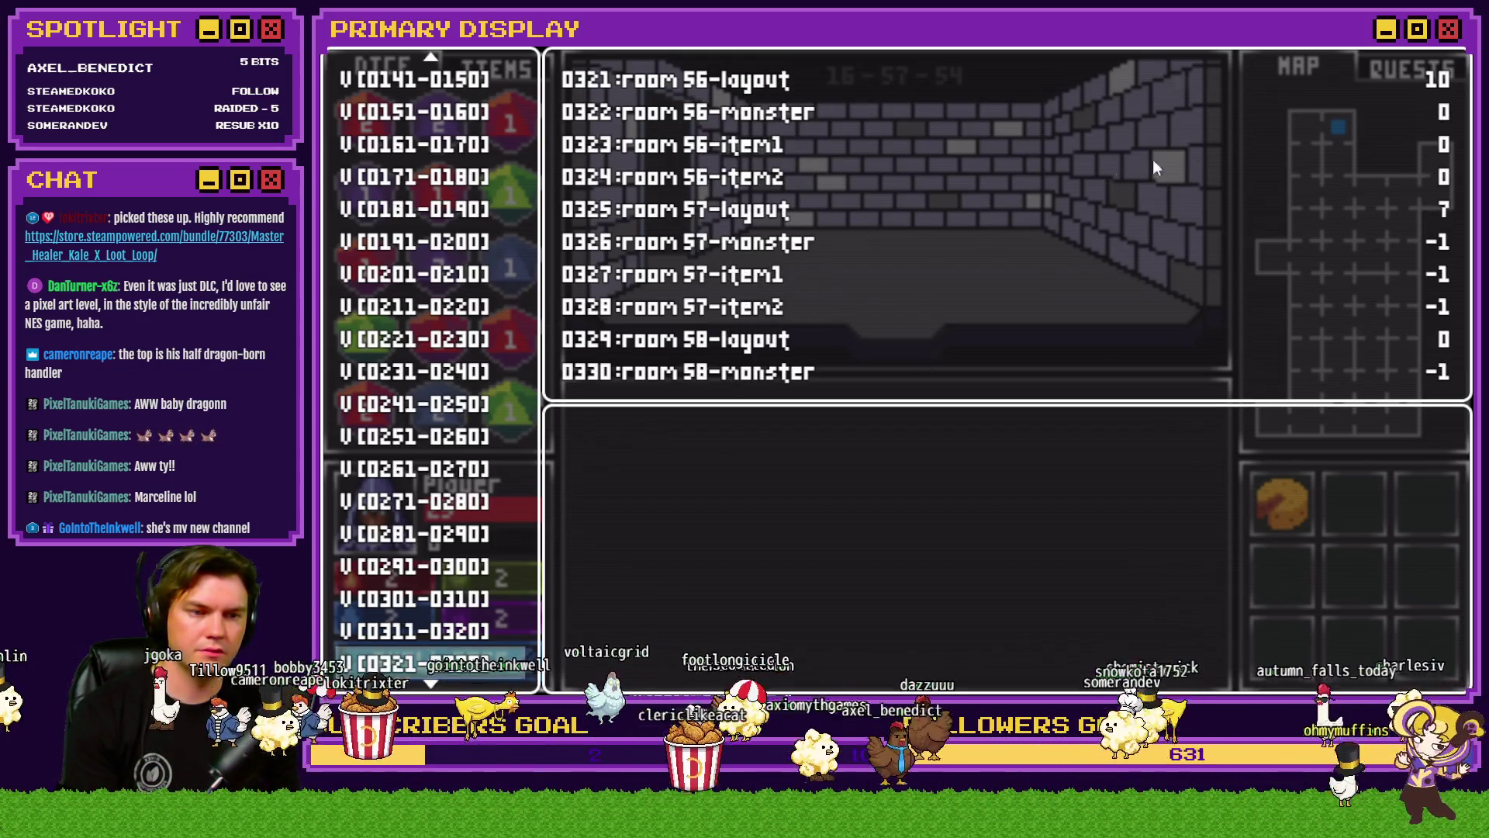
key(Down)
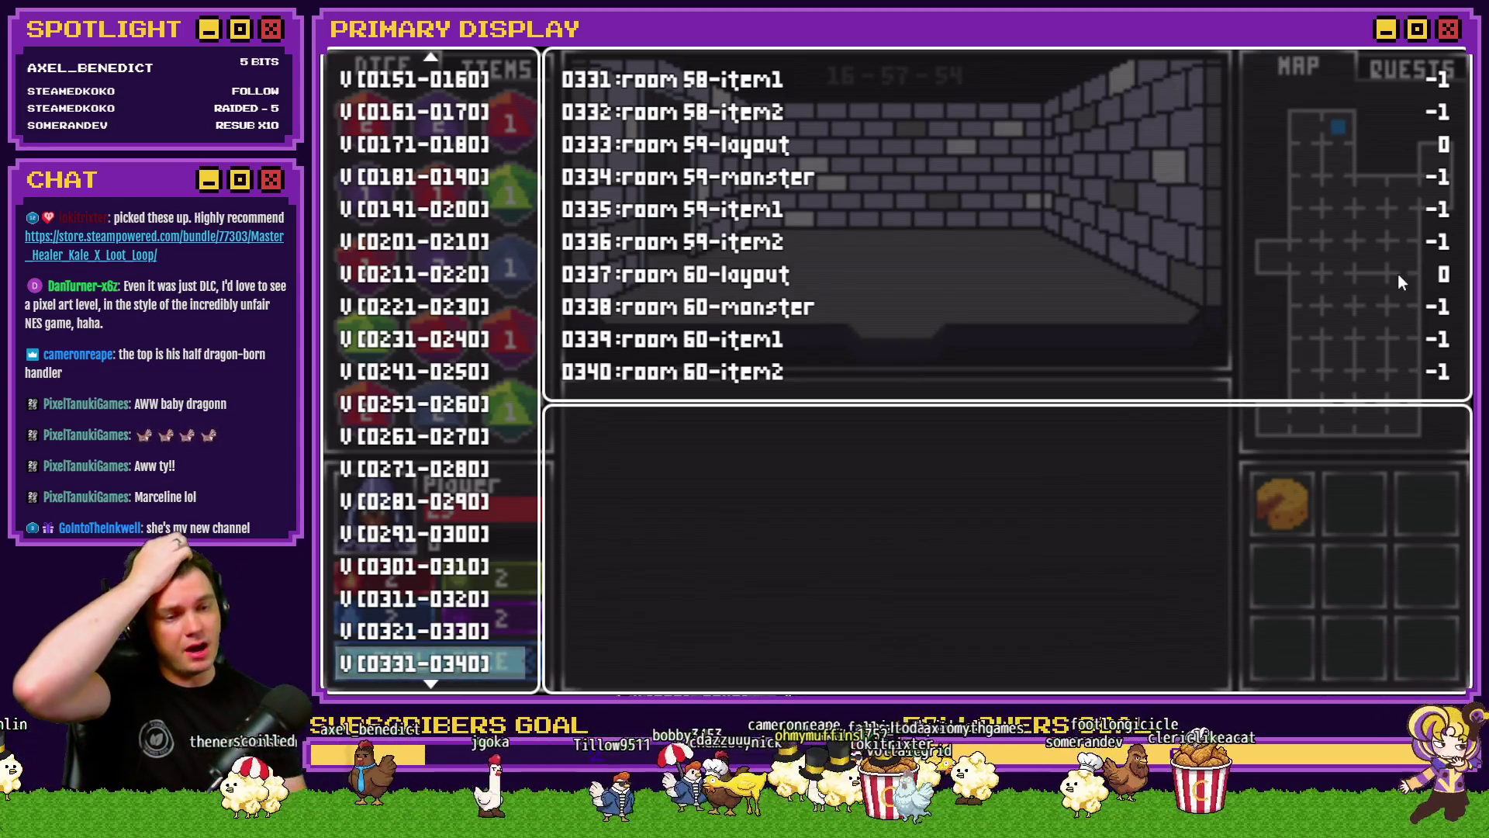
key(alt+F4)
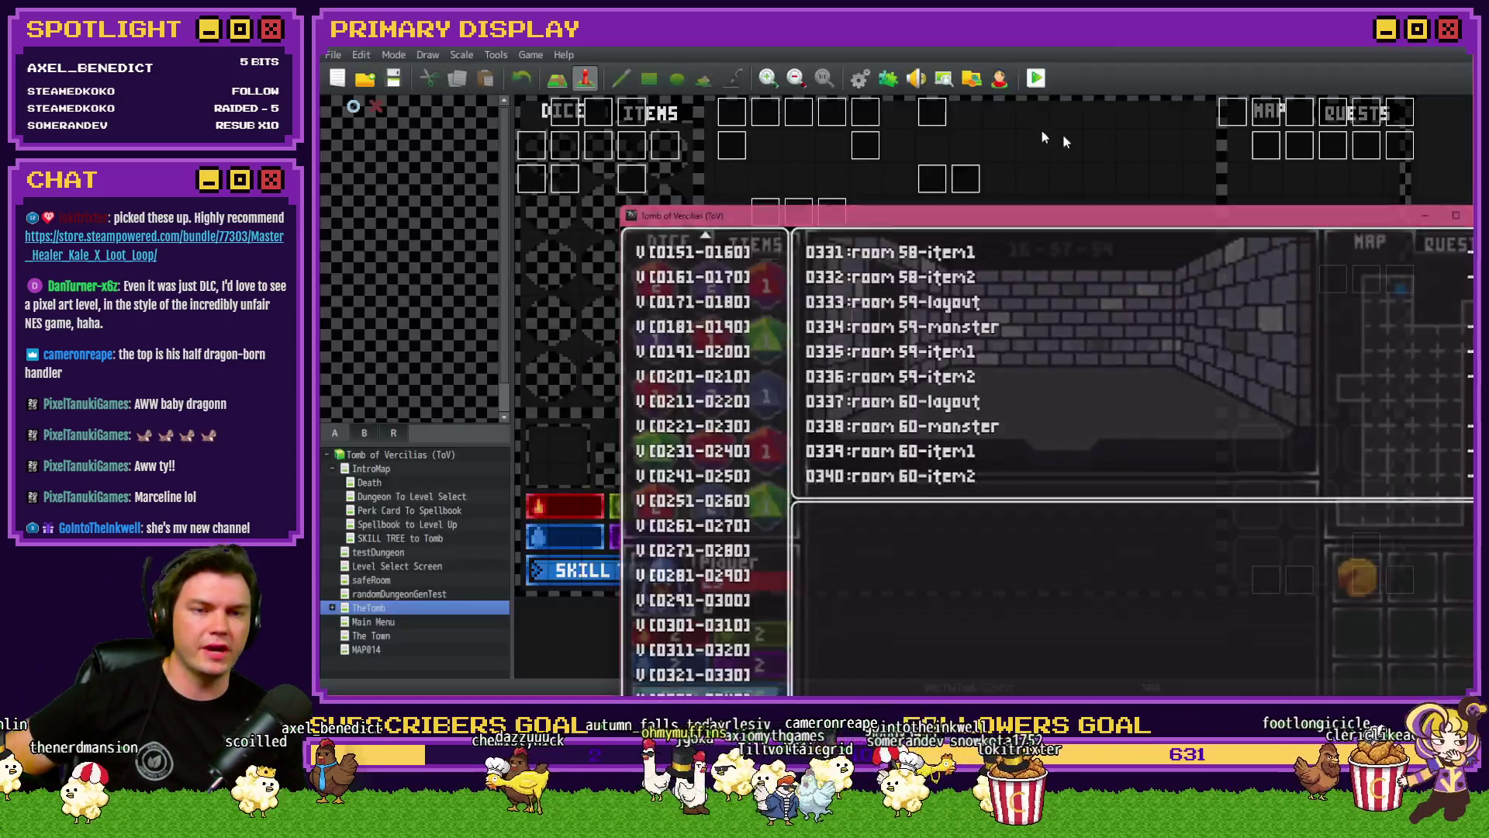
Step: Inspect the itemSpawns and monsterSpawns cap lines in the RTG v2.0 common event
click(860, 81)
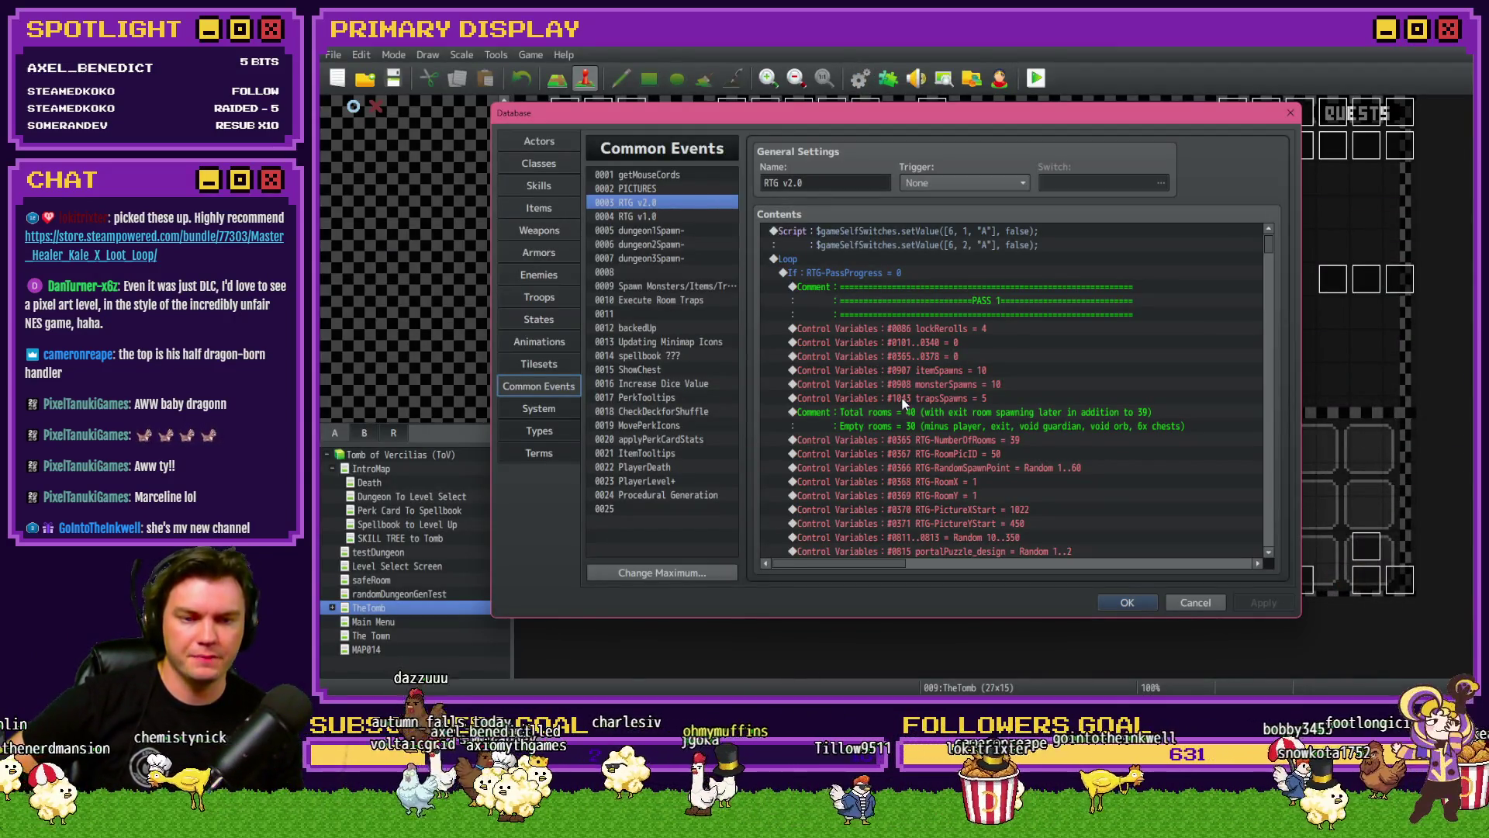
click(916, 371)
click(919, 383)
click(932, 370)
click(935, 384)
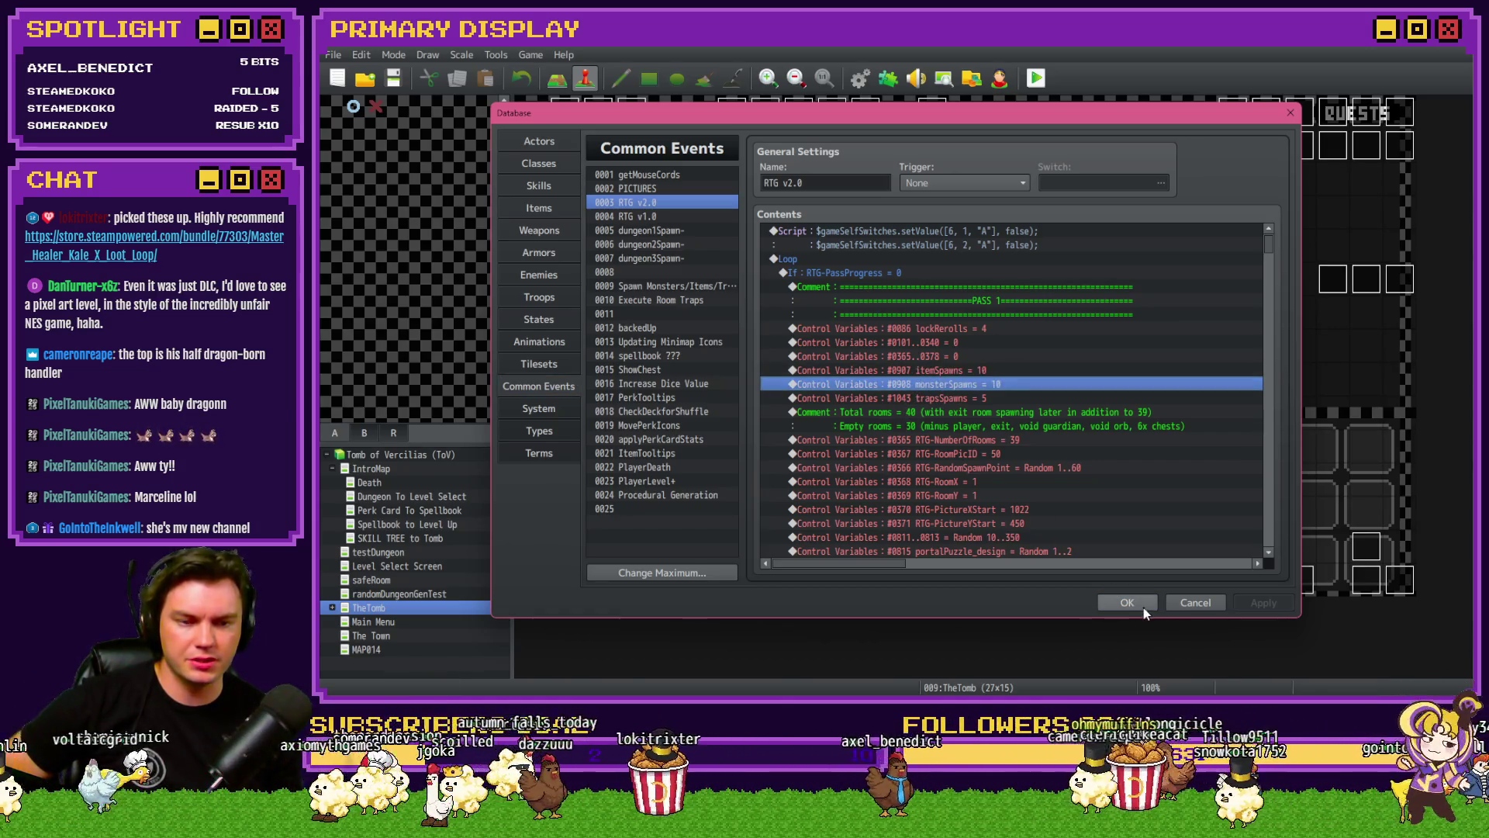
Step: Close the database, save the project and start a new playtest
click(1127, 603)
click(1036, 78)
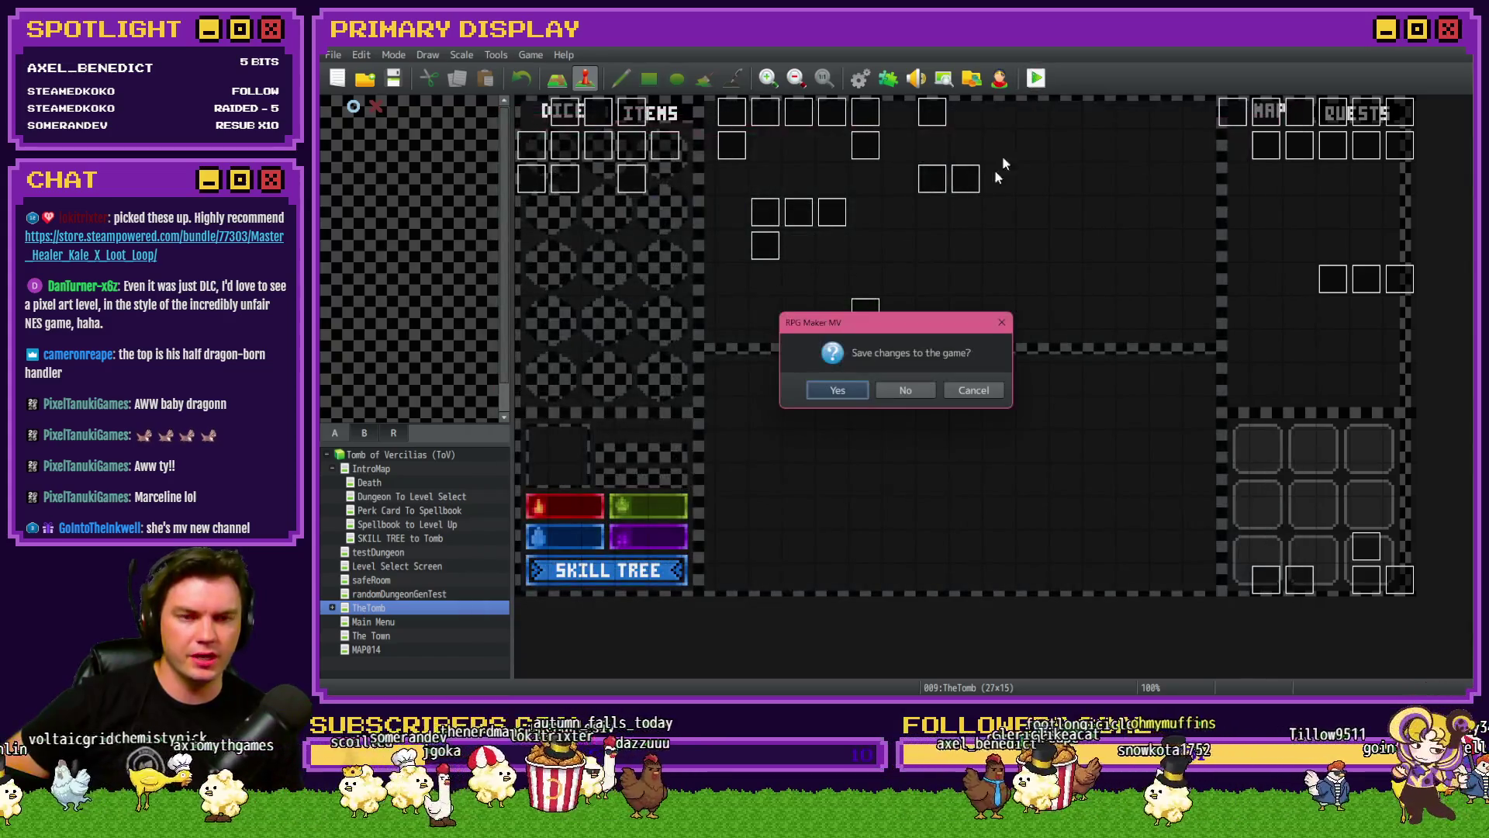
click(837, 389)
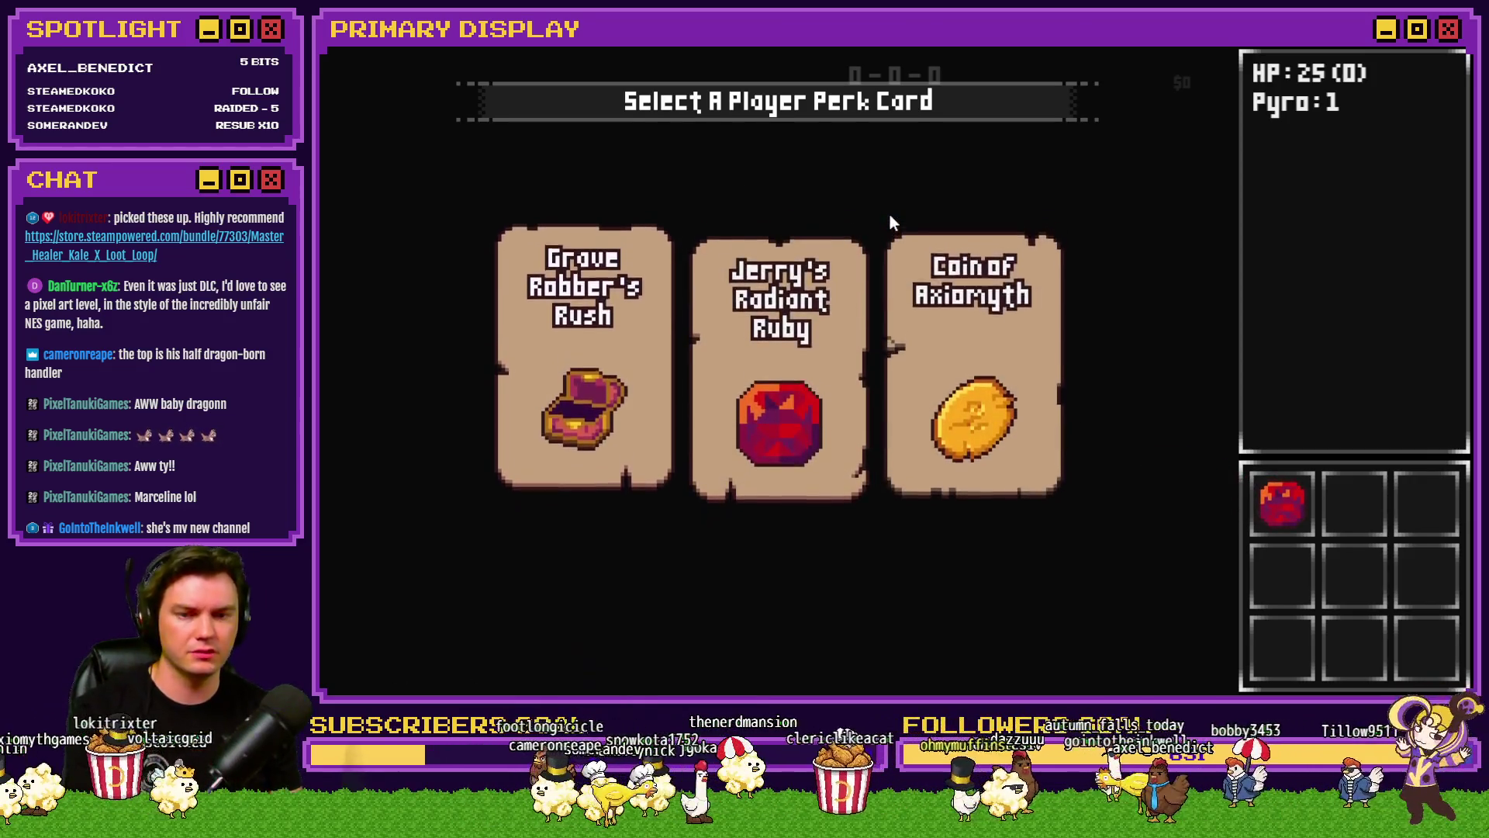
Step: Show debug variables 0901–0910 with F9, confirming itemSpawns and monsterSpawns read 0
key(F9)
scroll(377, 440, down, 7)
scroll(376, 440, down, 20)
scroll(458, 439, down, 20)
scroll(463, 434, down, 14)
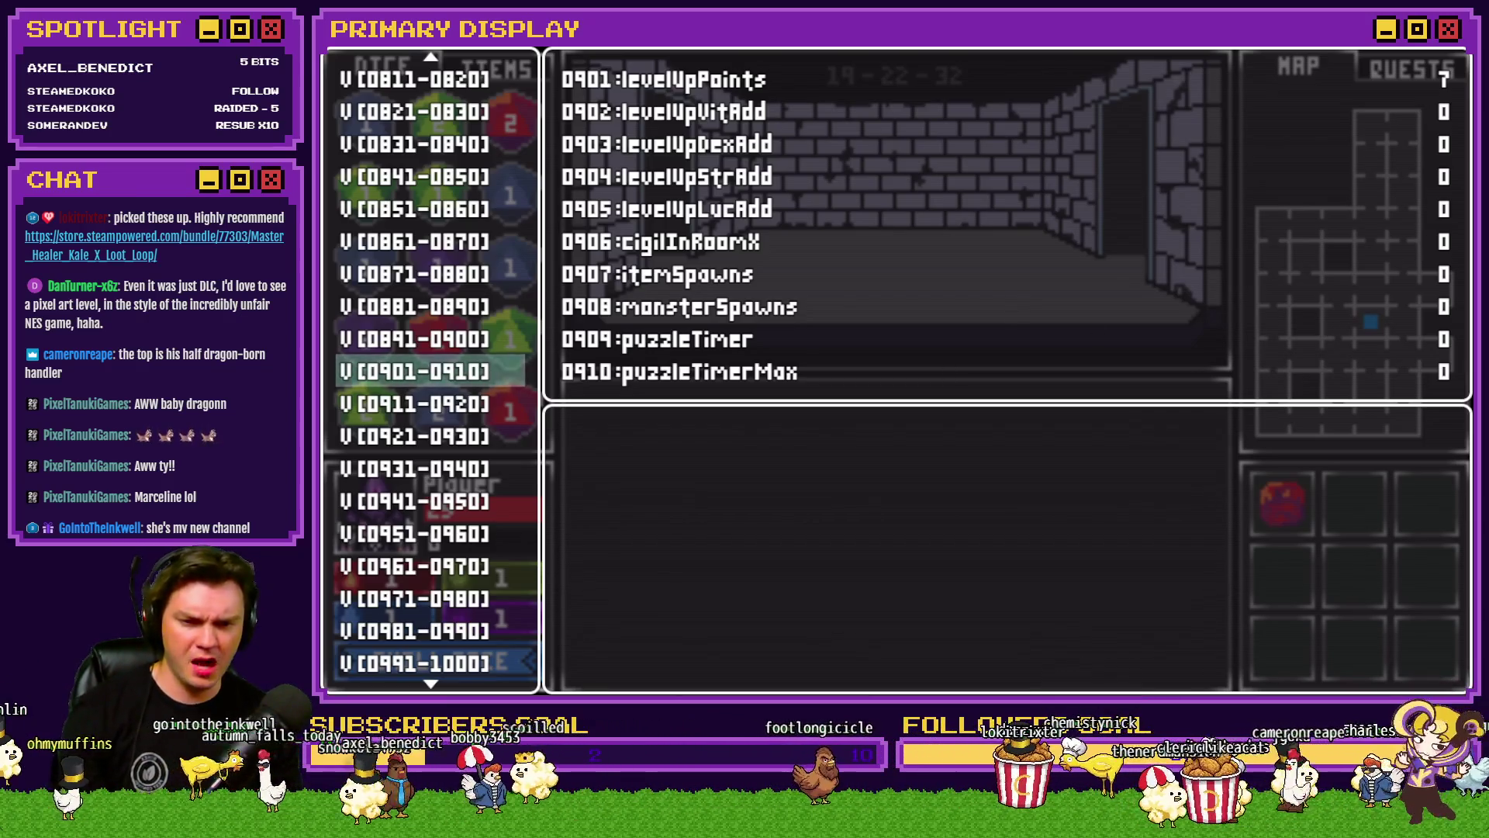
Step: Check the debug blocks from 0991 onward, then the roomTrap variables down to rooms 1–10
scroll(459, 539, down, 1)
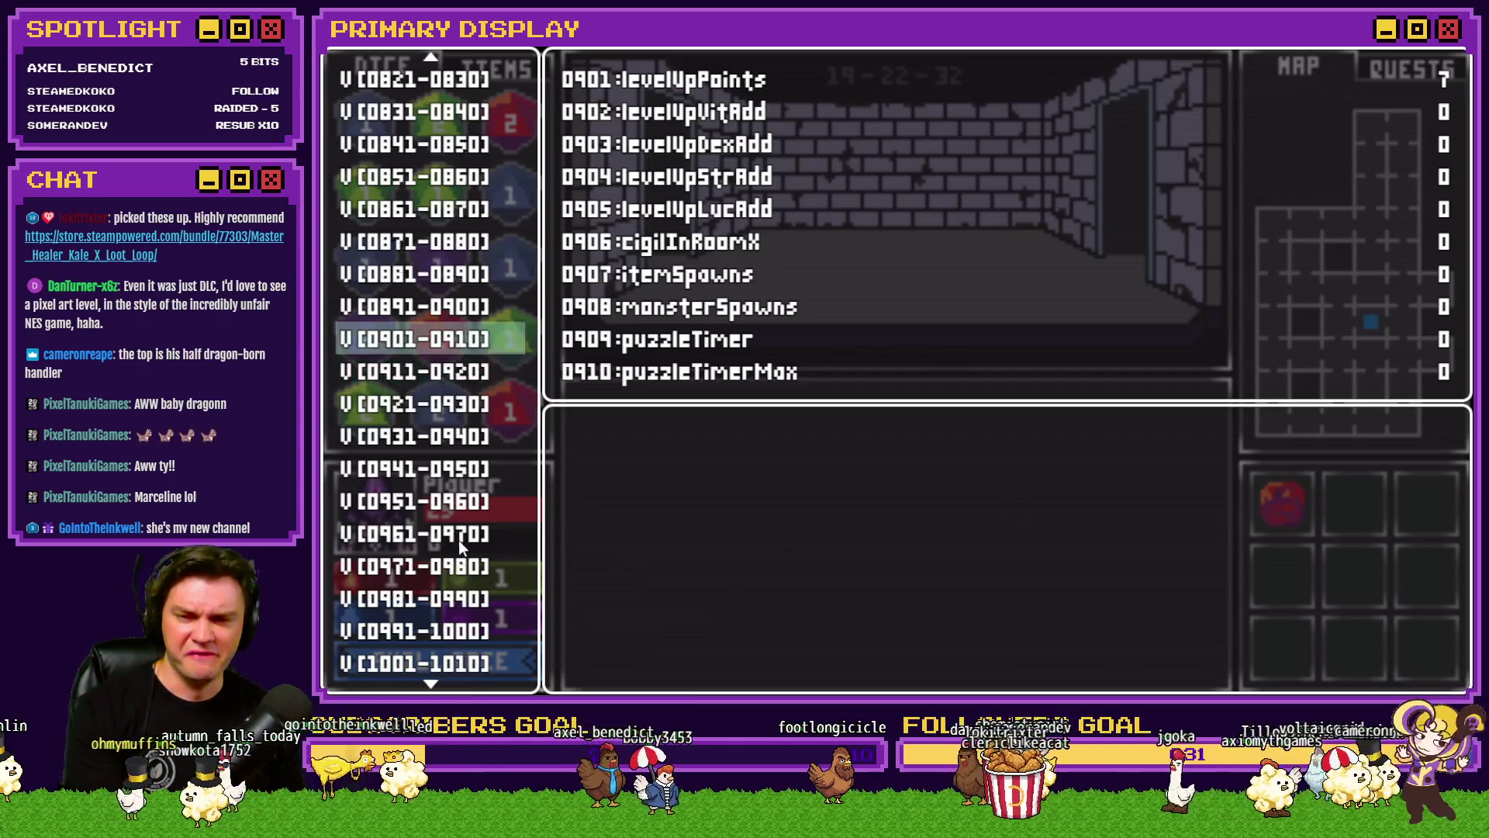
scroll(458, 539, down, 5)
click(453, 476)
key(Down)
key(Down)
key(Down)
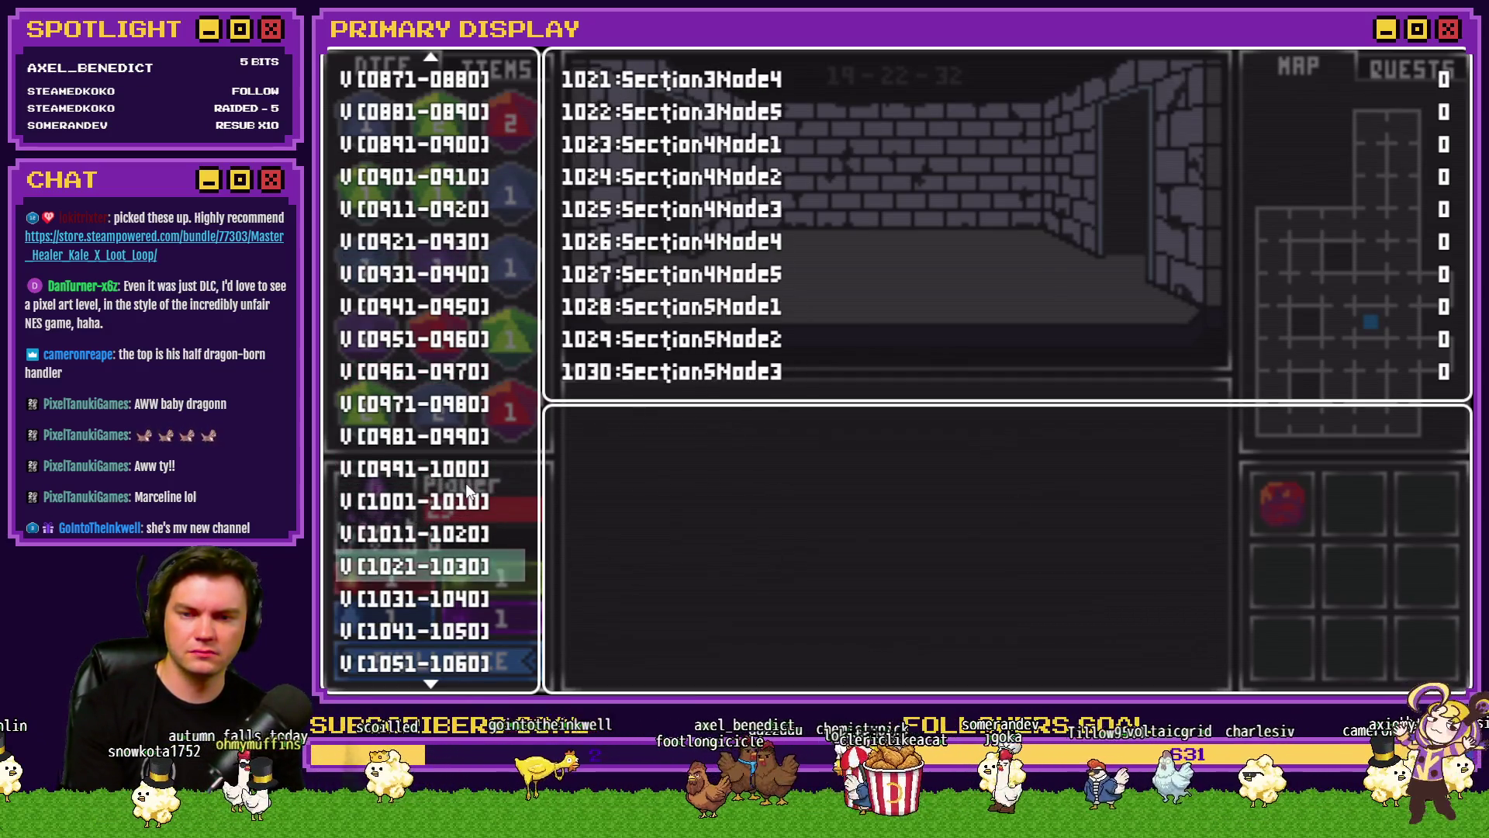
key(Down)
key(Down)
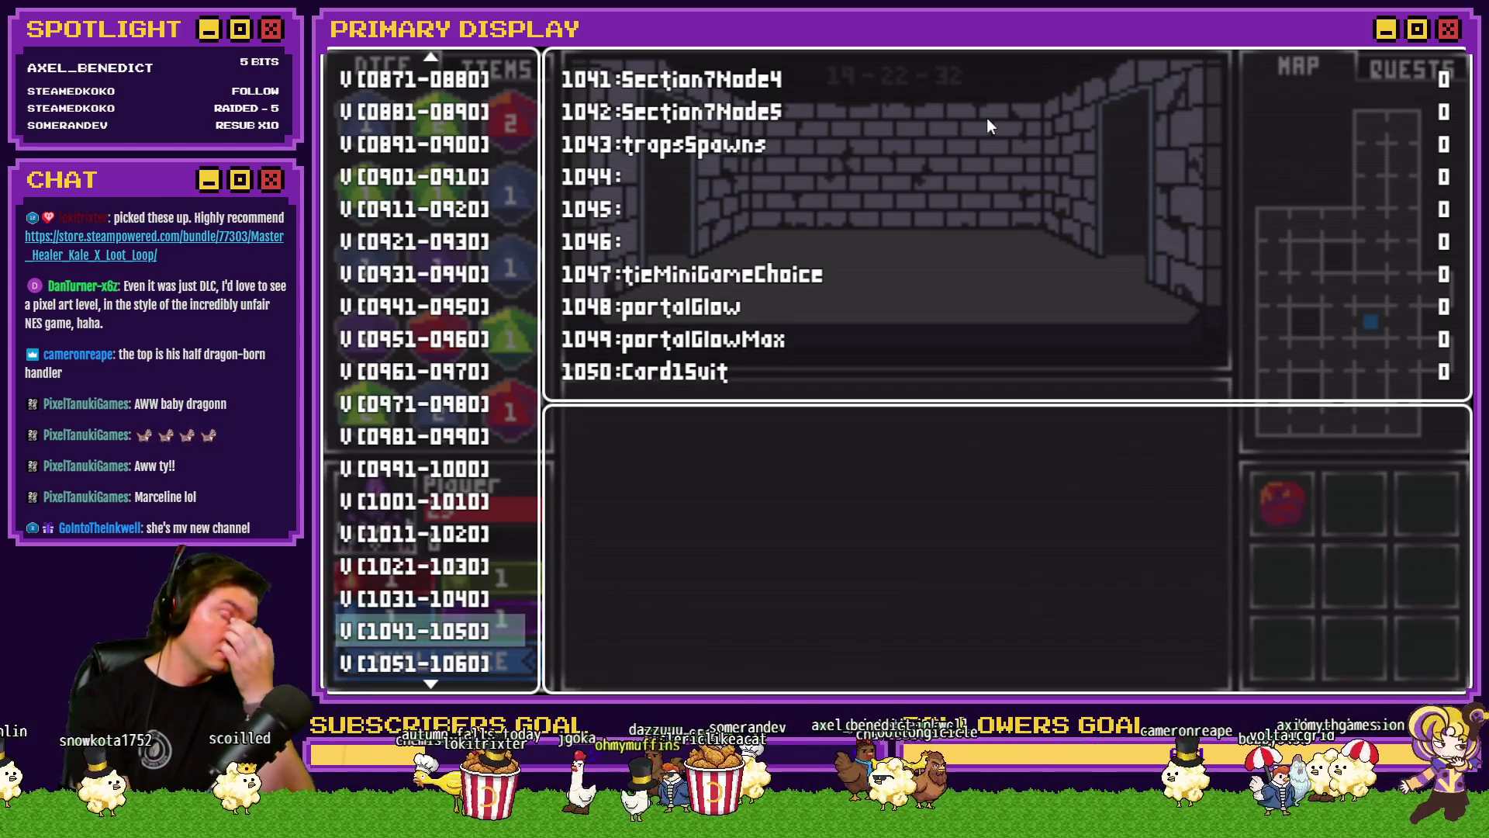
key(Down)
key(Down)
key(Down)
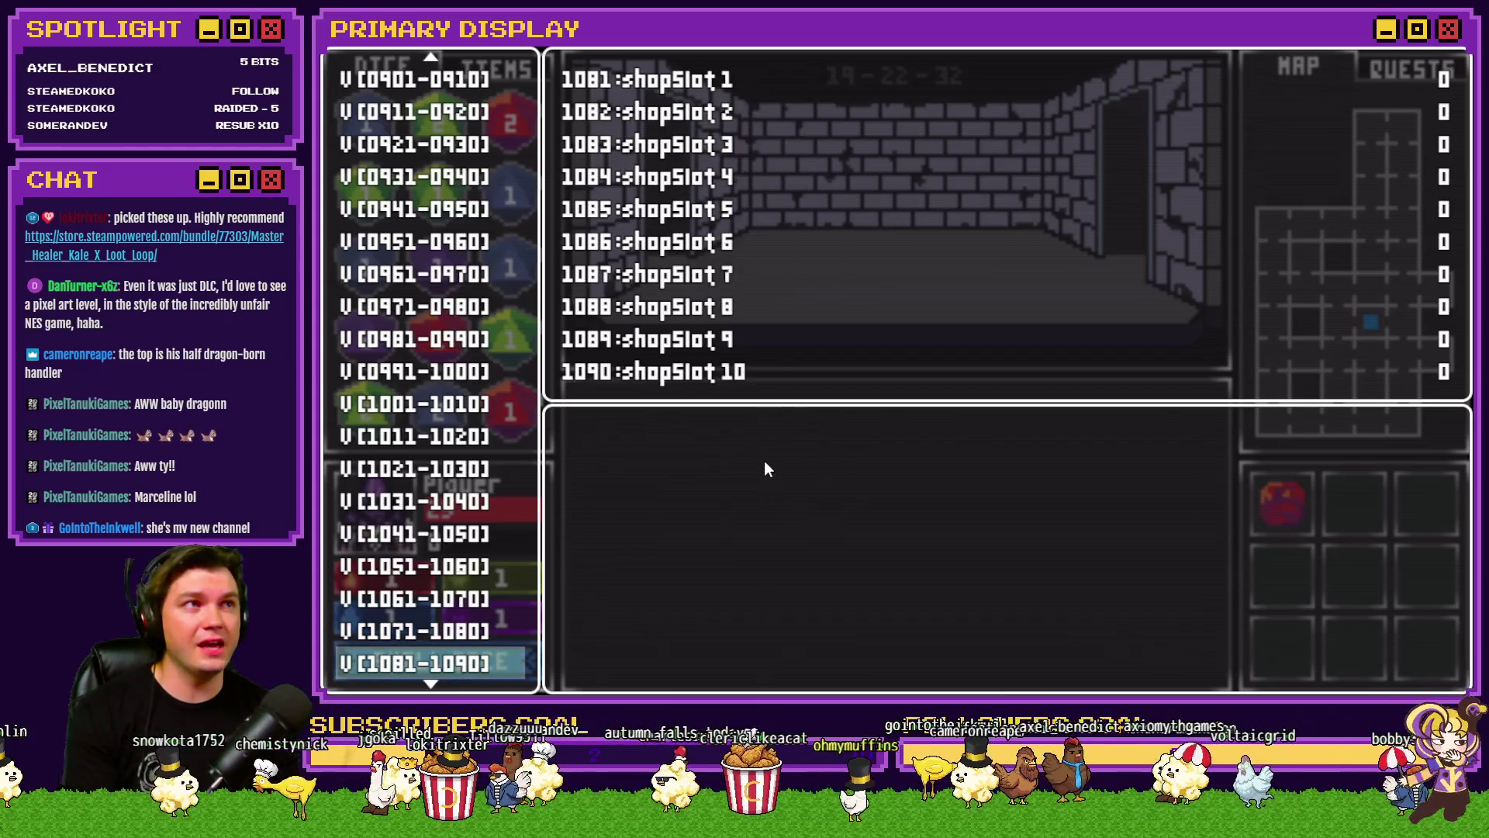
key(Down)
key(Down)
key(Down)
key(Up)
key(Up)
key(Up)
key(Up)
key(Up)
key(Up)
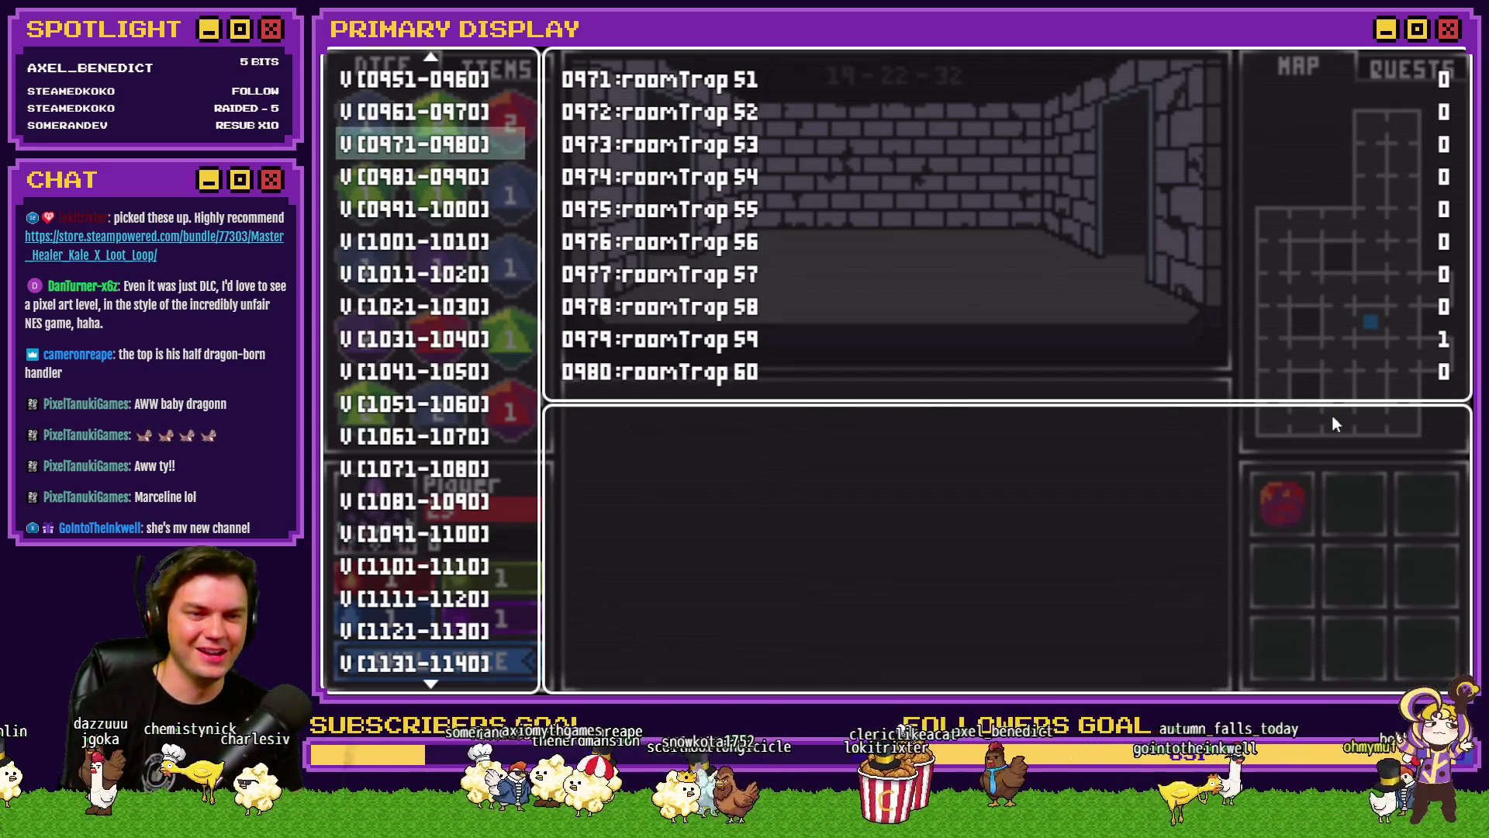
key(Up)
key(Up)
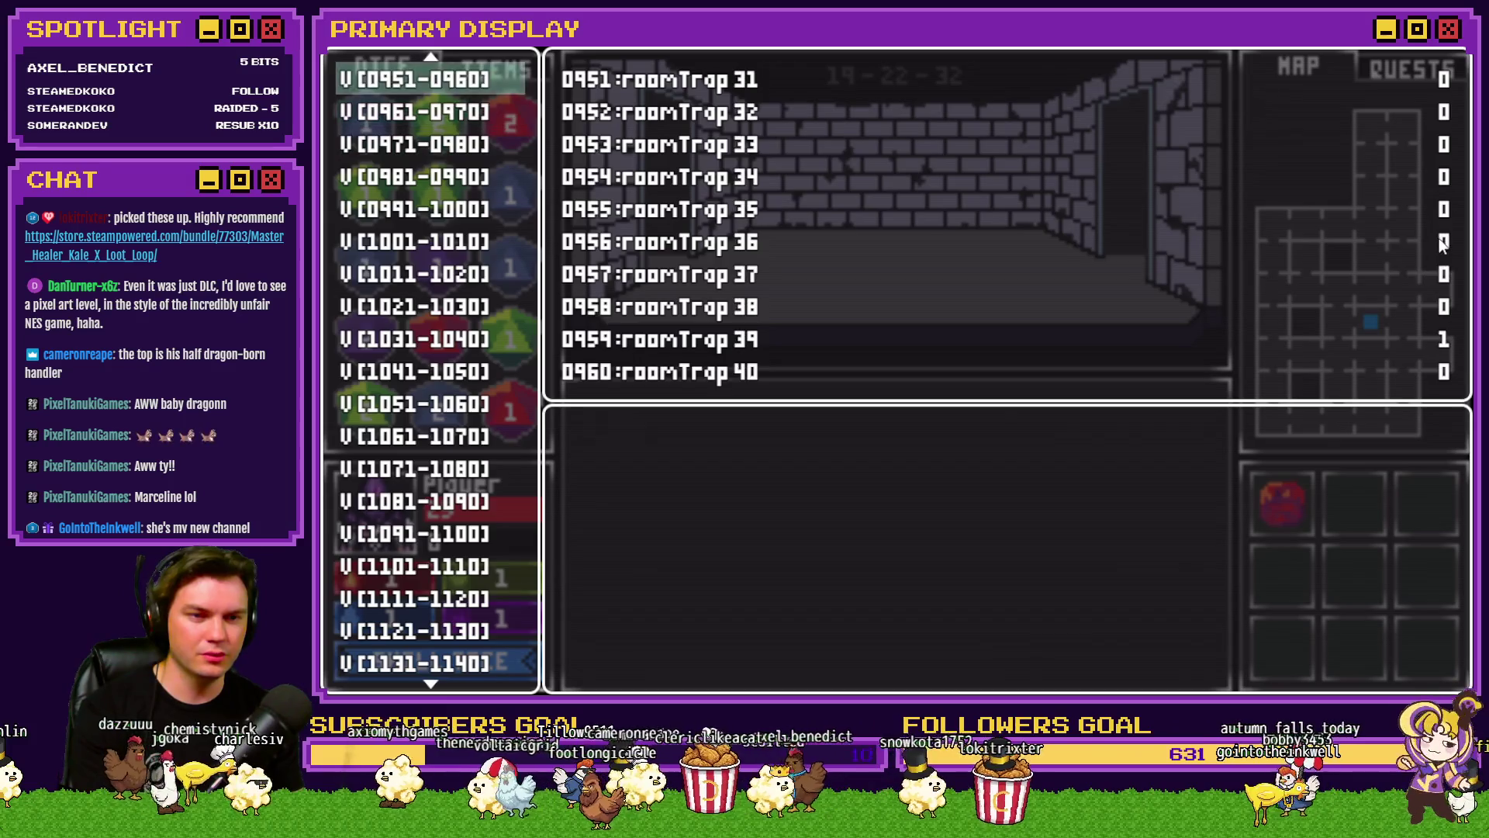
key(Up)
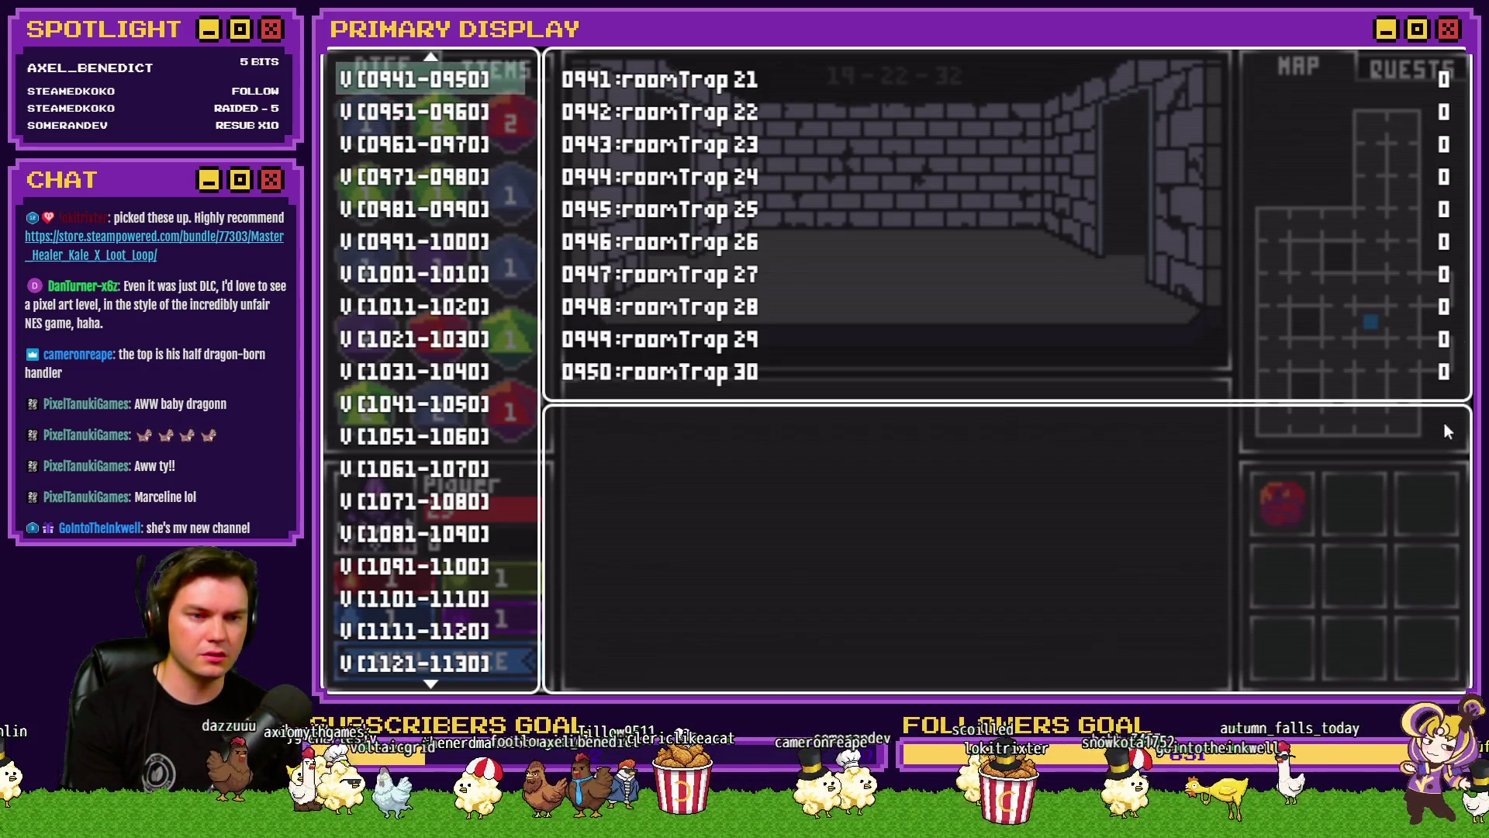
key(Up)
key(Up)
click(1427, 272)
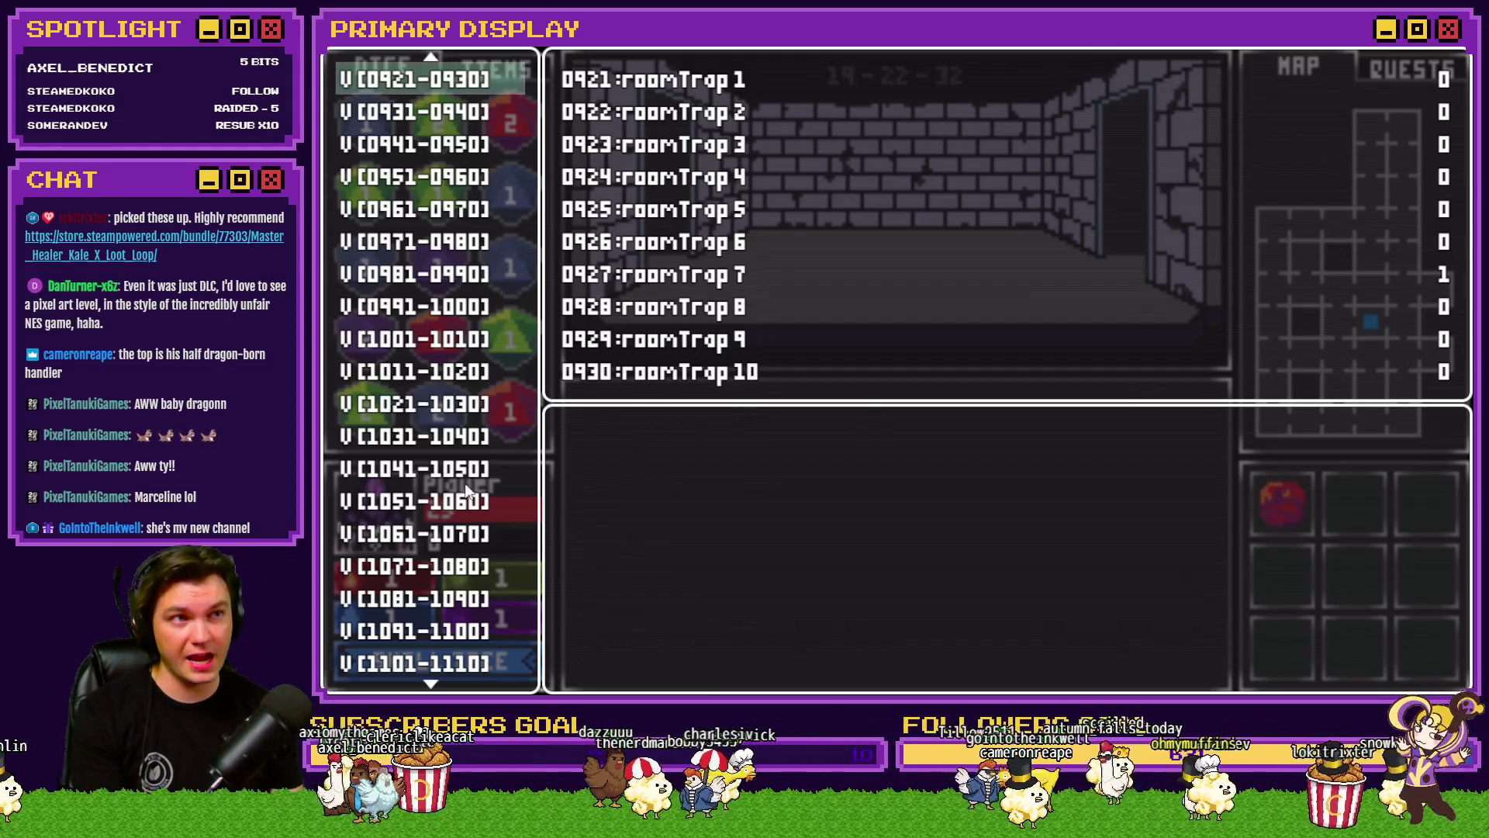
Step: Bring up variables 0101–0110 showing layout, monster and item values for rooms 1–3
scroll(474, 476, up, 12)
scroll(446, 536, up, 13)
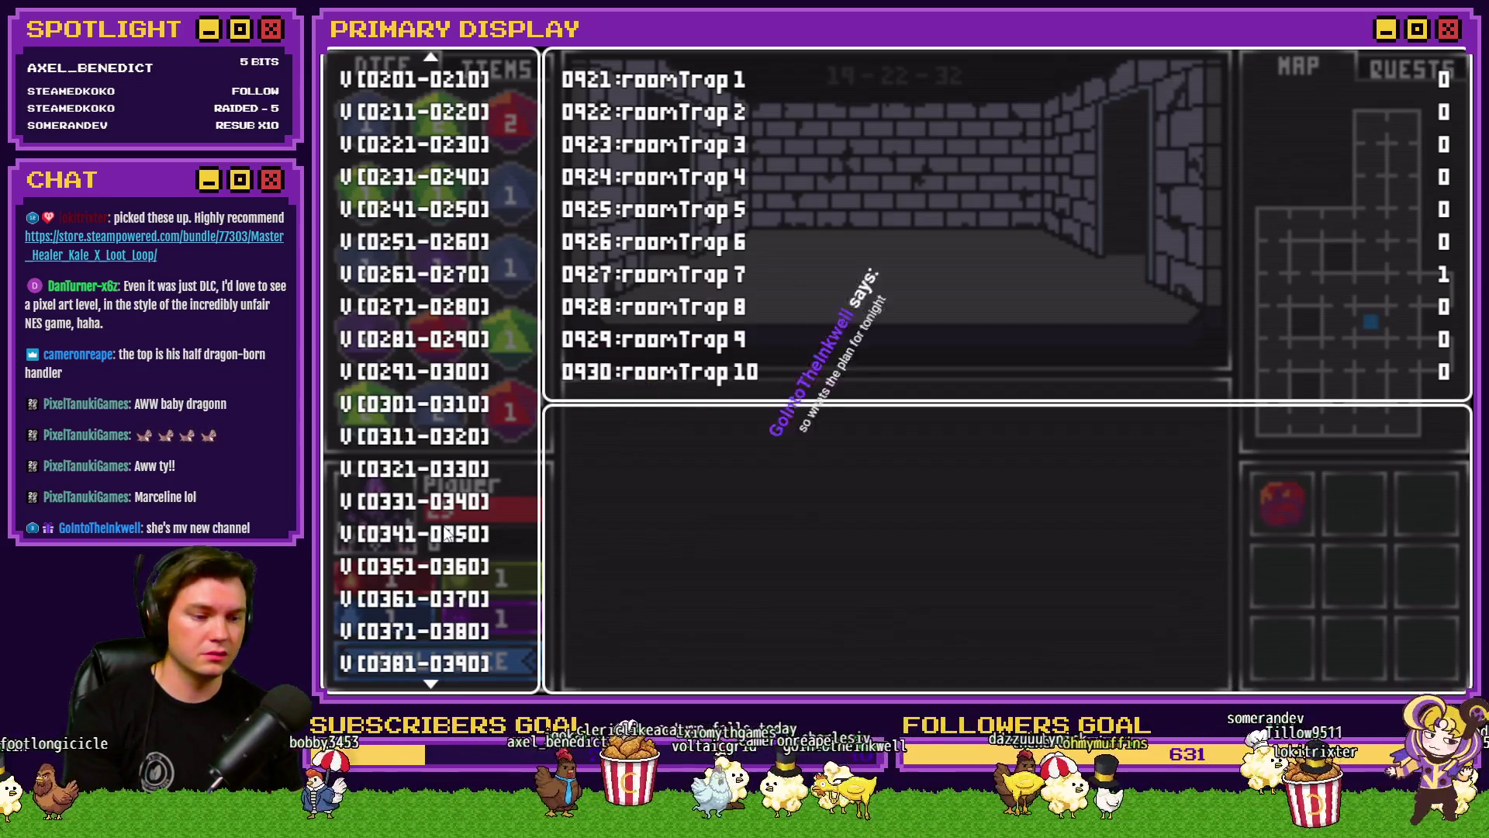
scroll(447, 535, up, 4)
scroll(447, 535, up, 2)
scroll(435, 311, down, 3)
click(425, 207)
scroll(425, 206, up, 3)
key(Up)
key(Up)
key(Up)
key(Up)
key(Up)
key(Down)
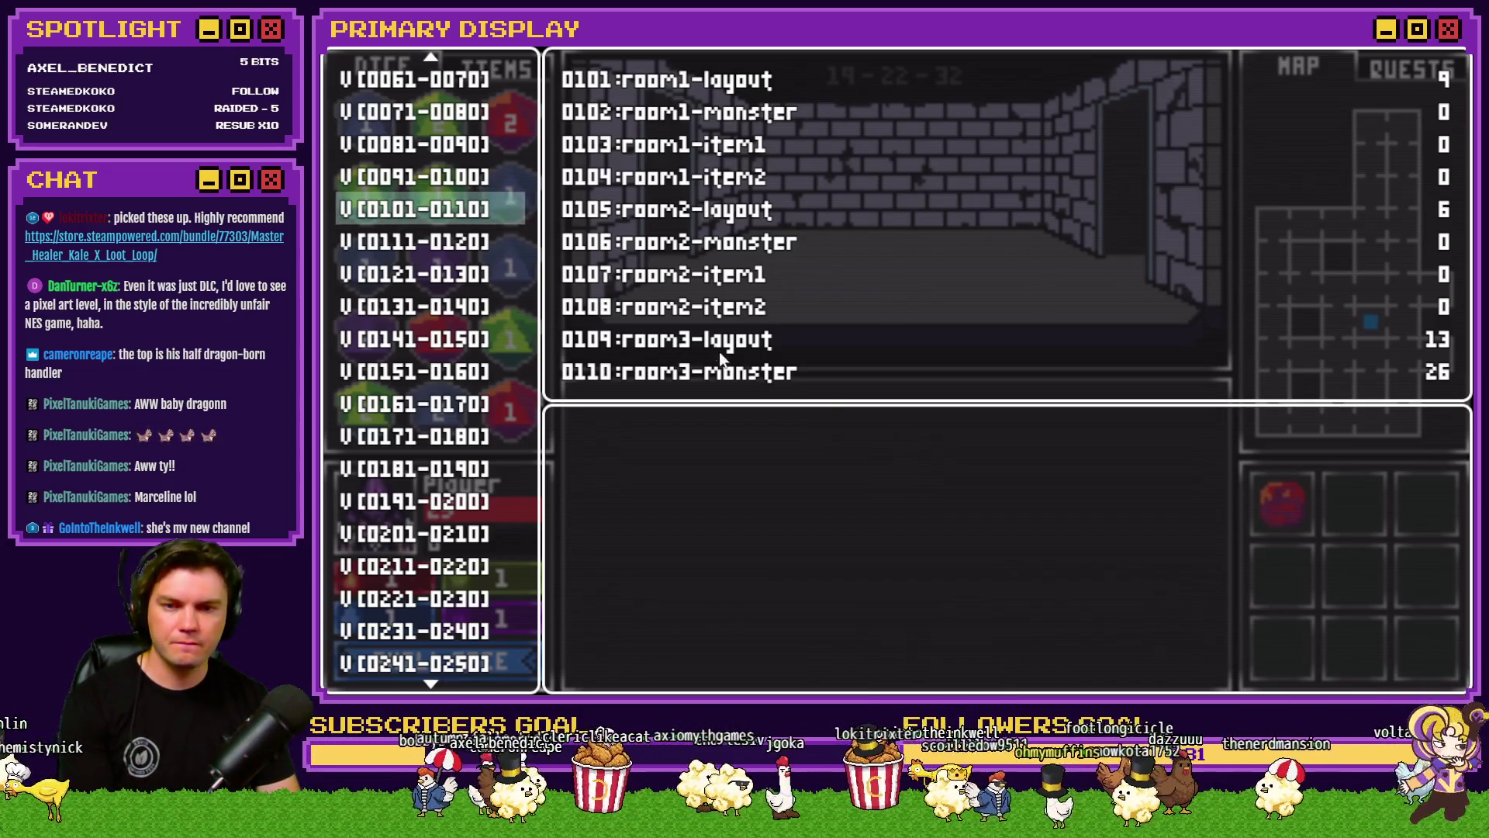
Step: Read the layout, monster and item debug values for rooms 3 through 30
key(Down)
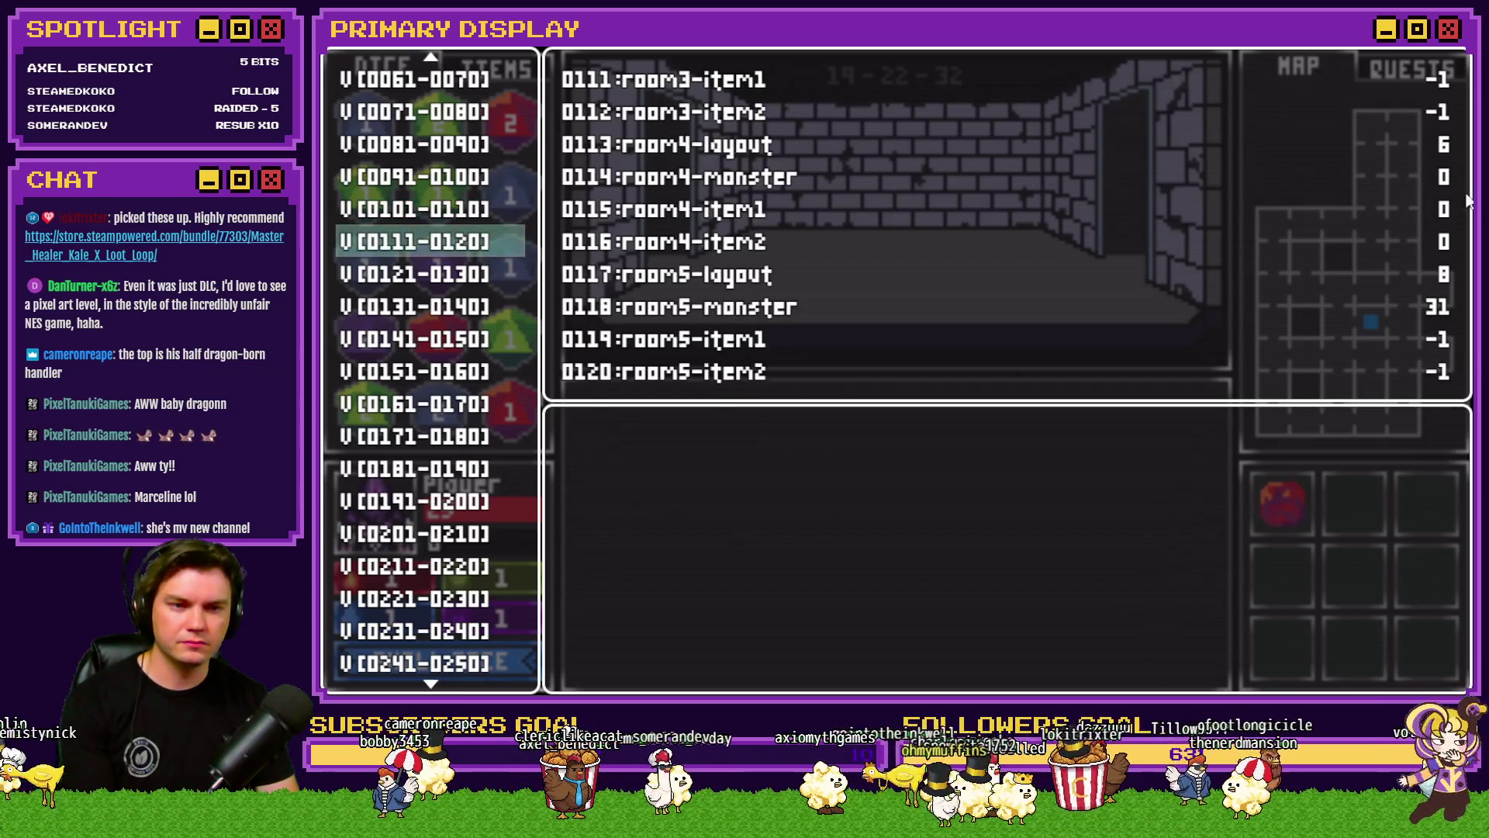
key(Down)
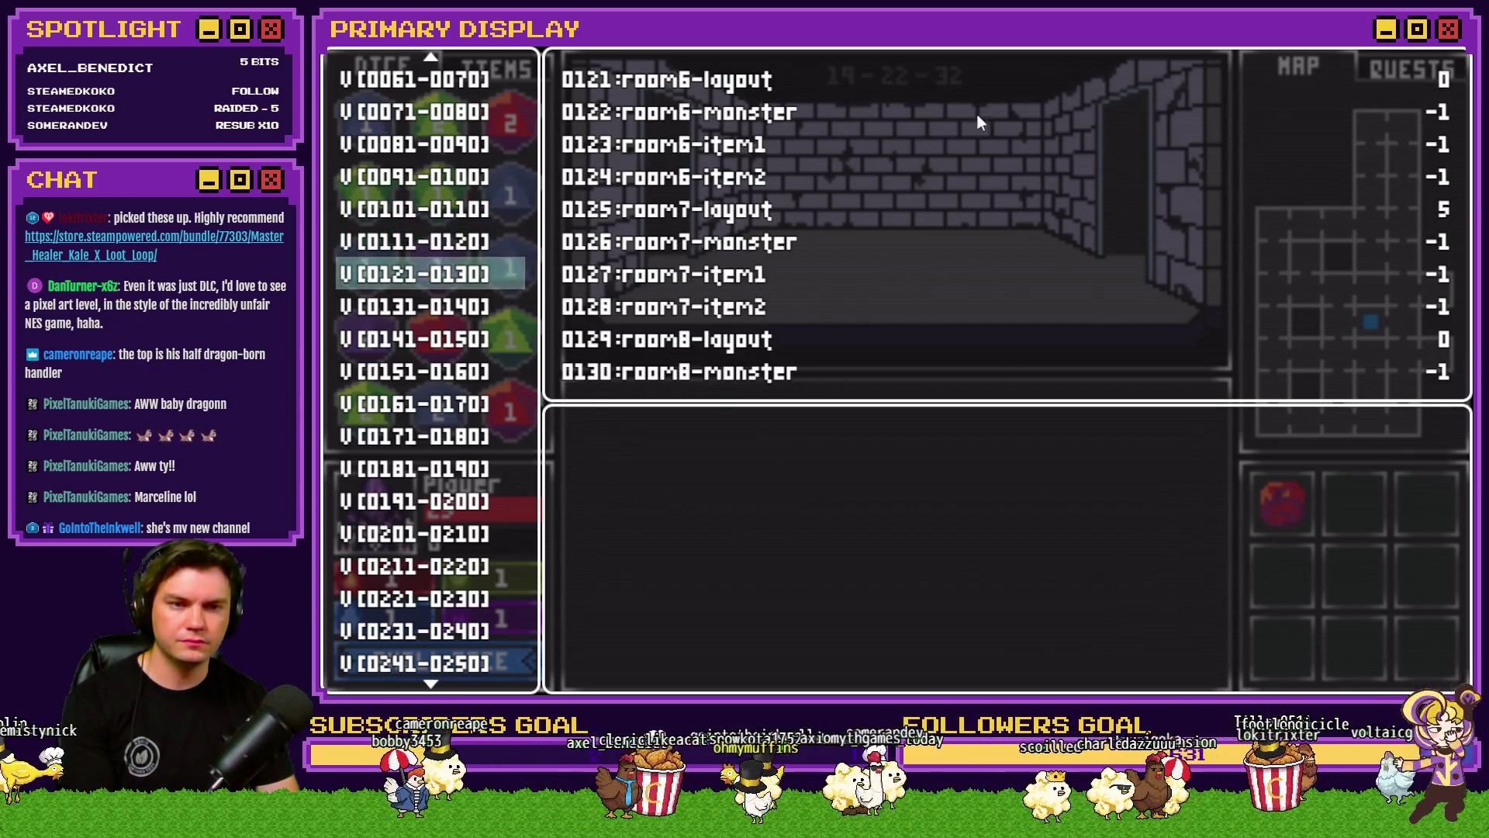
key(Down)
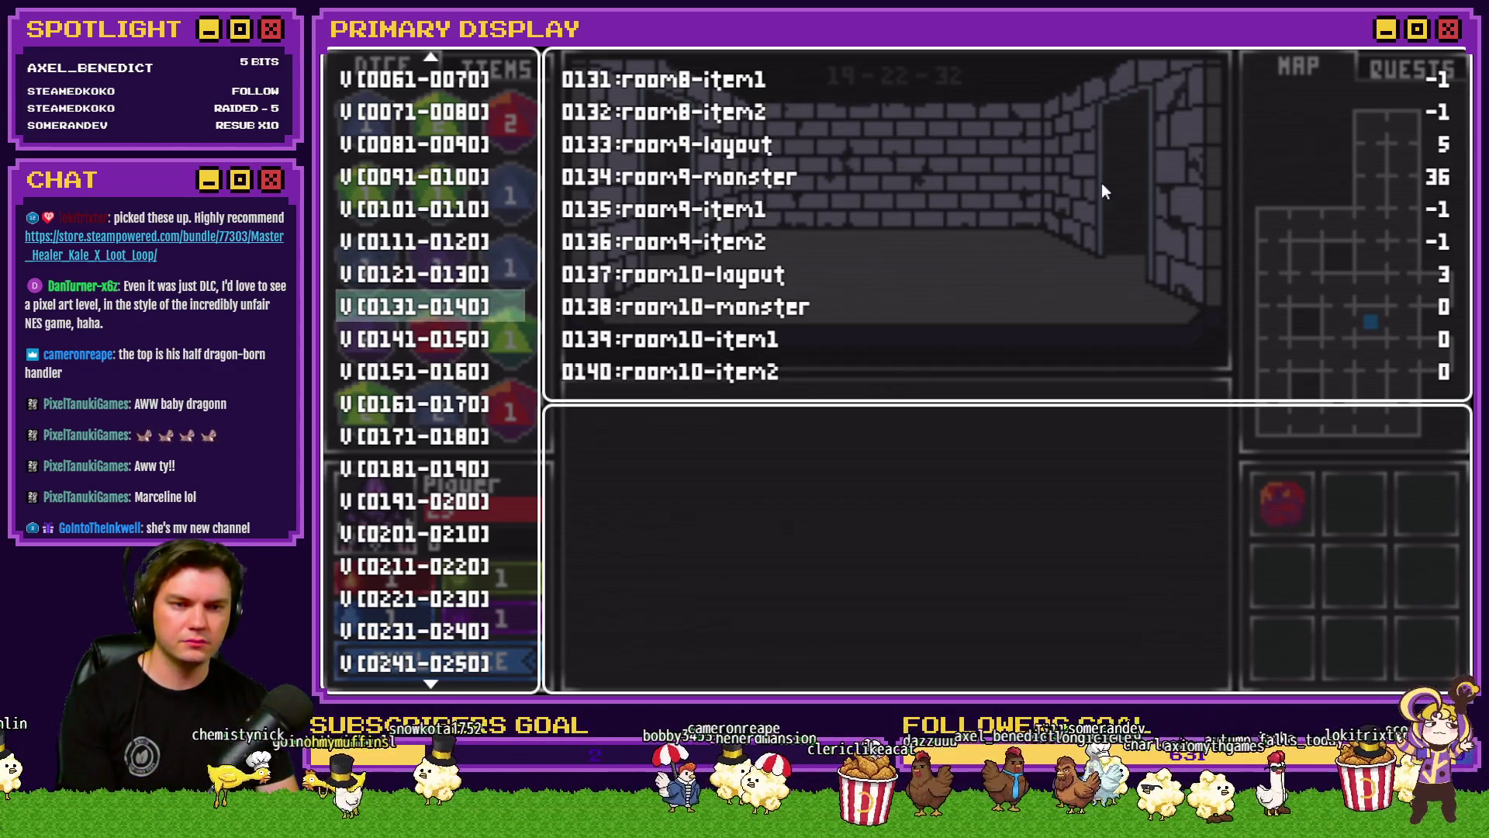
key(Down)
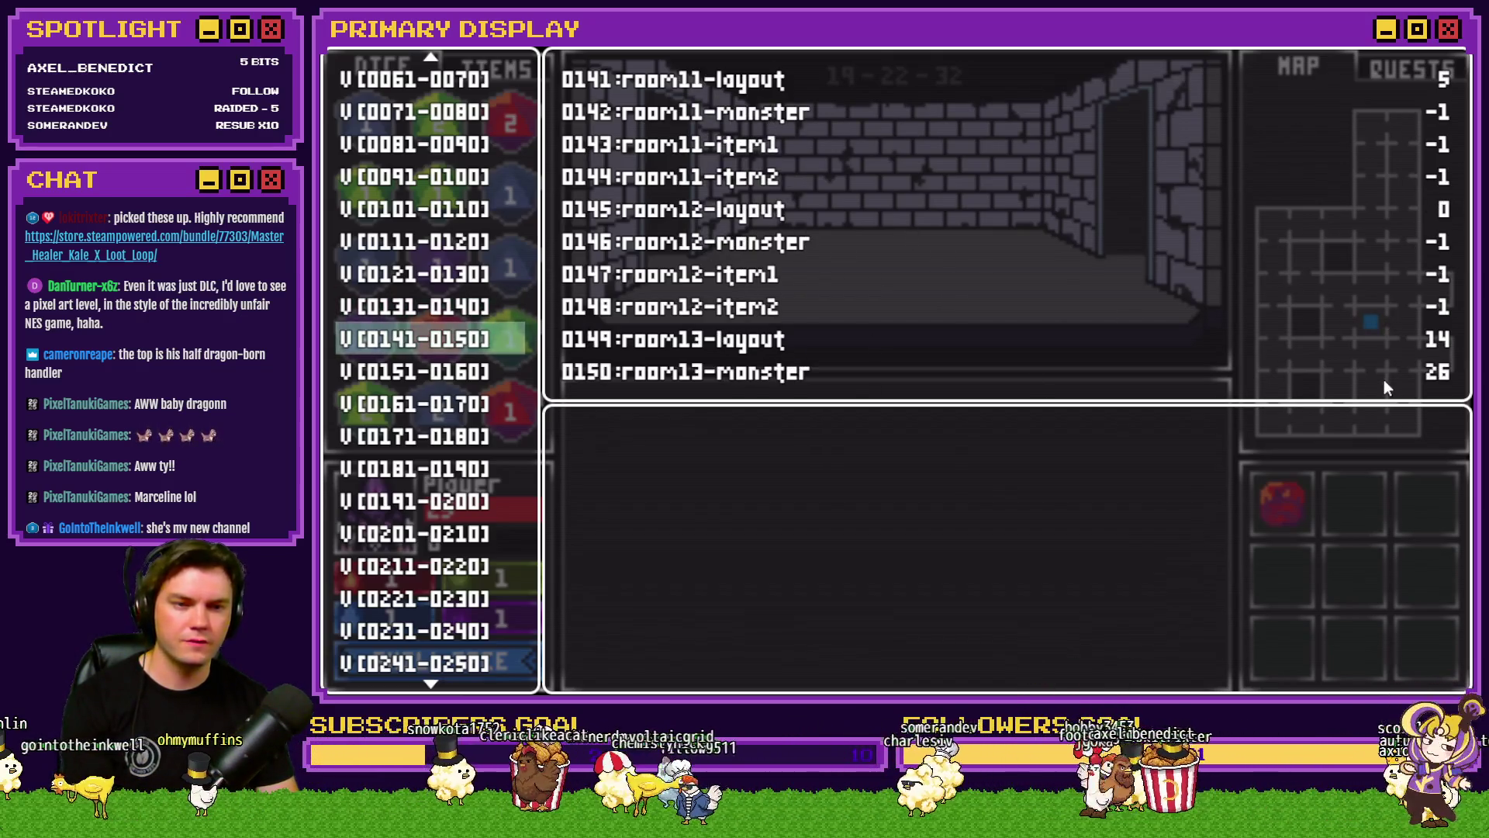
key(Down)
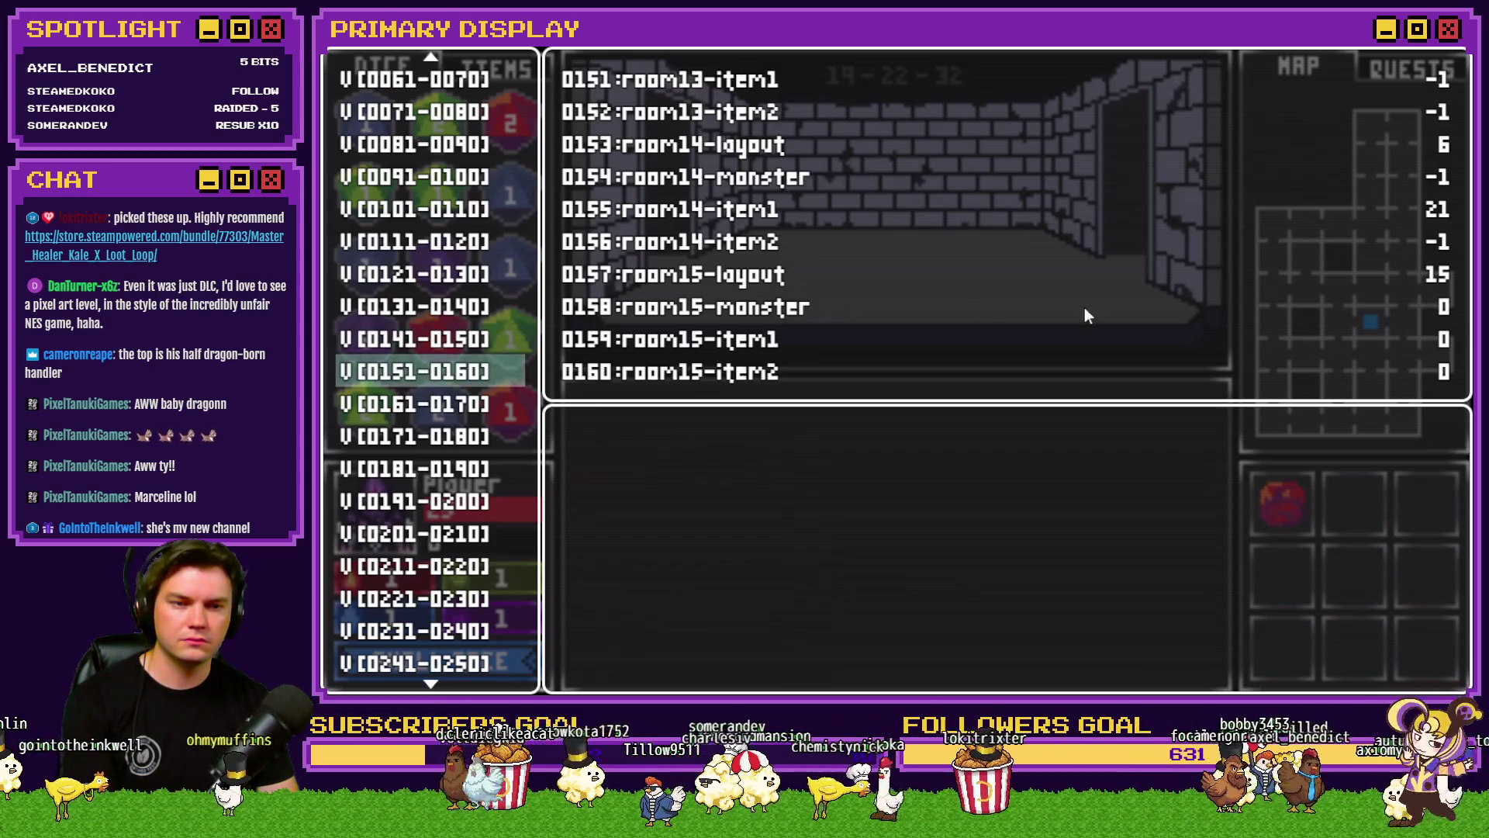
key(Down)
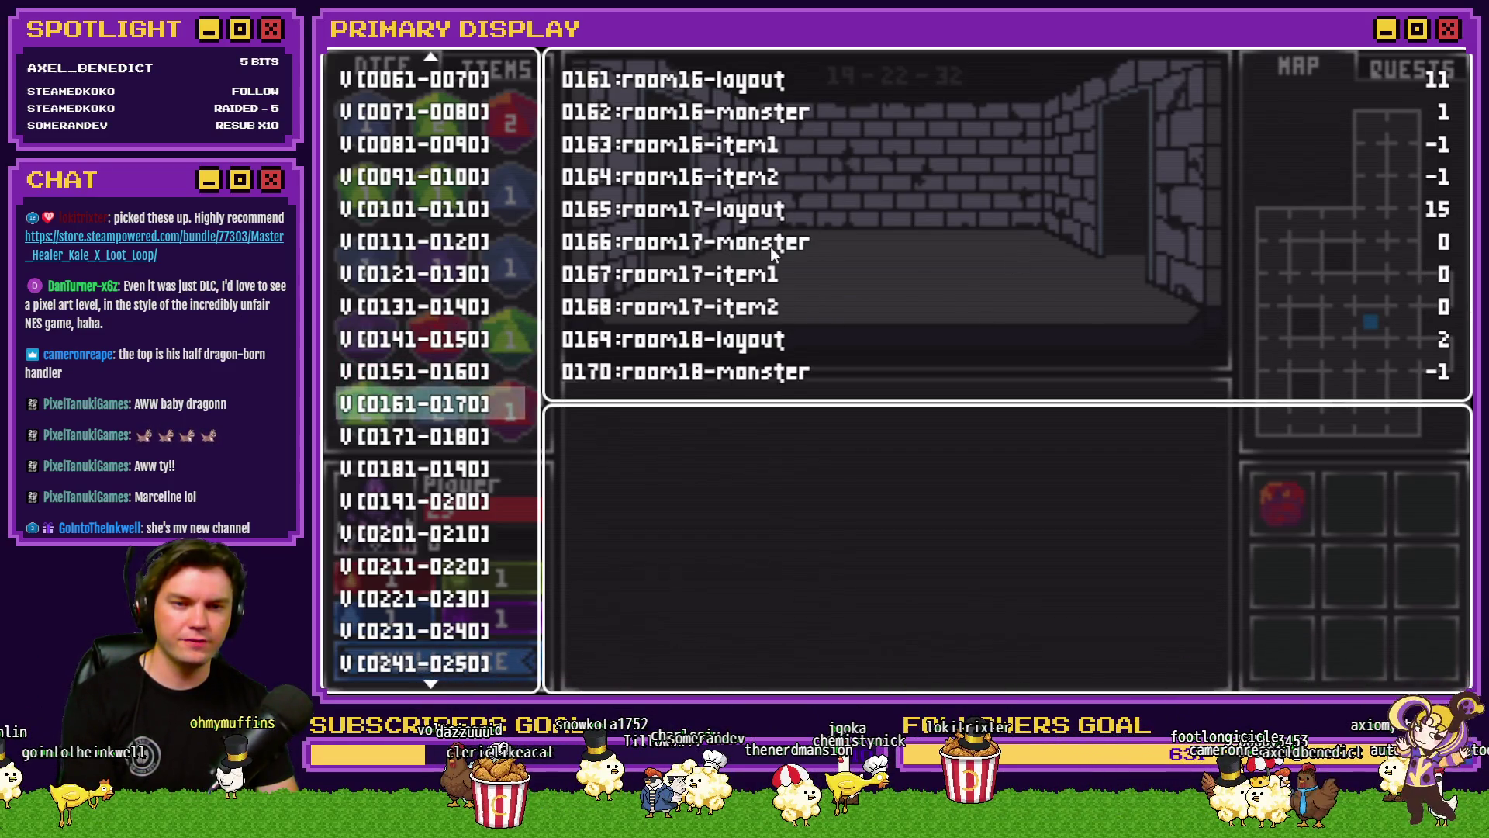
key(Down)
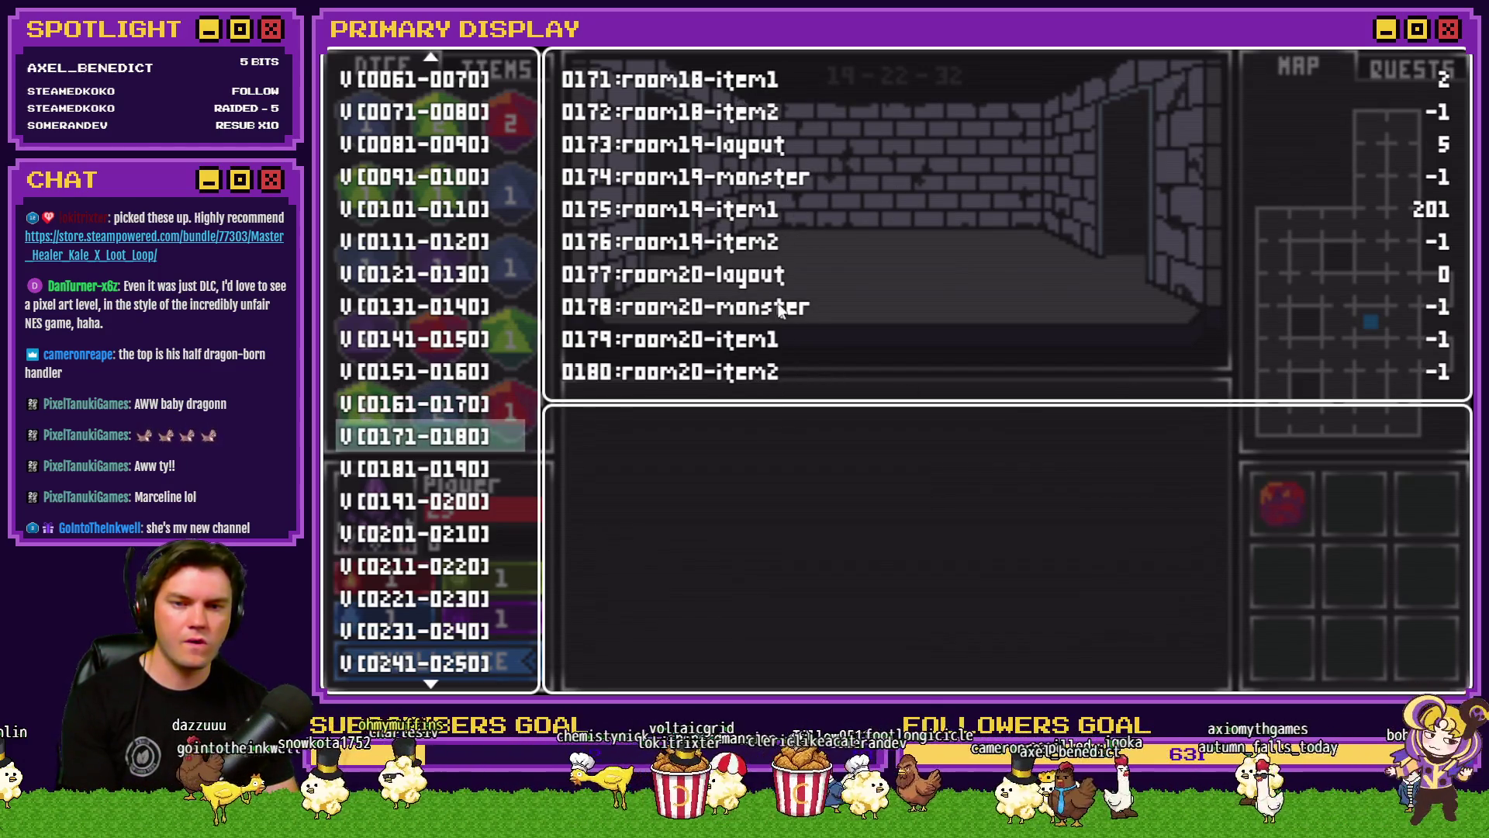
key(Down)
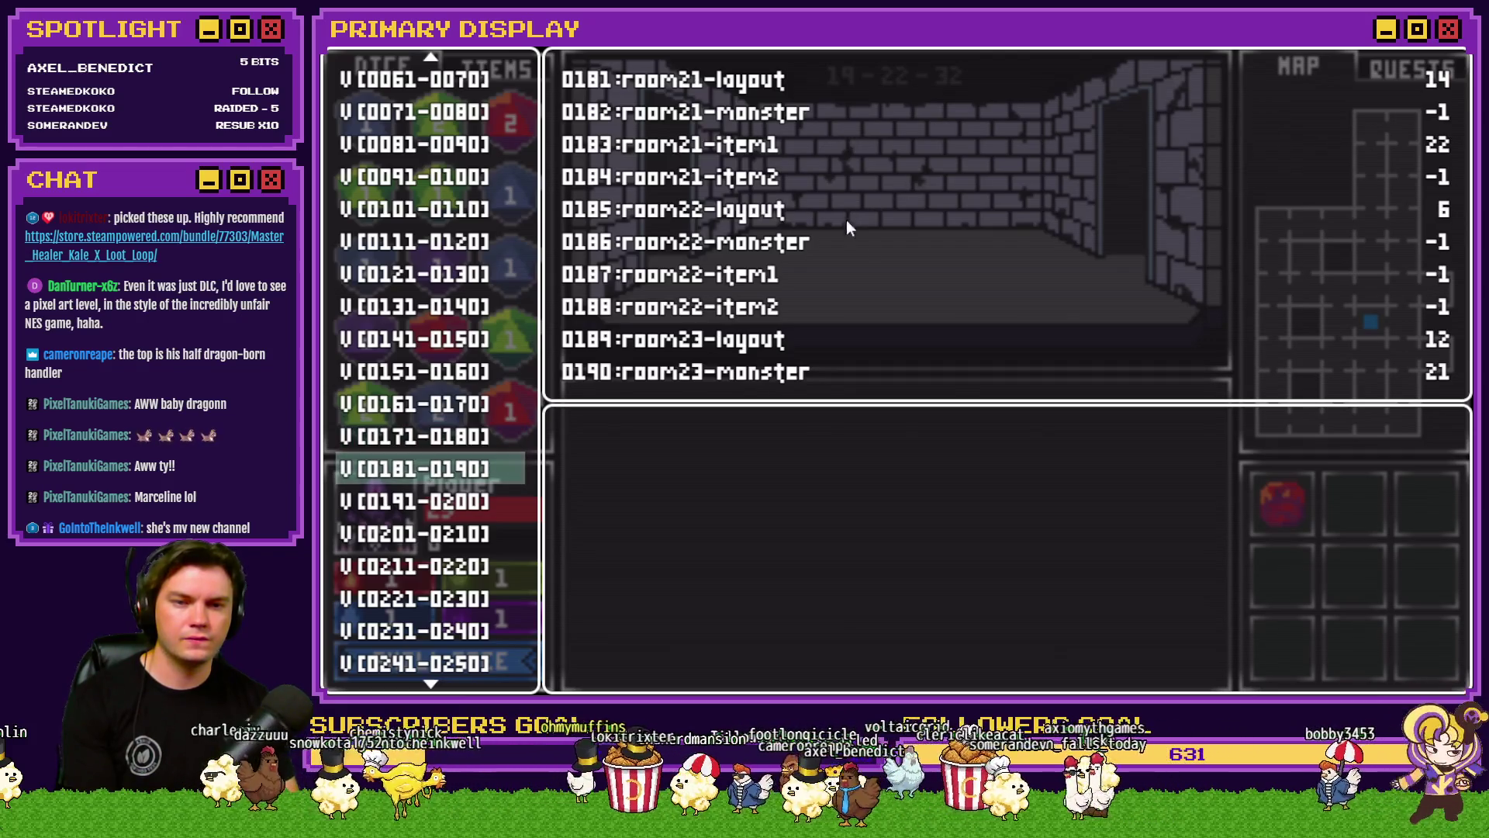
key(Down)
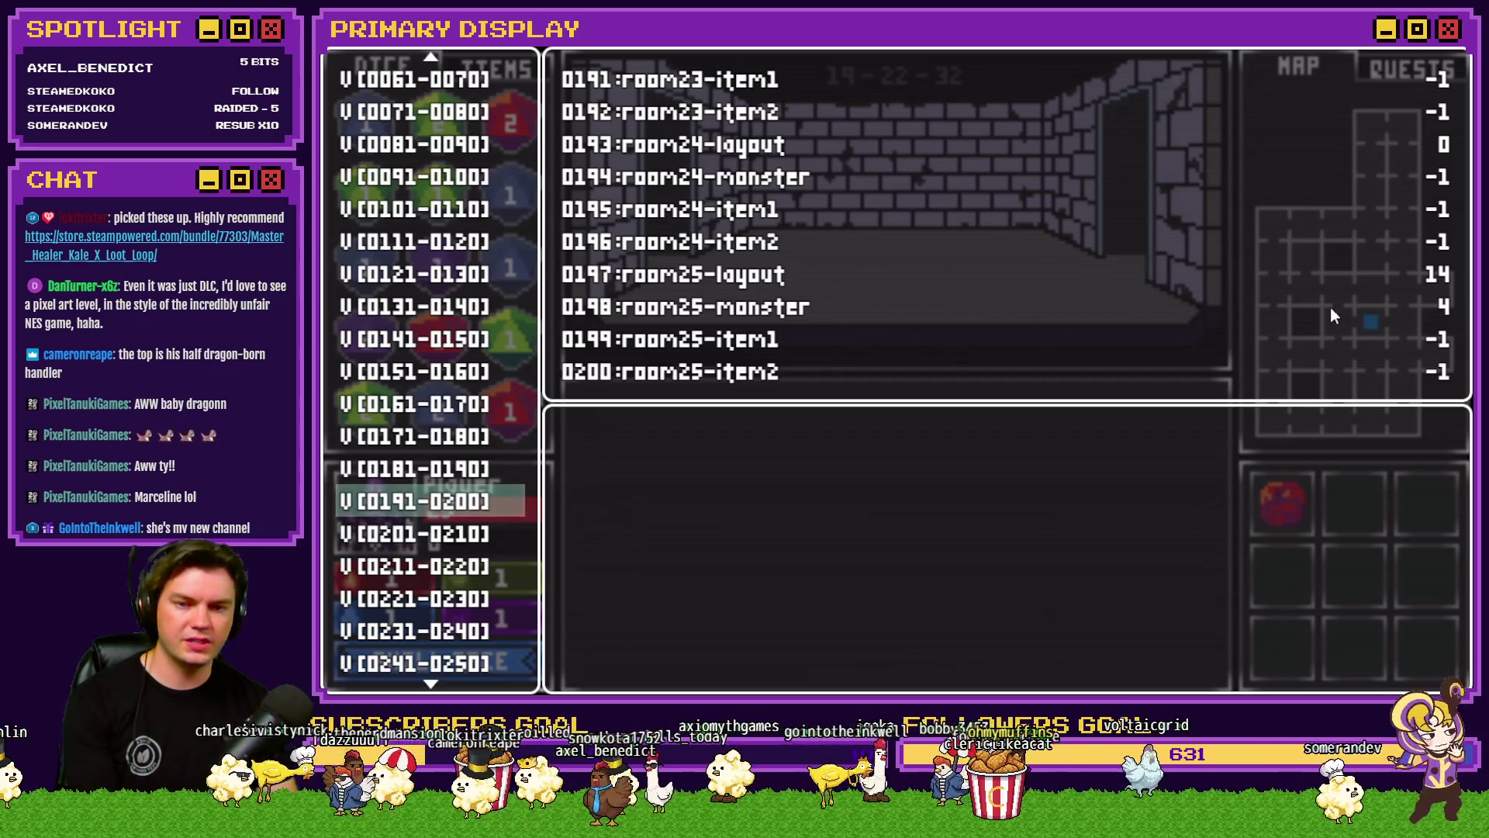
key(Down)
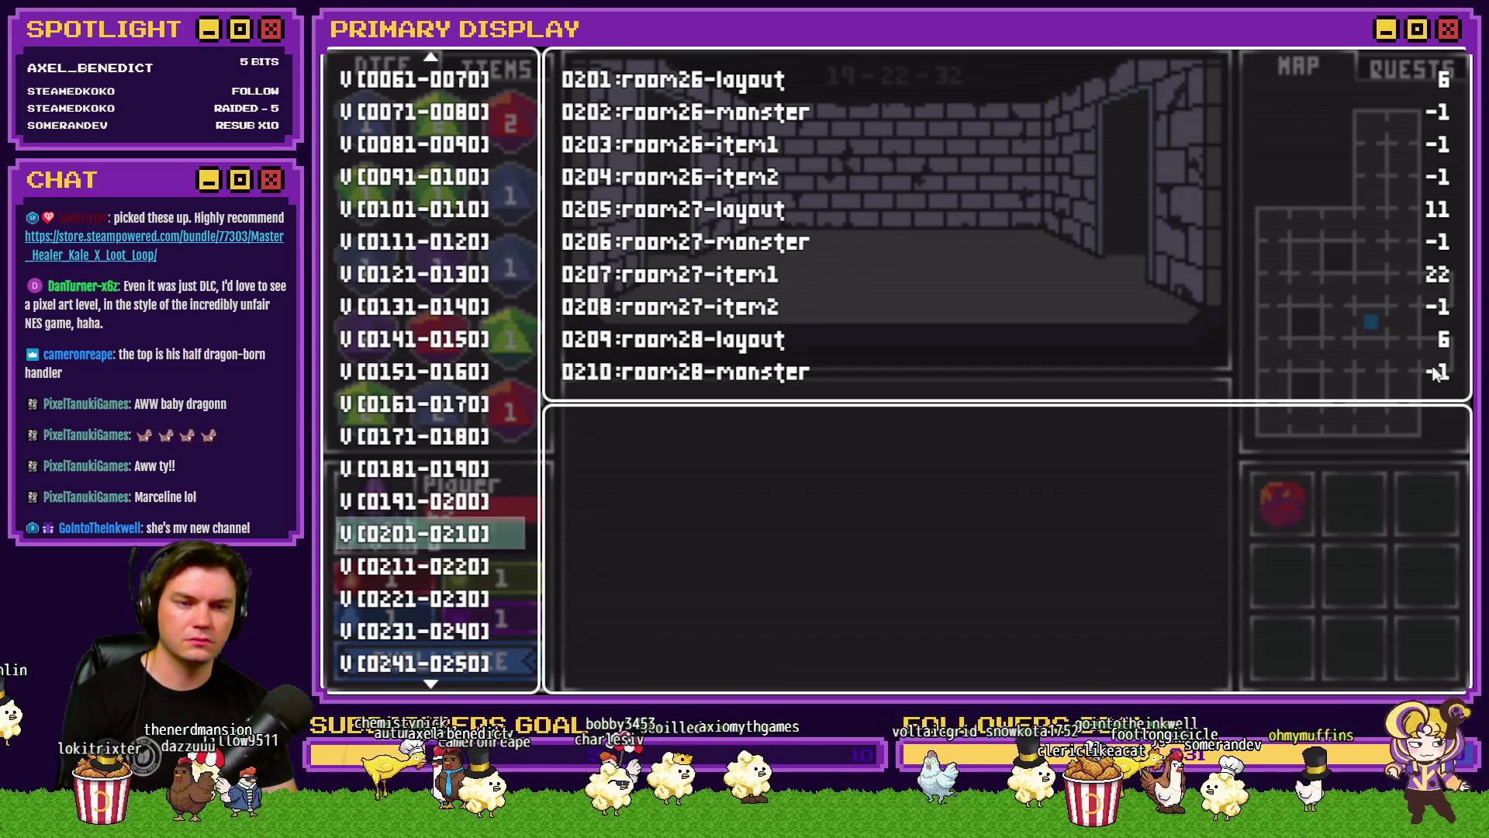
key(Down)
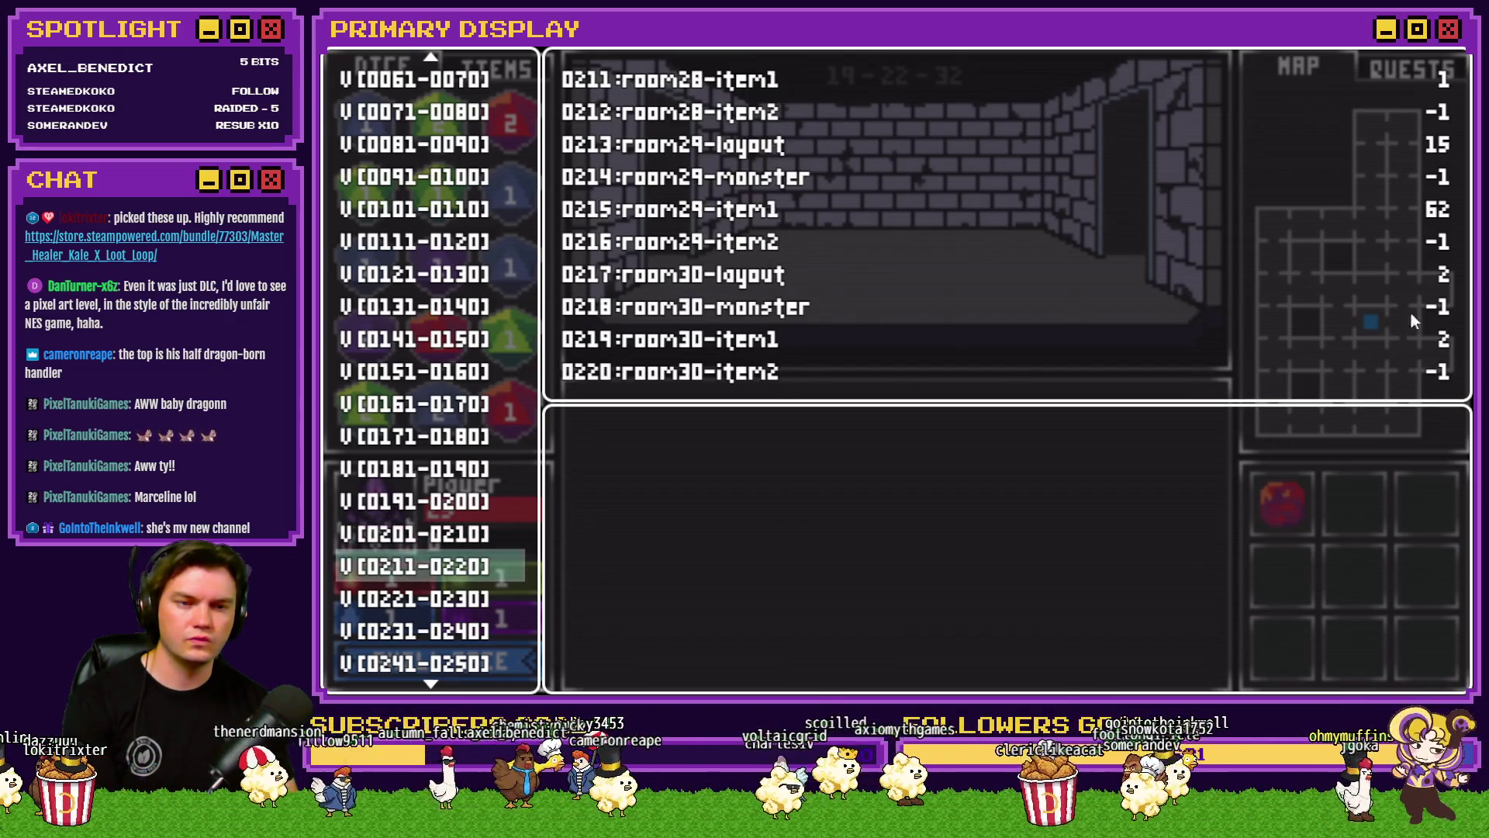
Step: Read the debug values for rooms 31 through 60, ending on variables 0331–0340
key(Down)
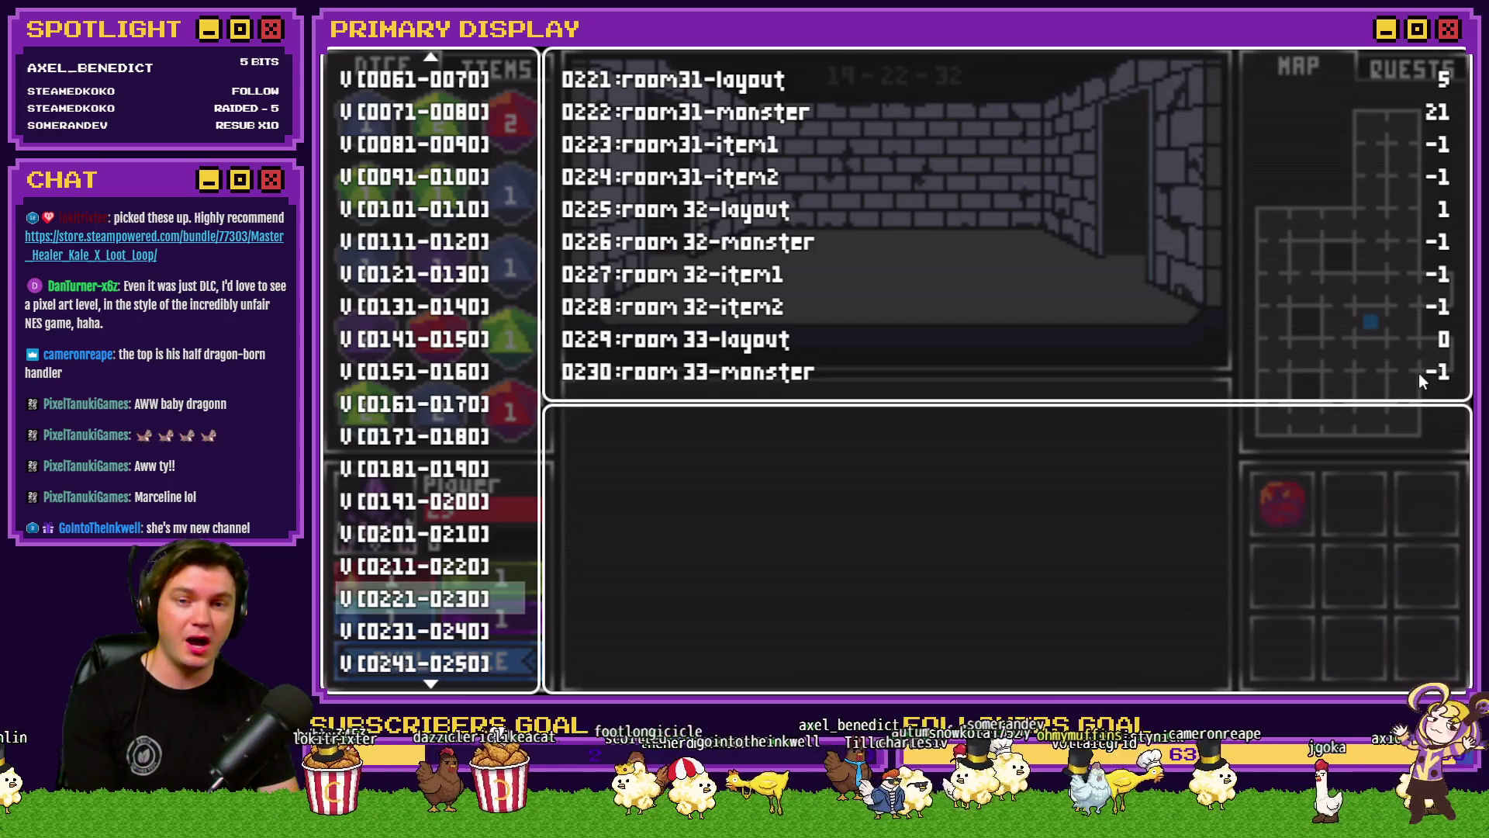
key(Down)
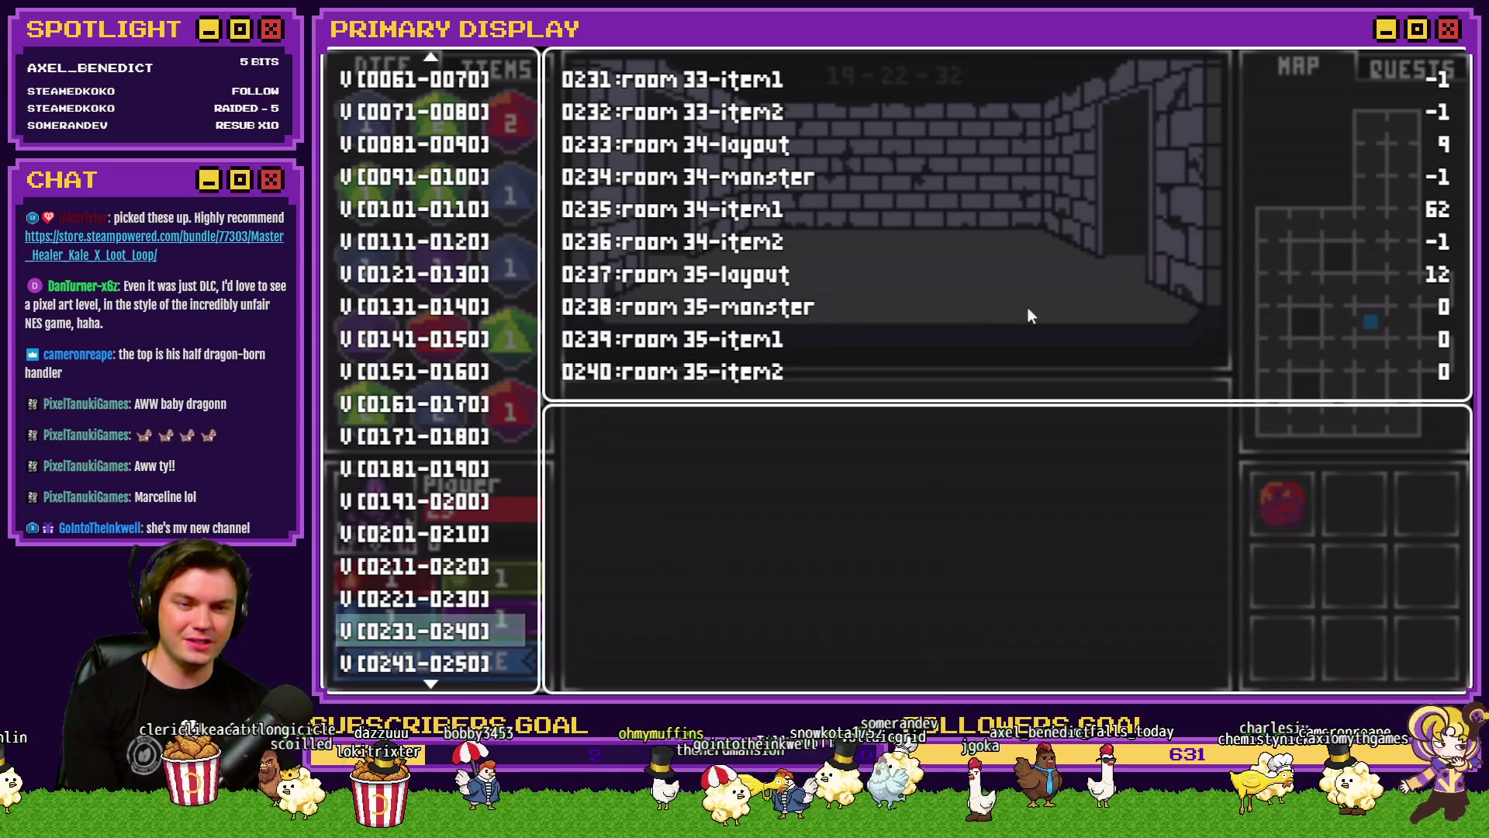
key(Down)
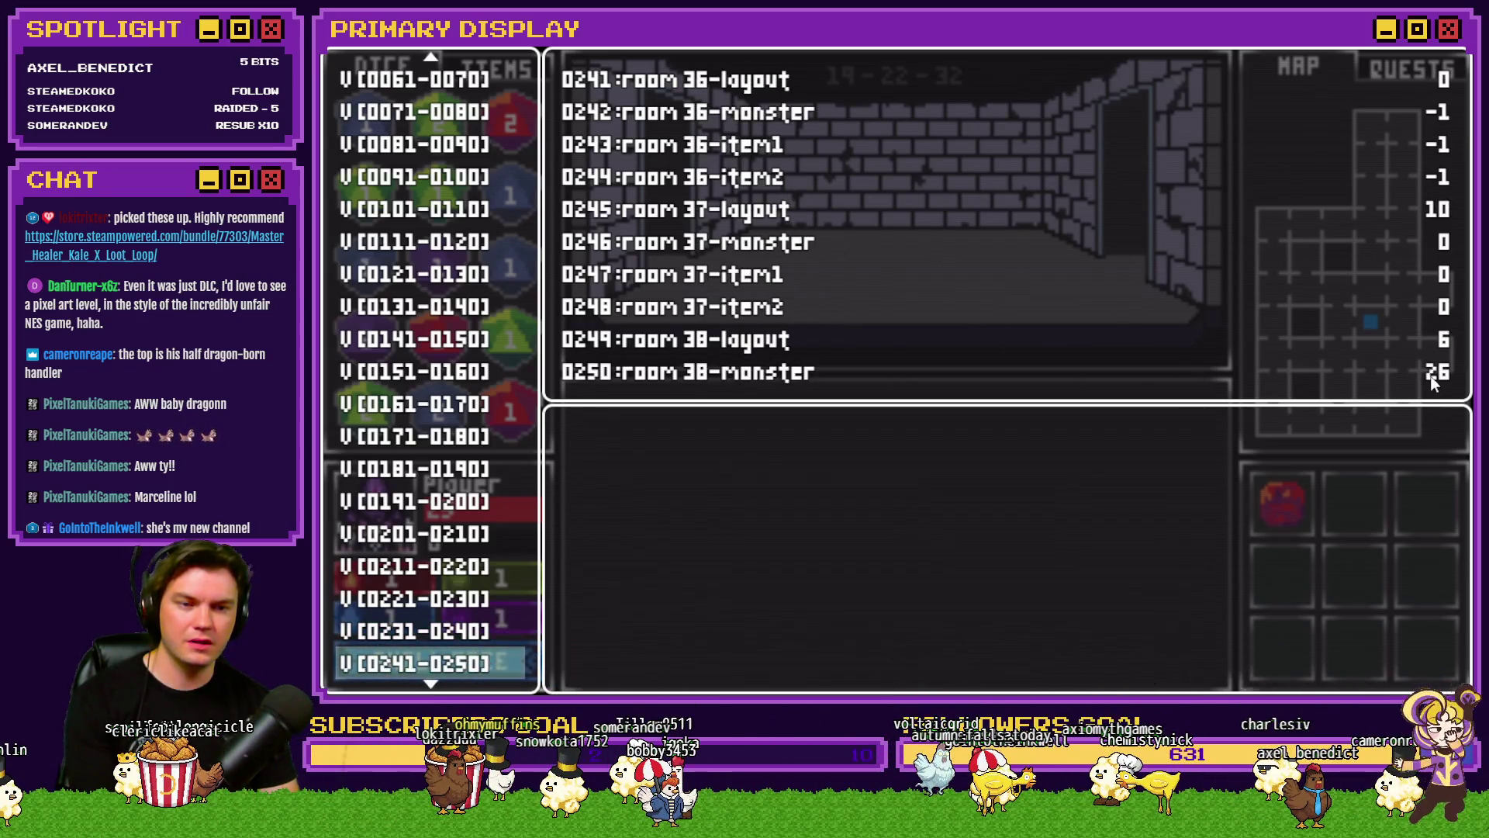
key(Down)
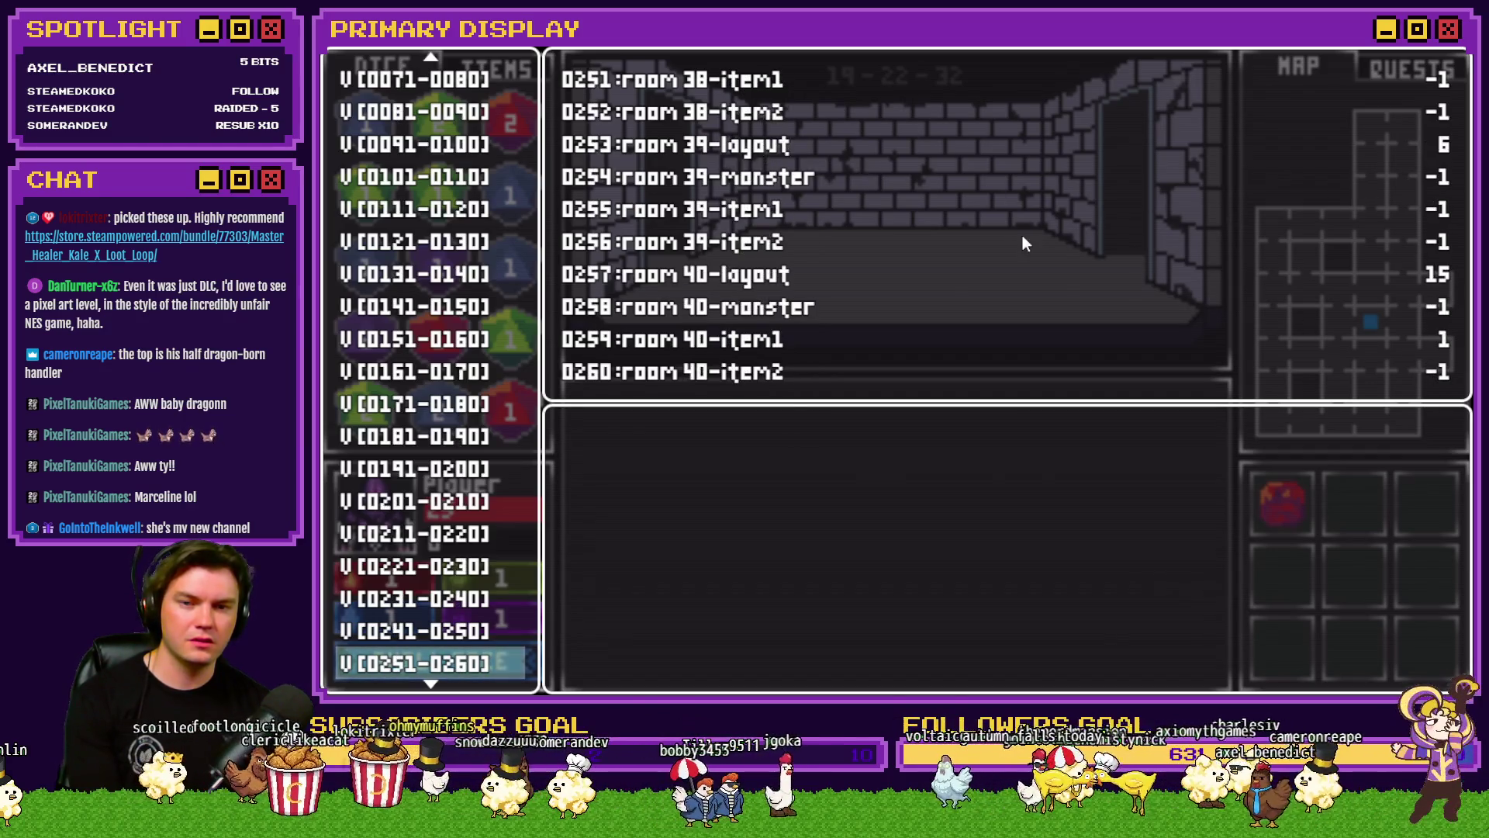
key(Down)
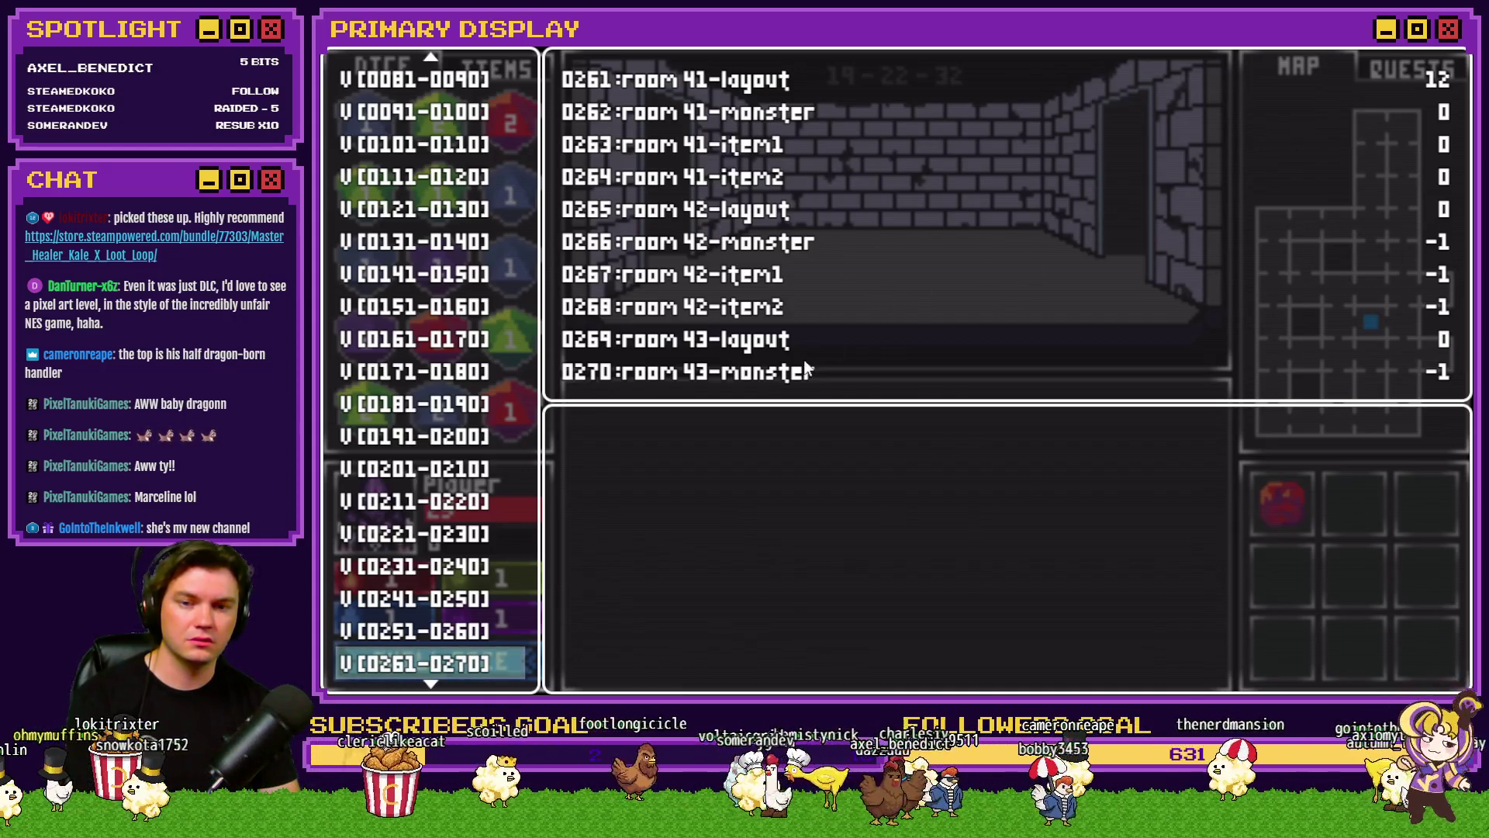
key(Down)
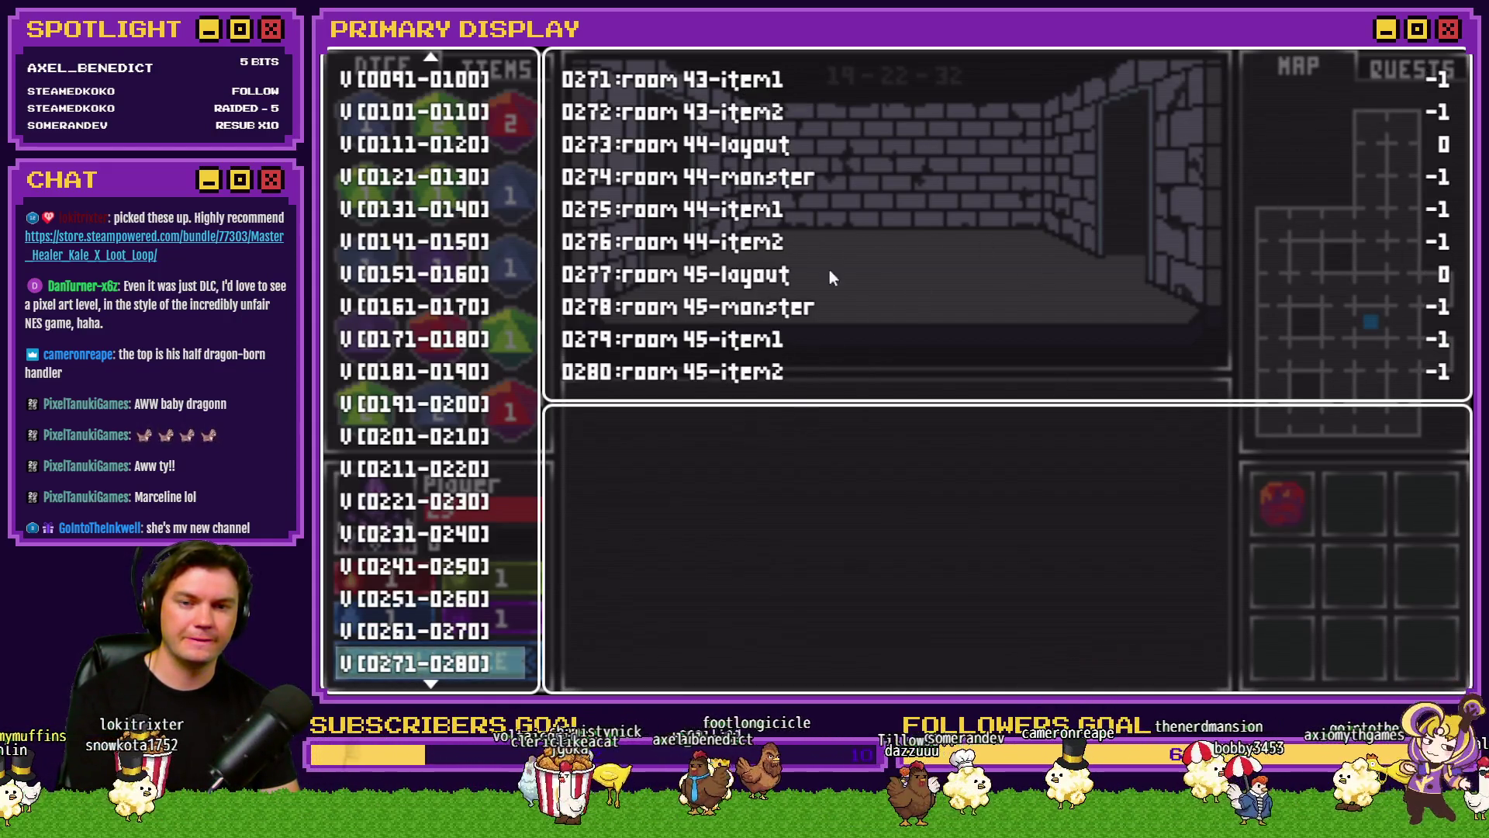
key(Down)
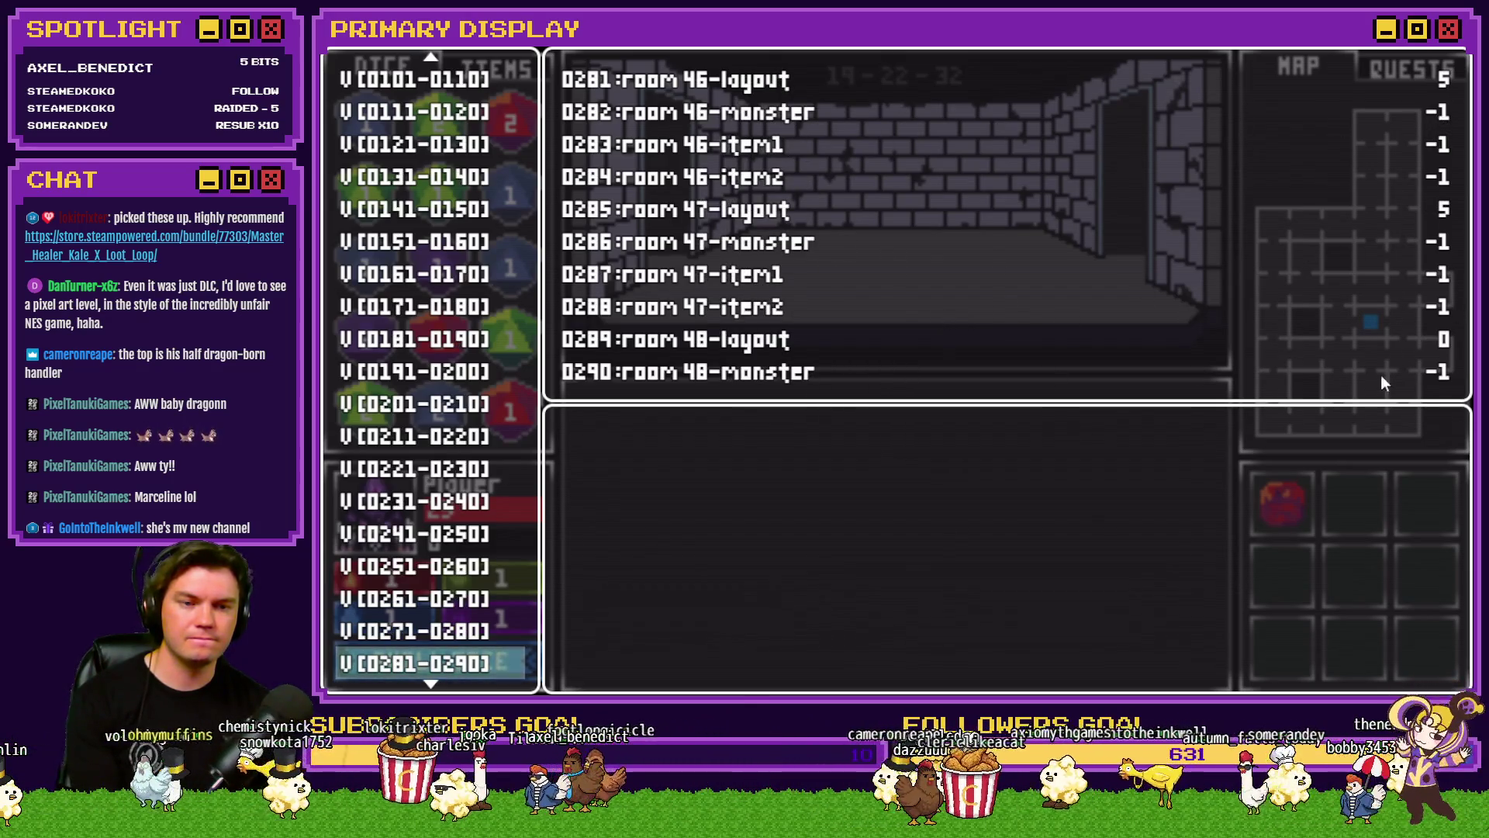
key(Down)
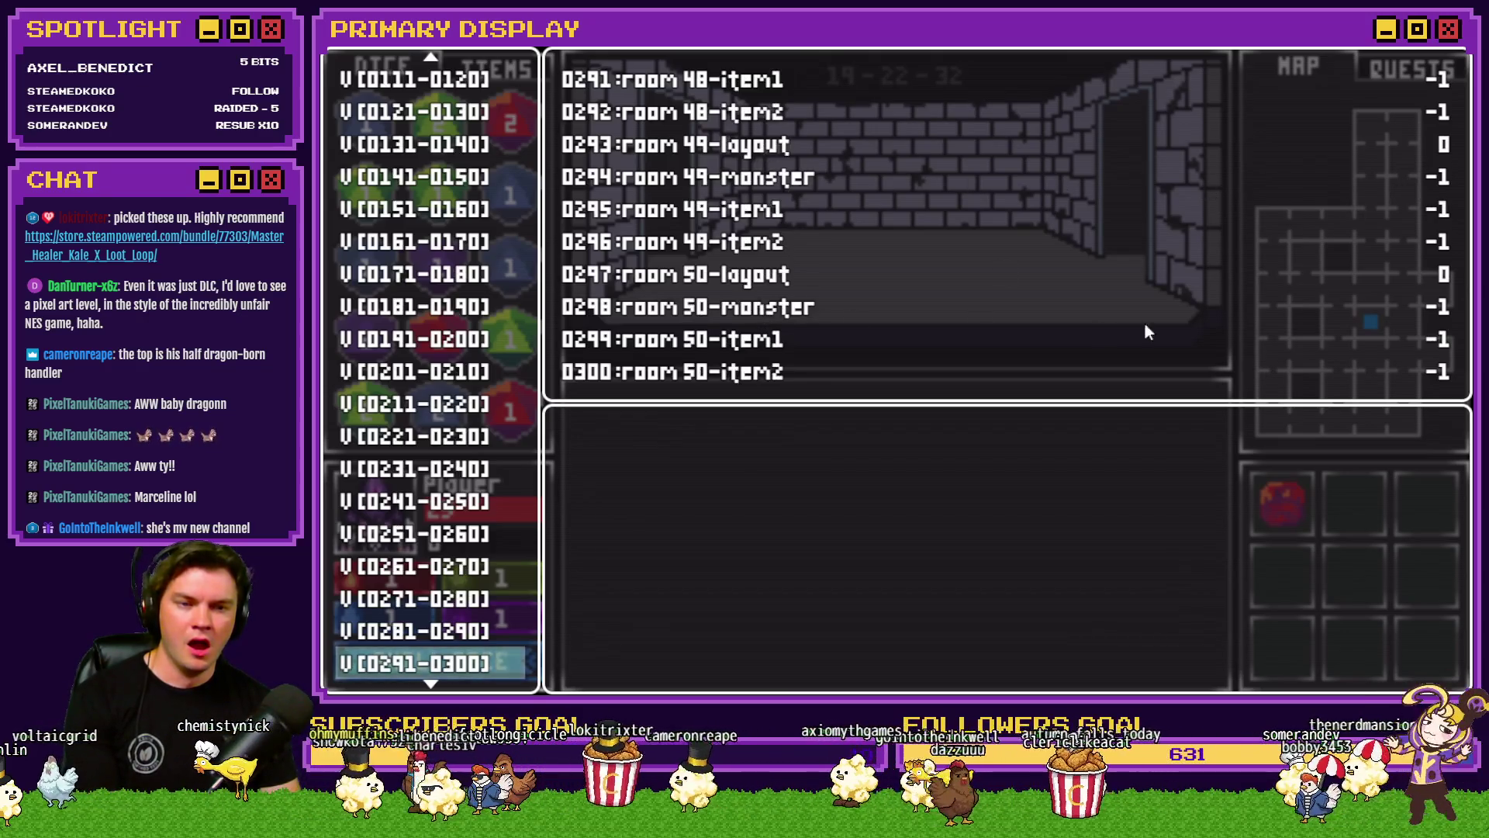
key(Down)
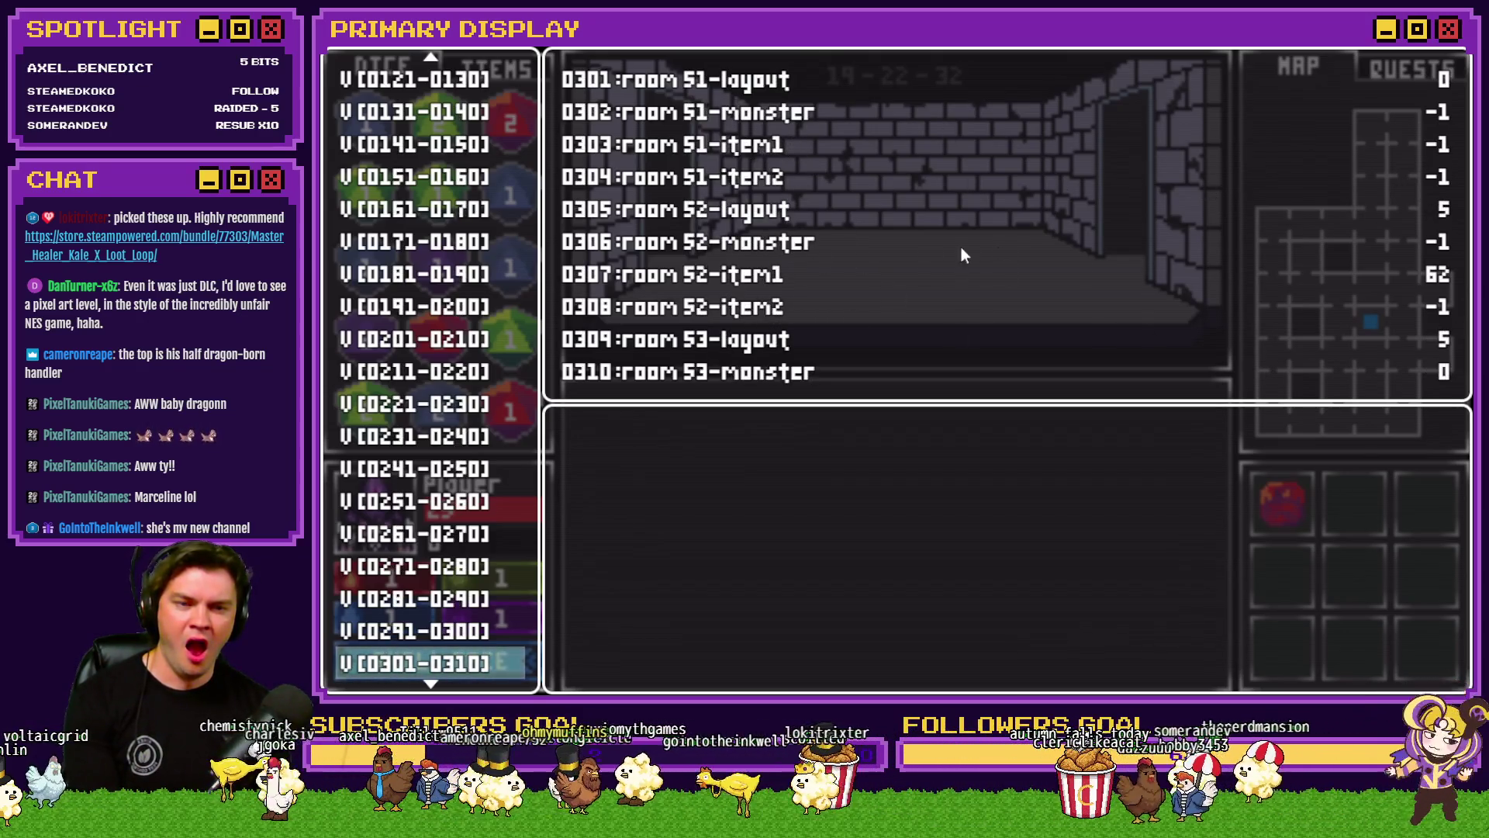
key(Down)
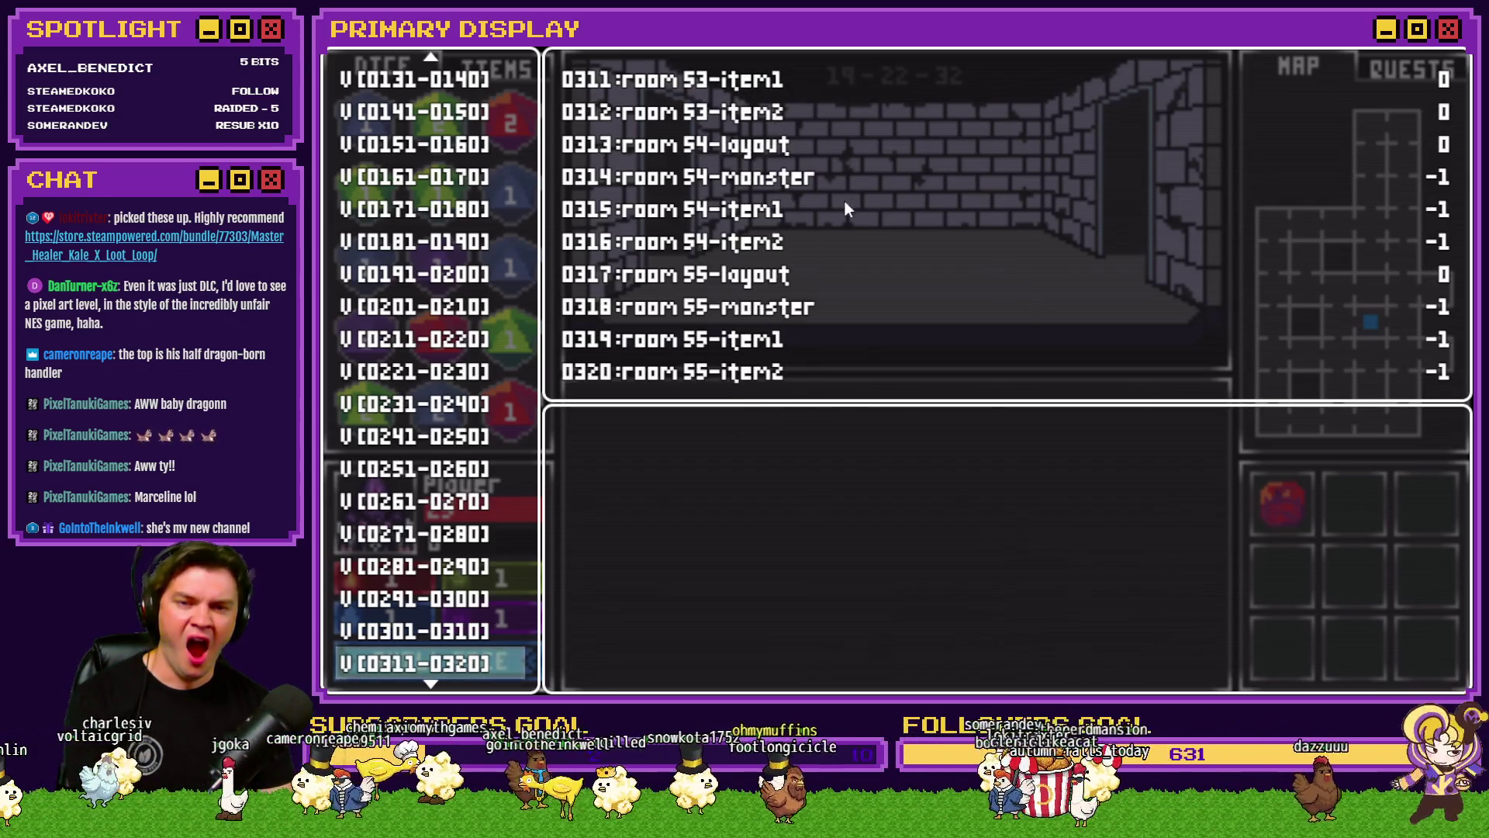
key(Down)
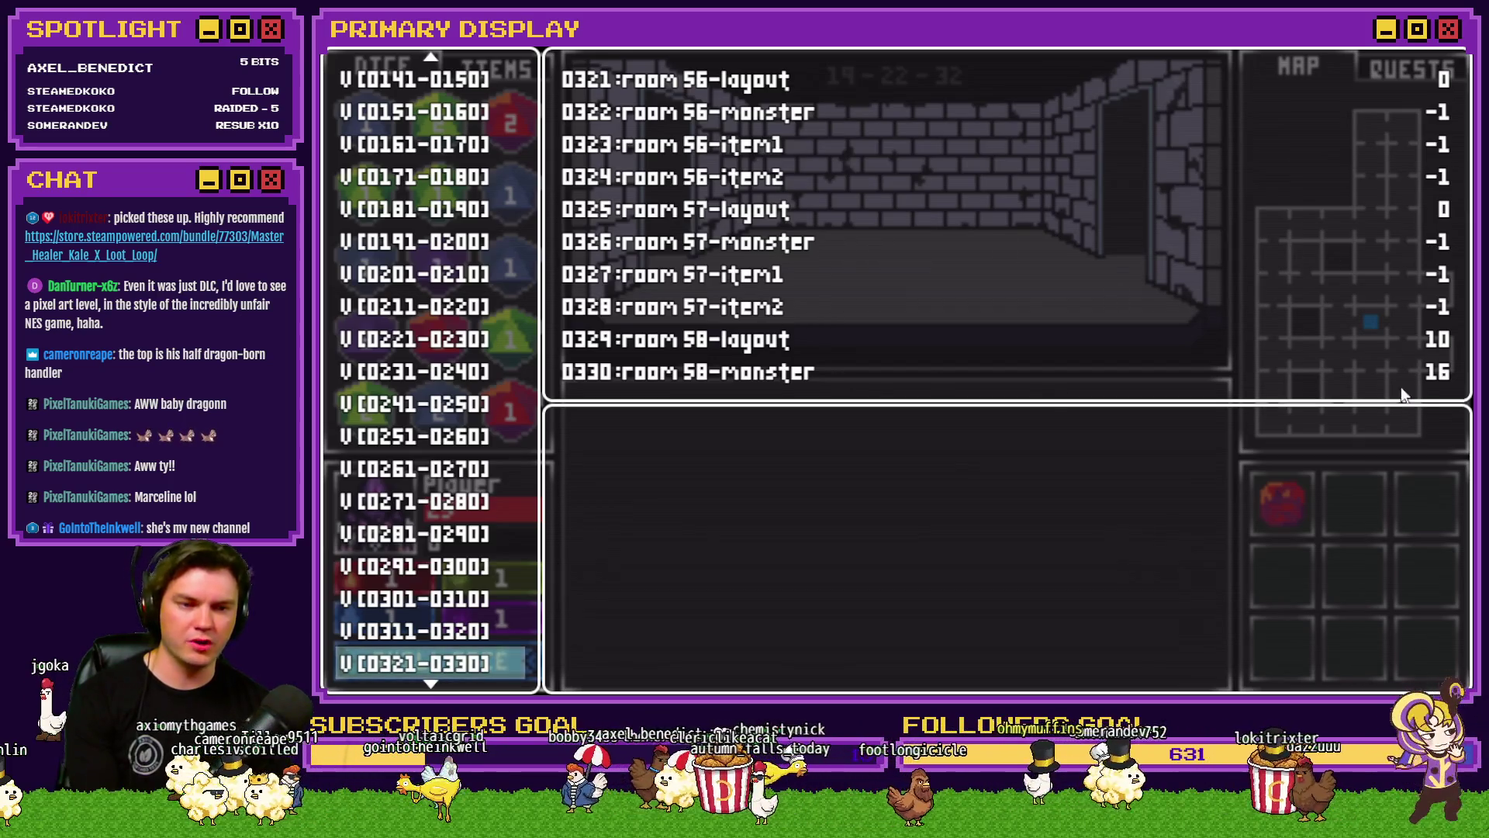
key(Down)
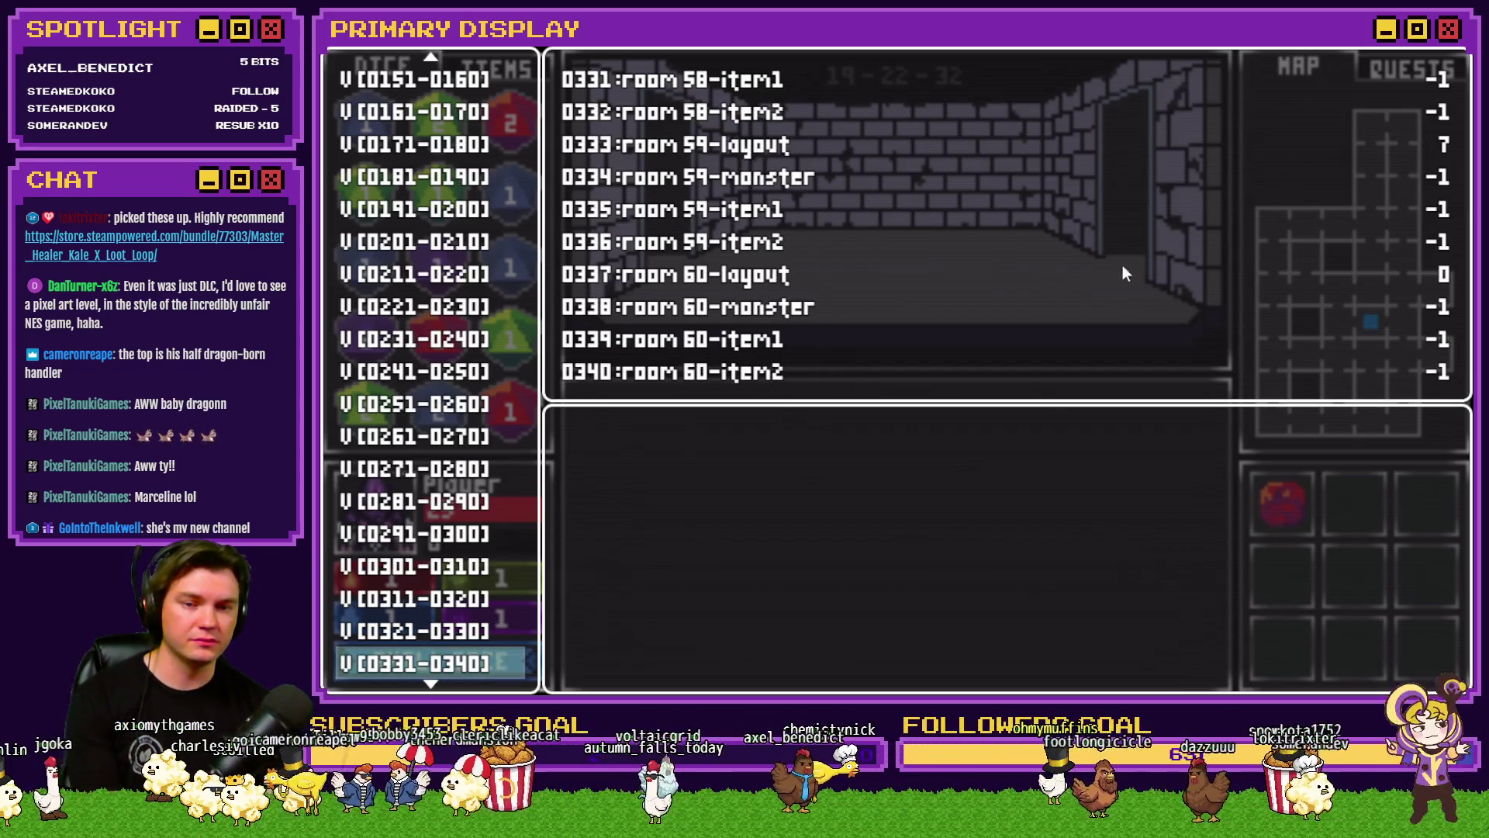
key(Down)
key(Up)
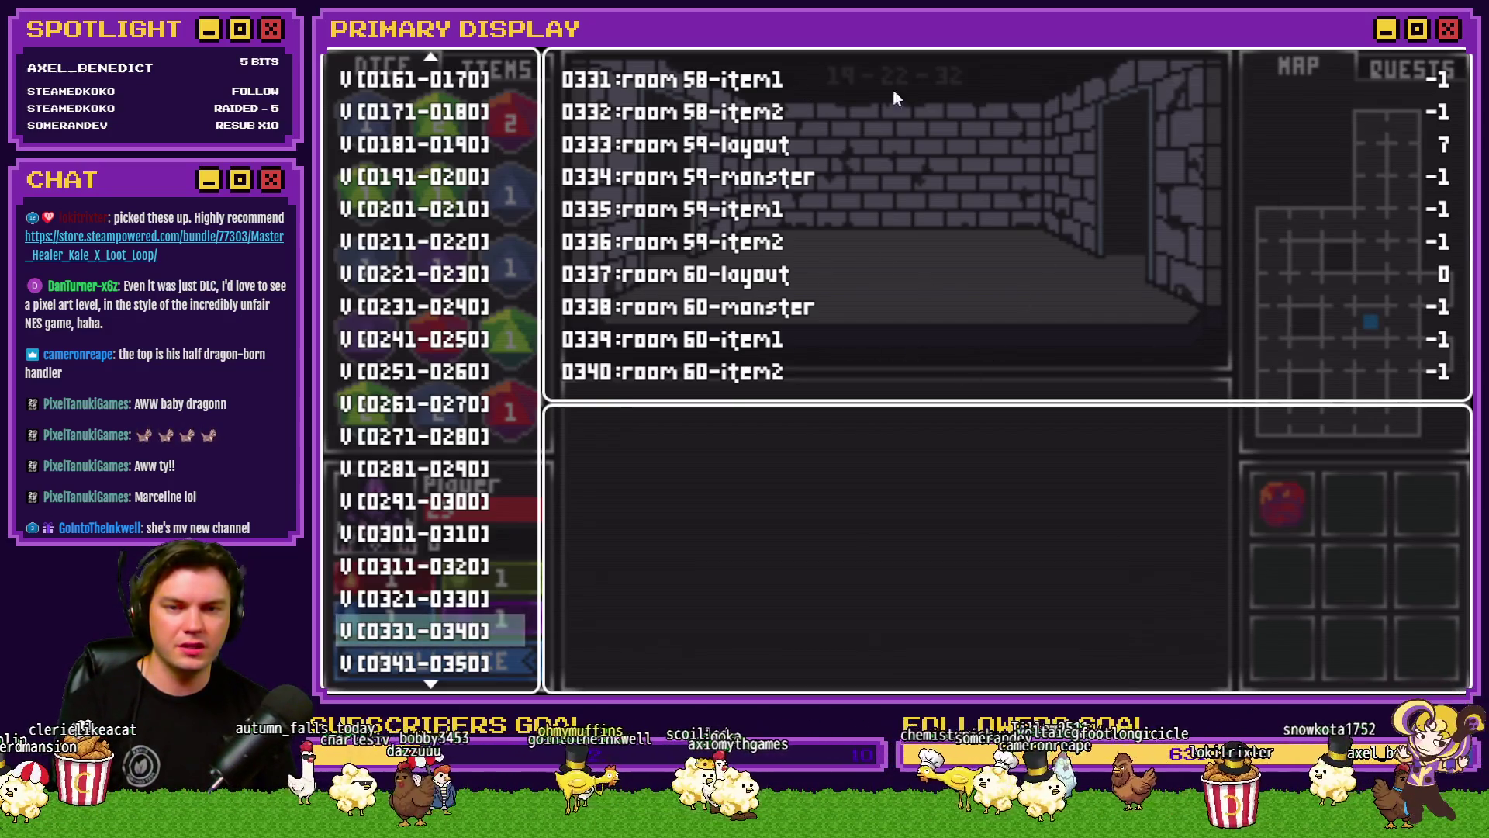
Step: Re-check the spawn debug variables from 0321–0330 back to 0201–0210 (rooms 58 to 26)
key(Up)
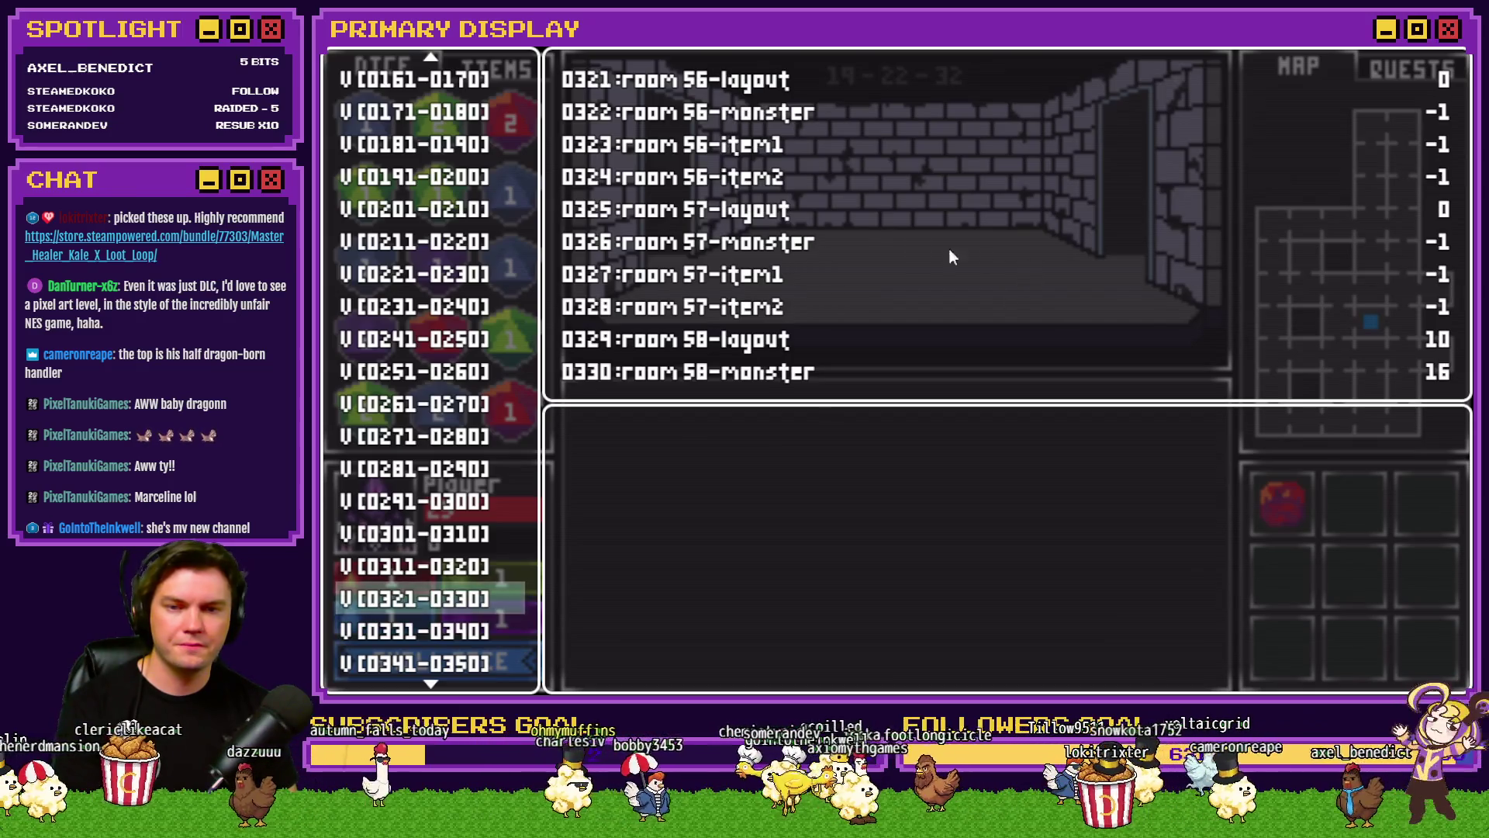
key(Up)
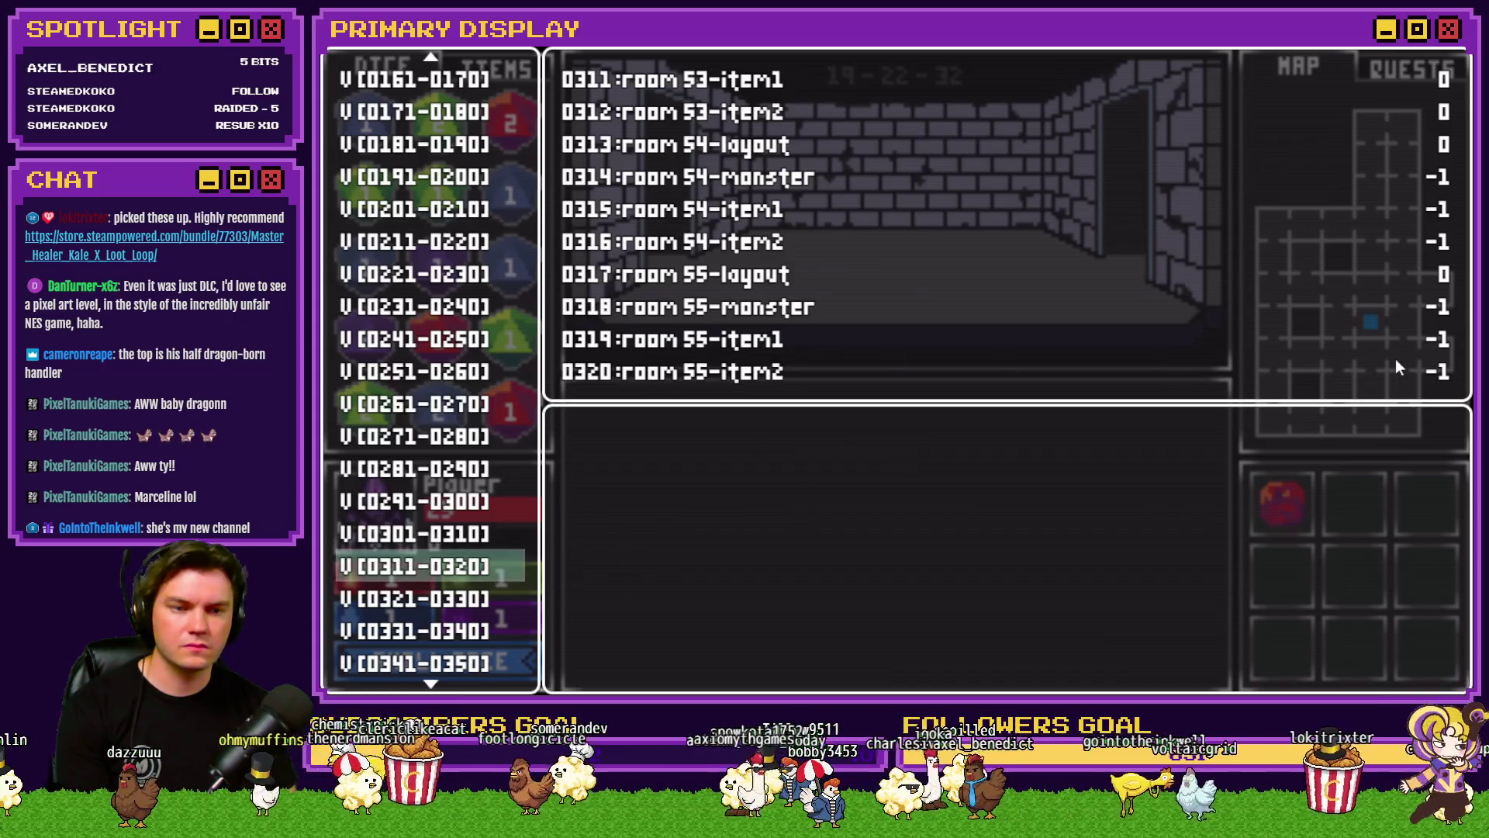
key(Up)
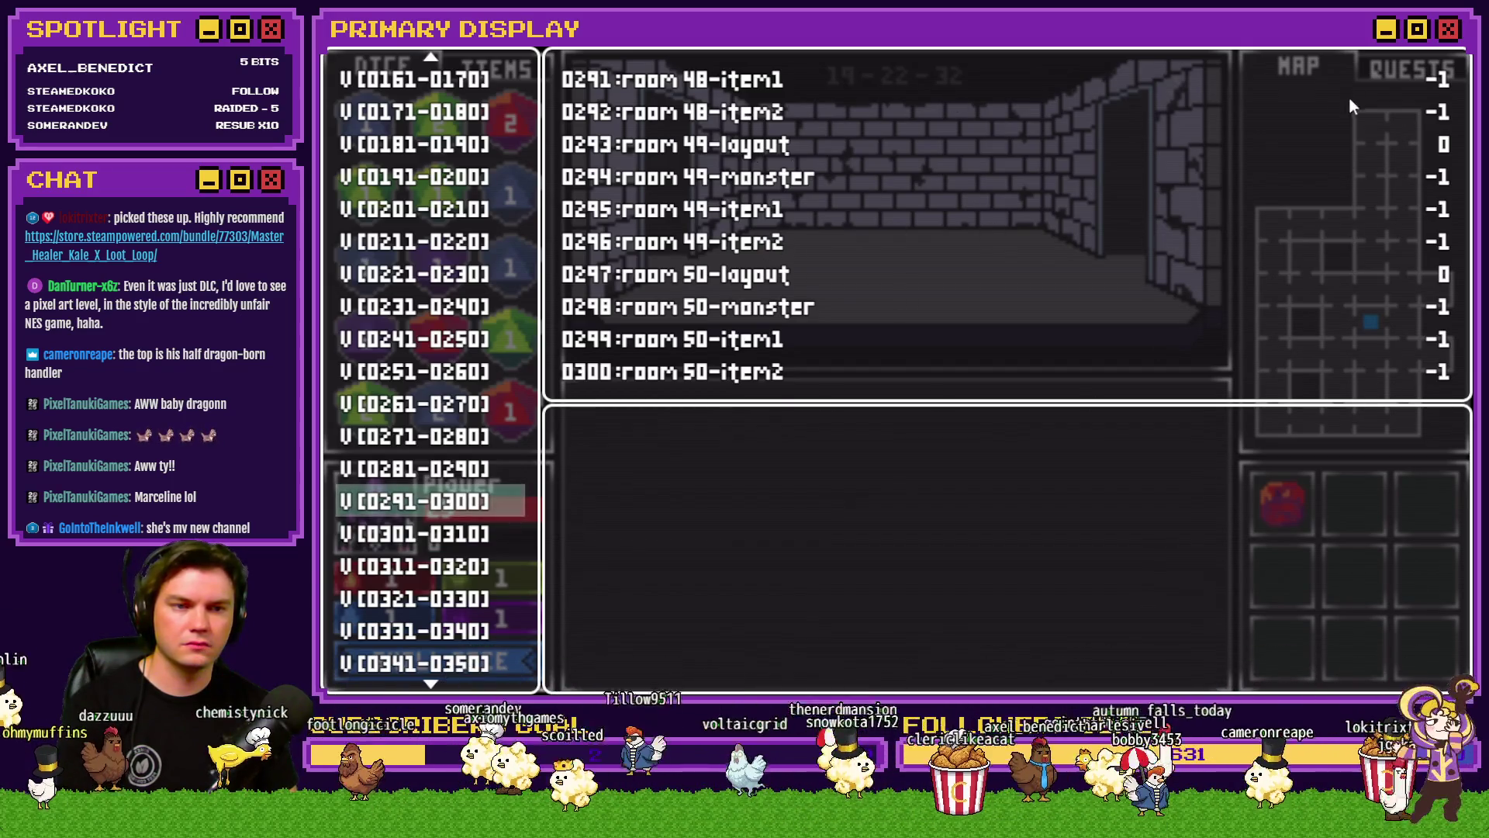
key(Up)
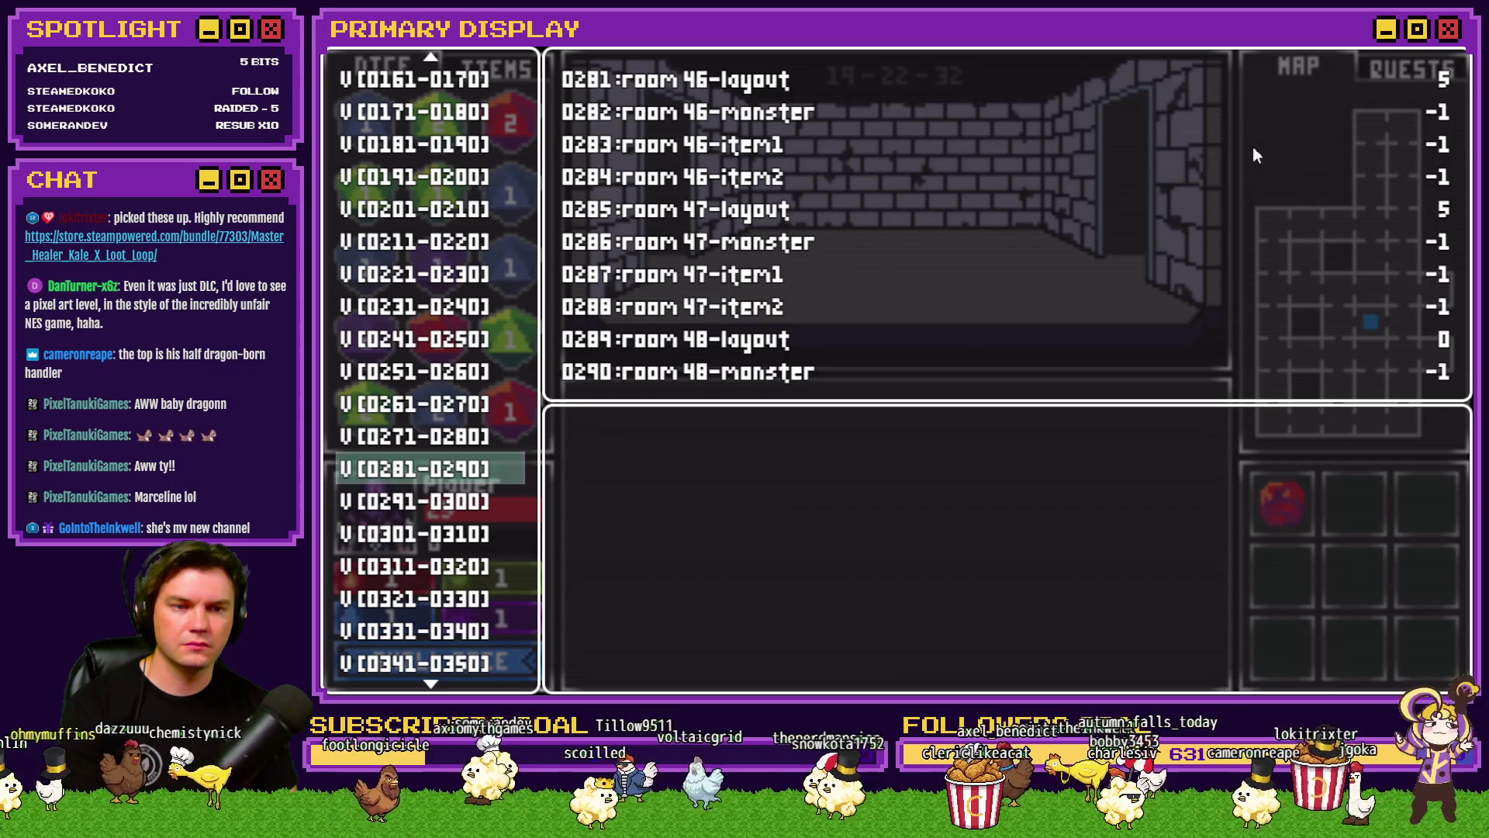
key(Up)
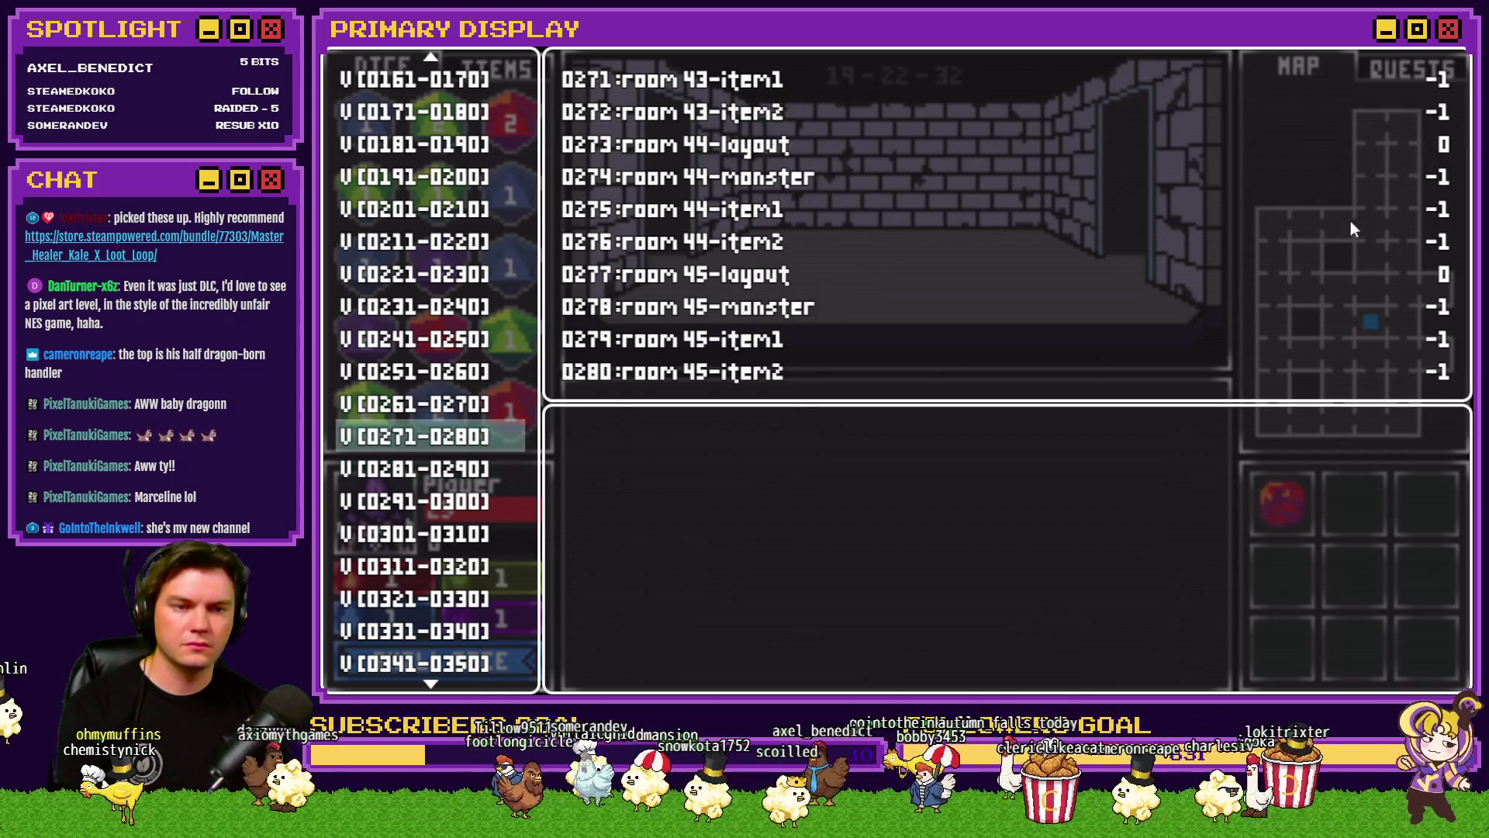
key(Up)
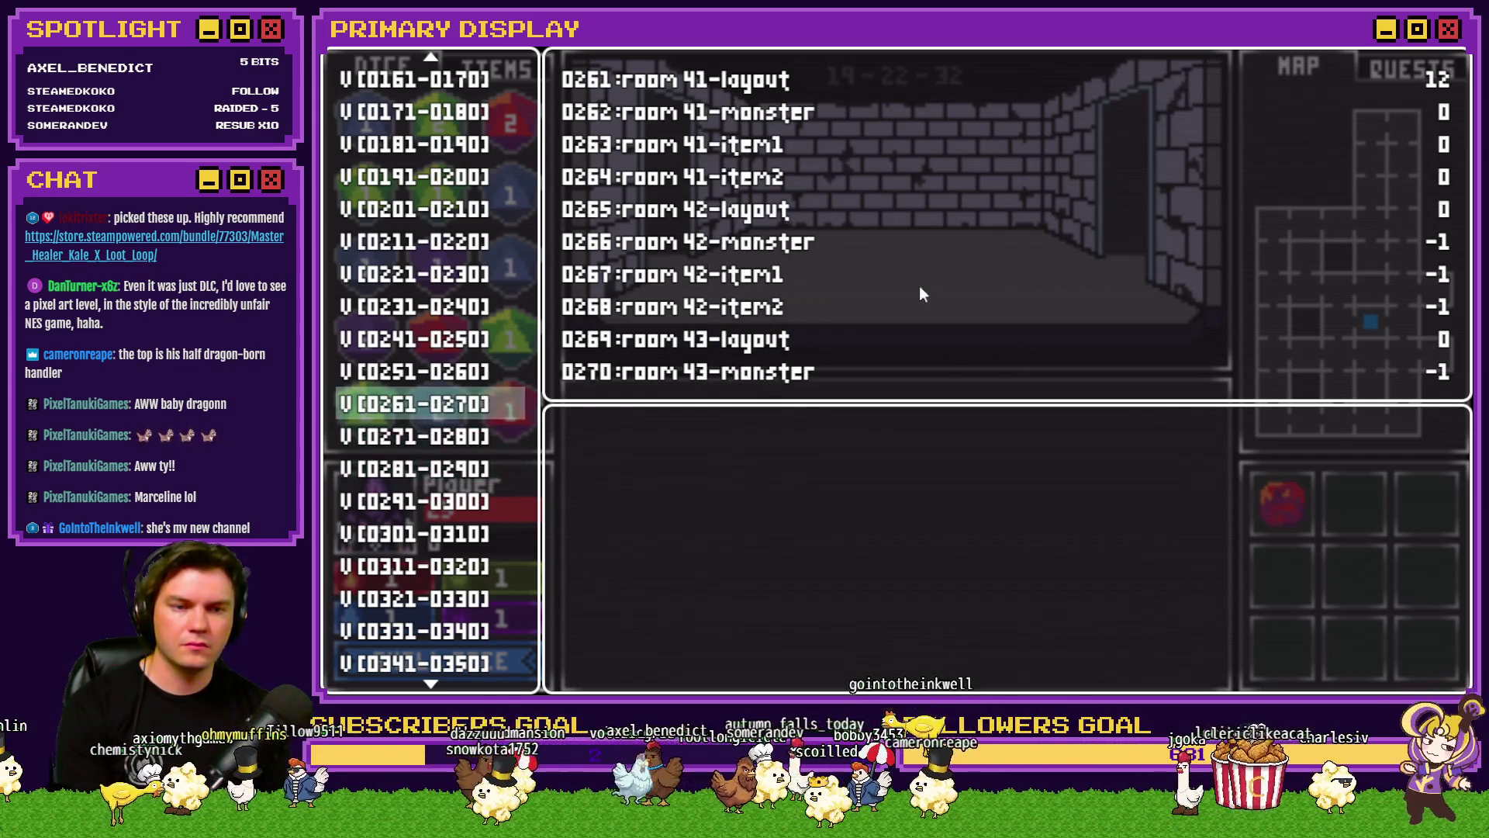
key(Up)
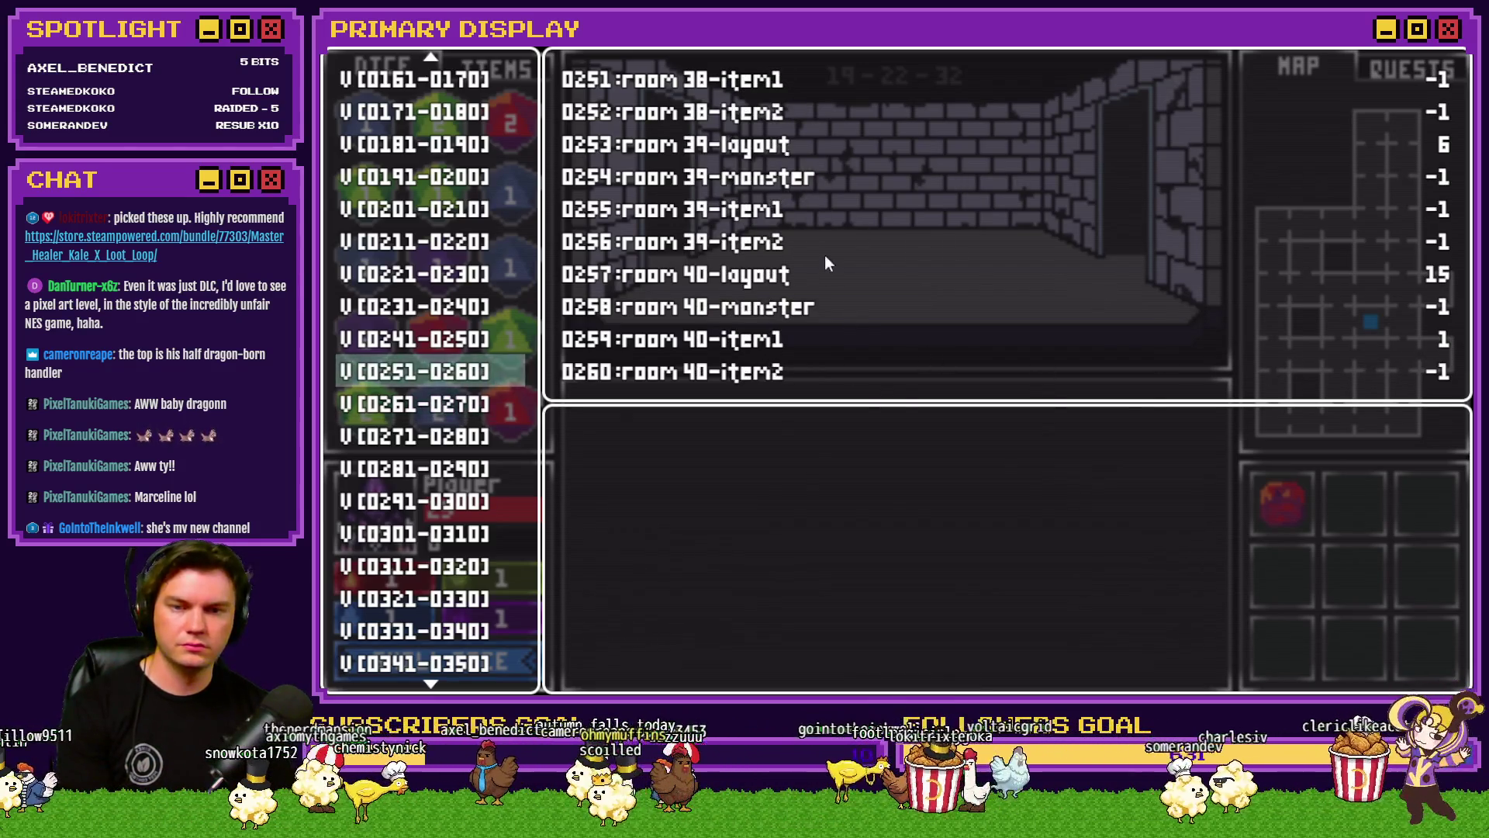
key(Up)
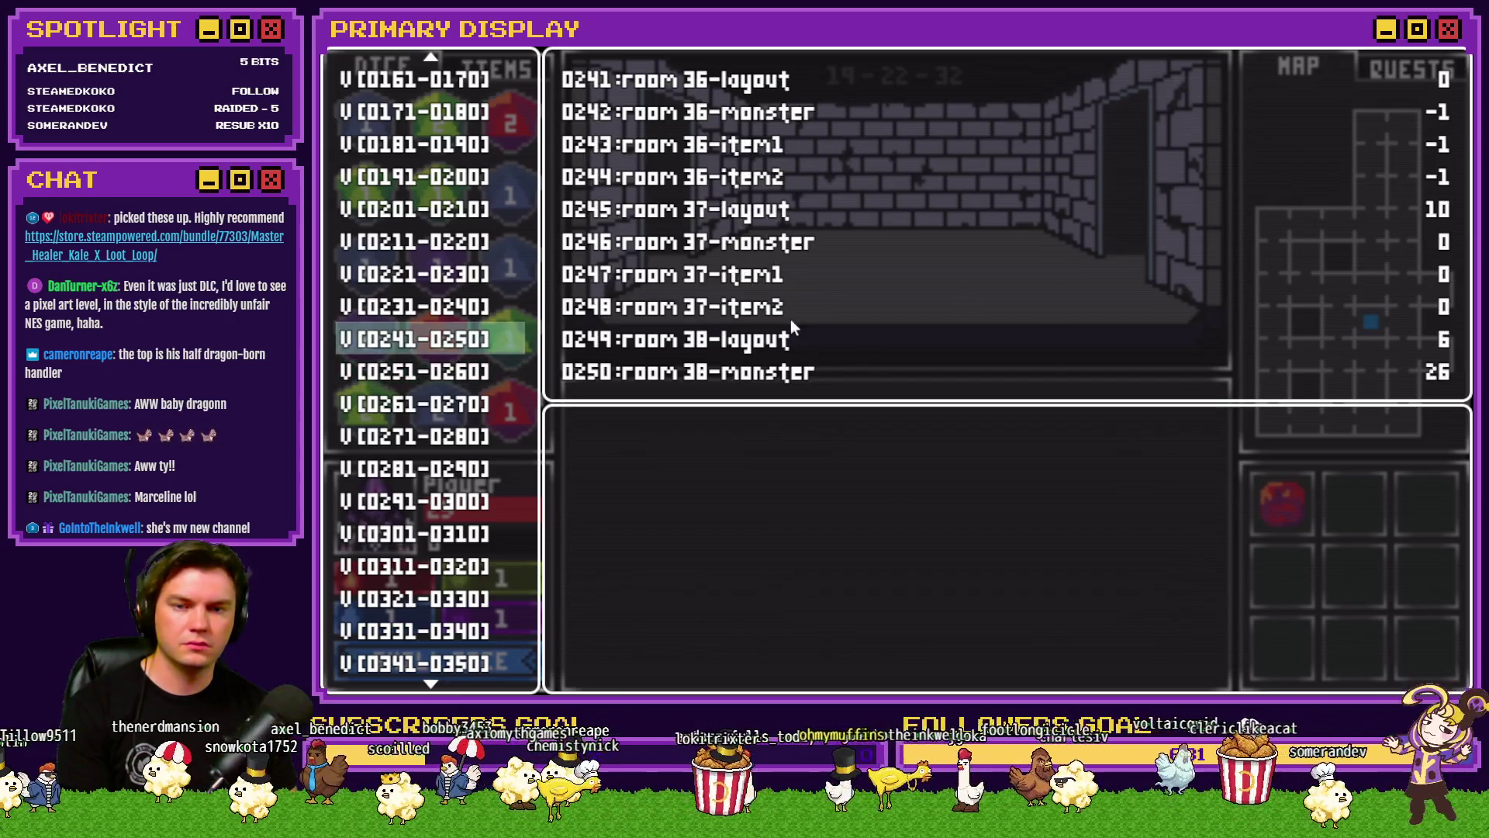
key(Up)
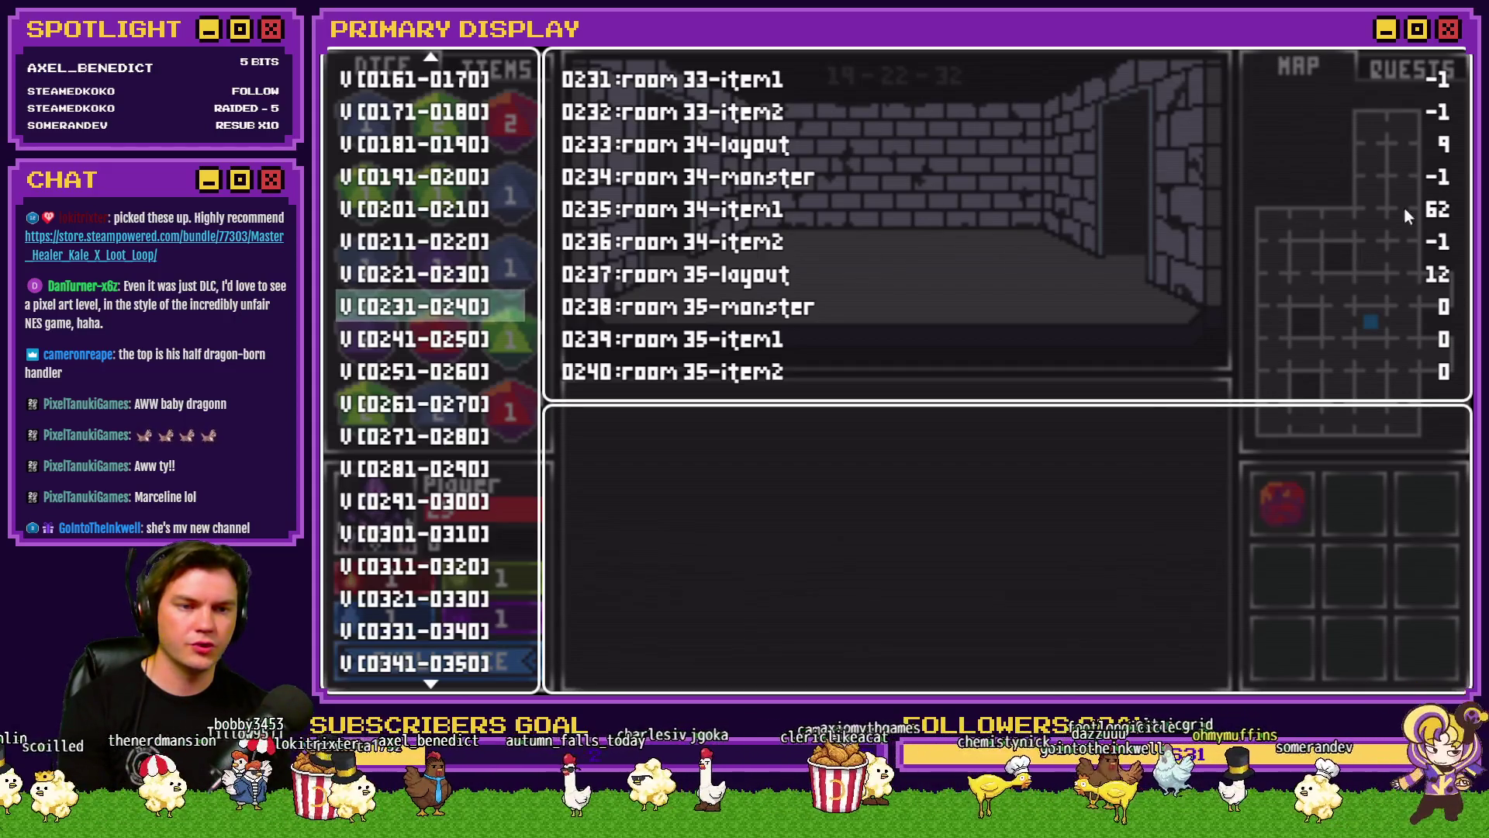
key(Up)
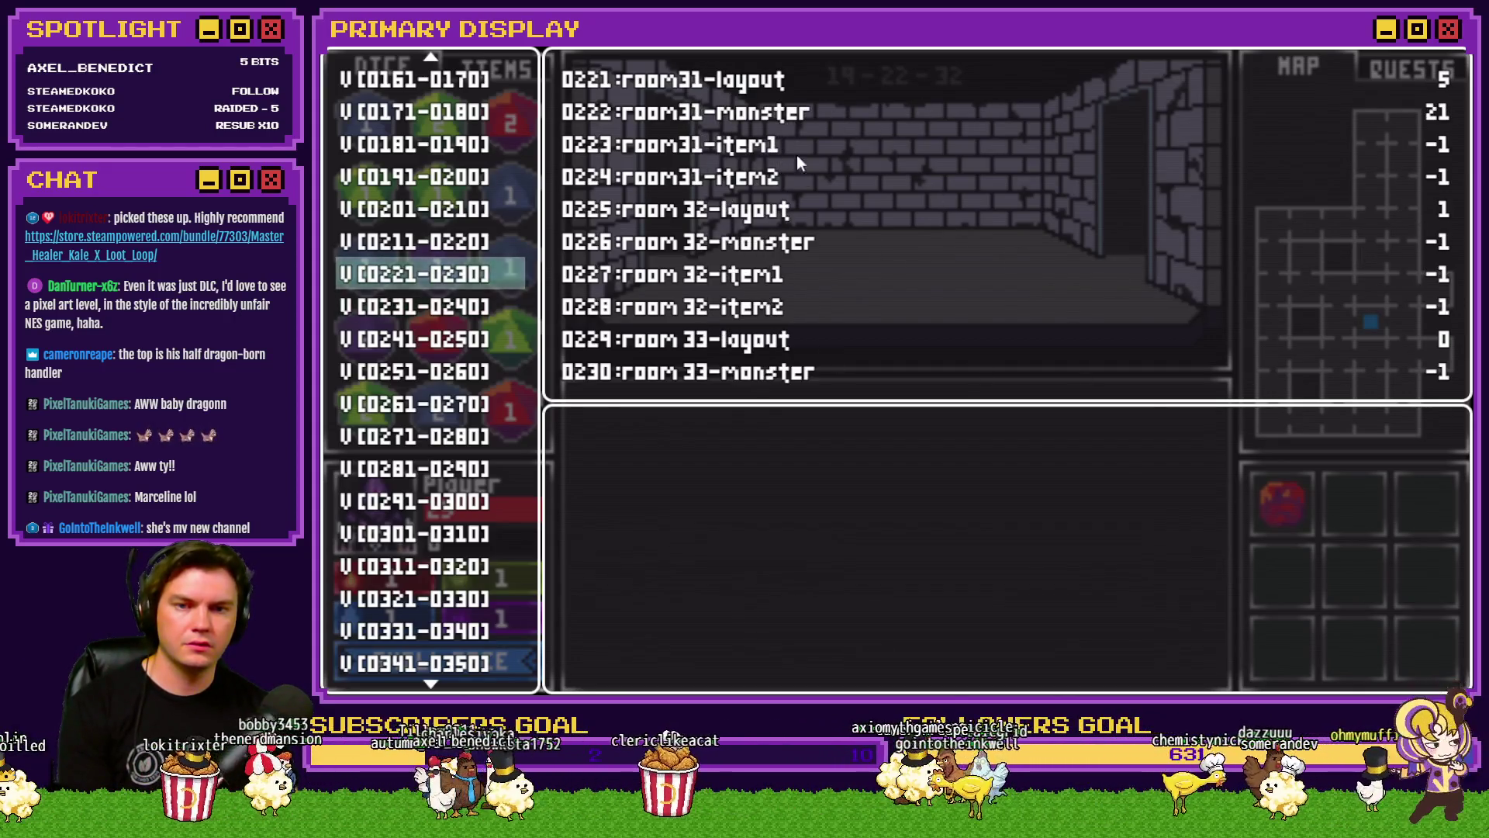
key(Up)
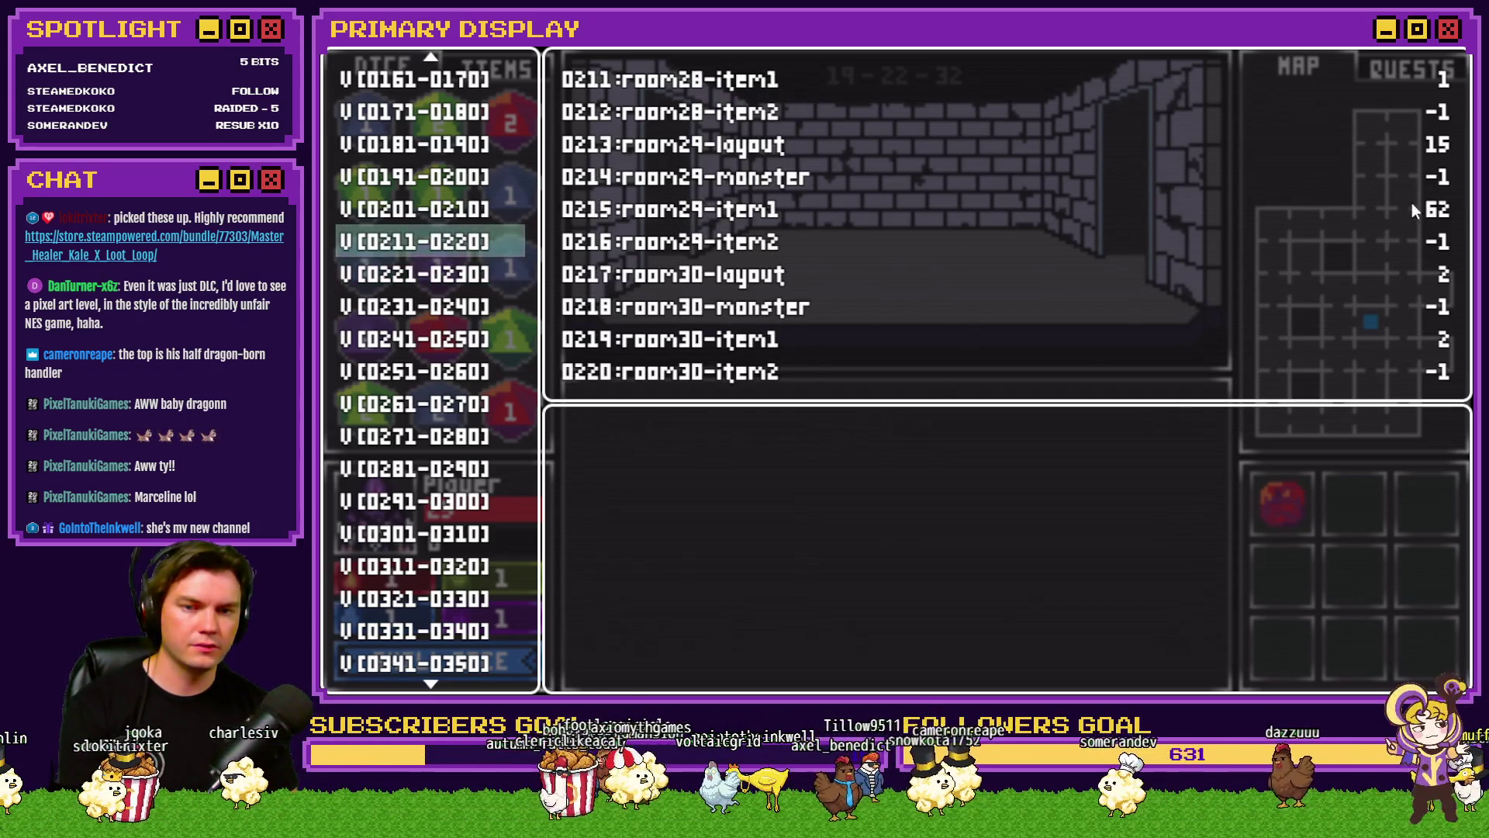
key(Up)
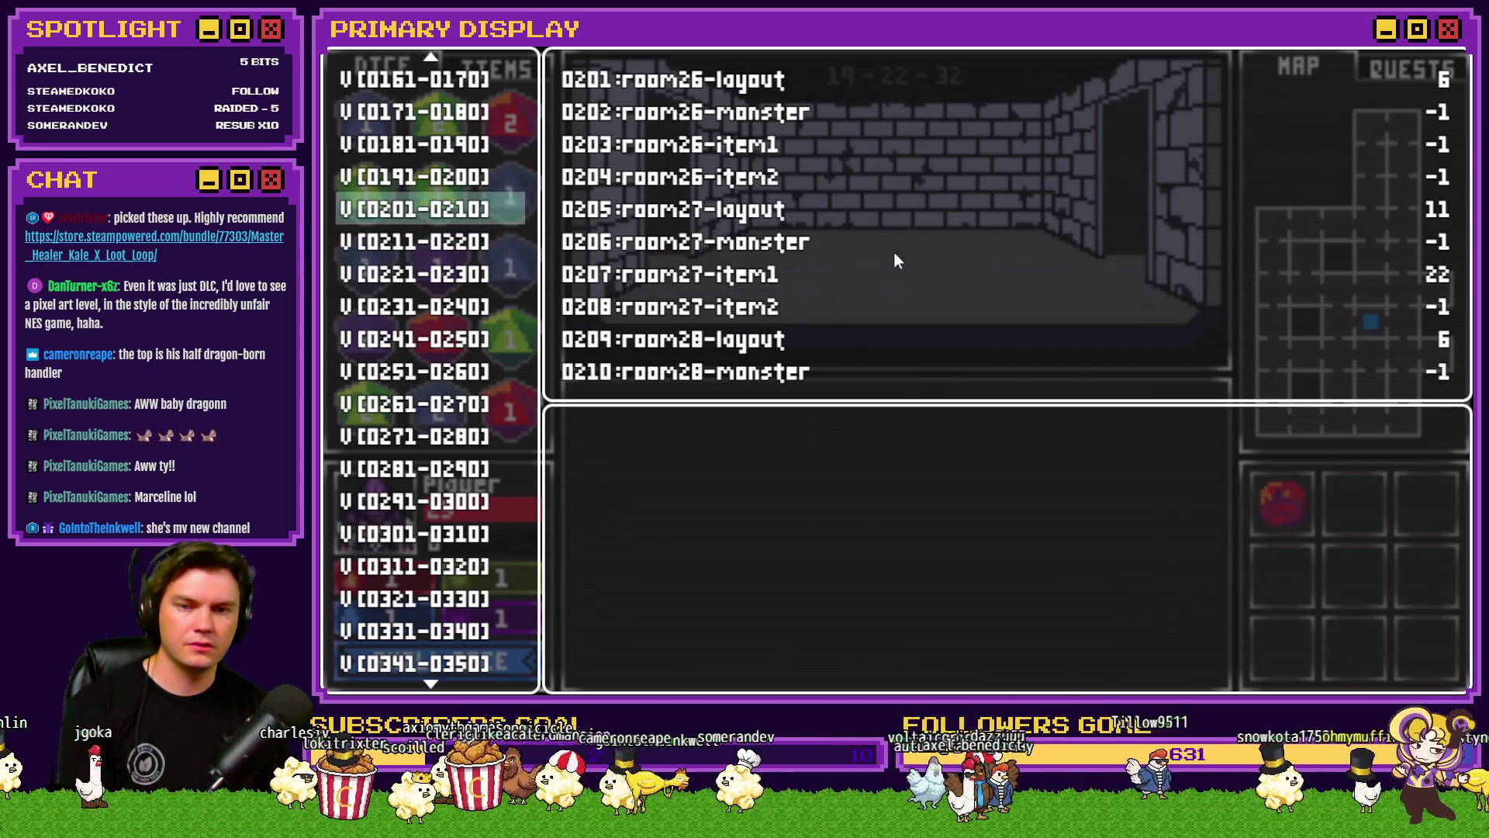
Step: Re-check variables 0191 down to 0101 for rooms 25 to 1, then close the playtest
key(Up)
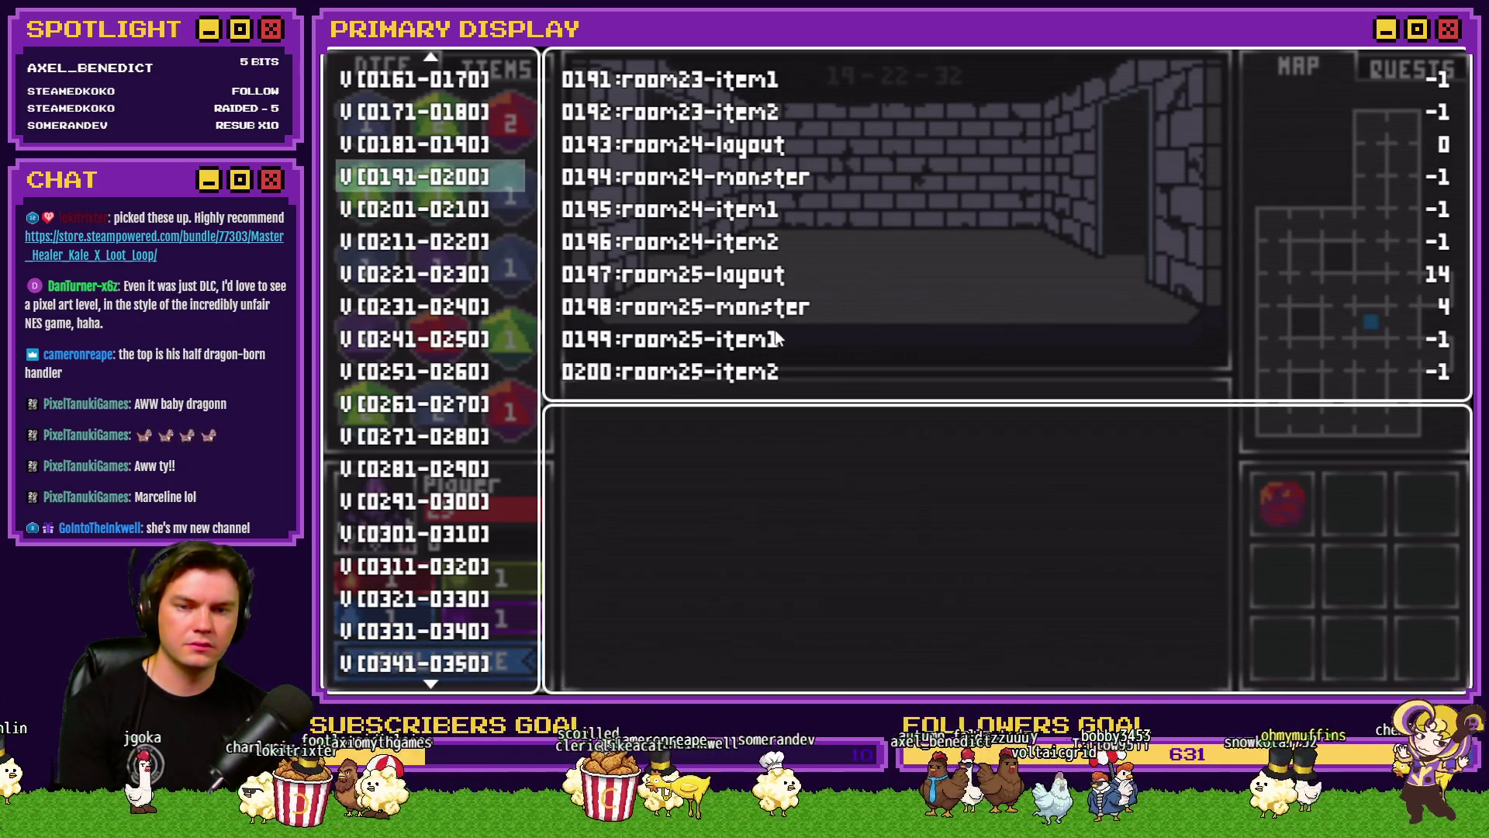
key(Up)
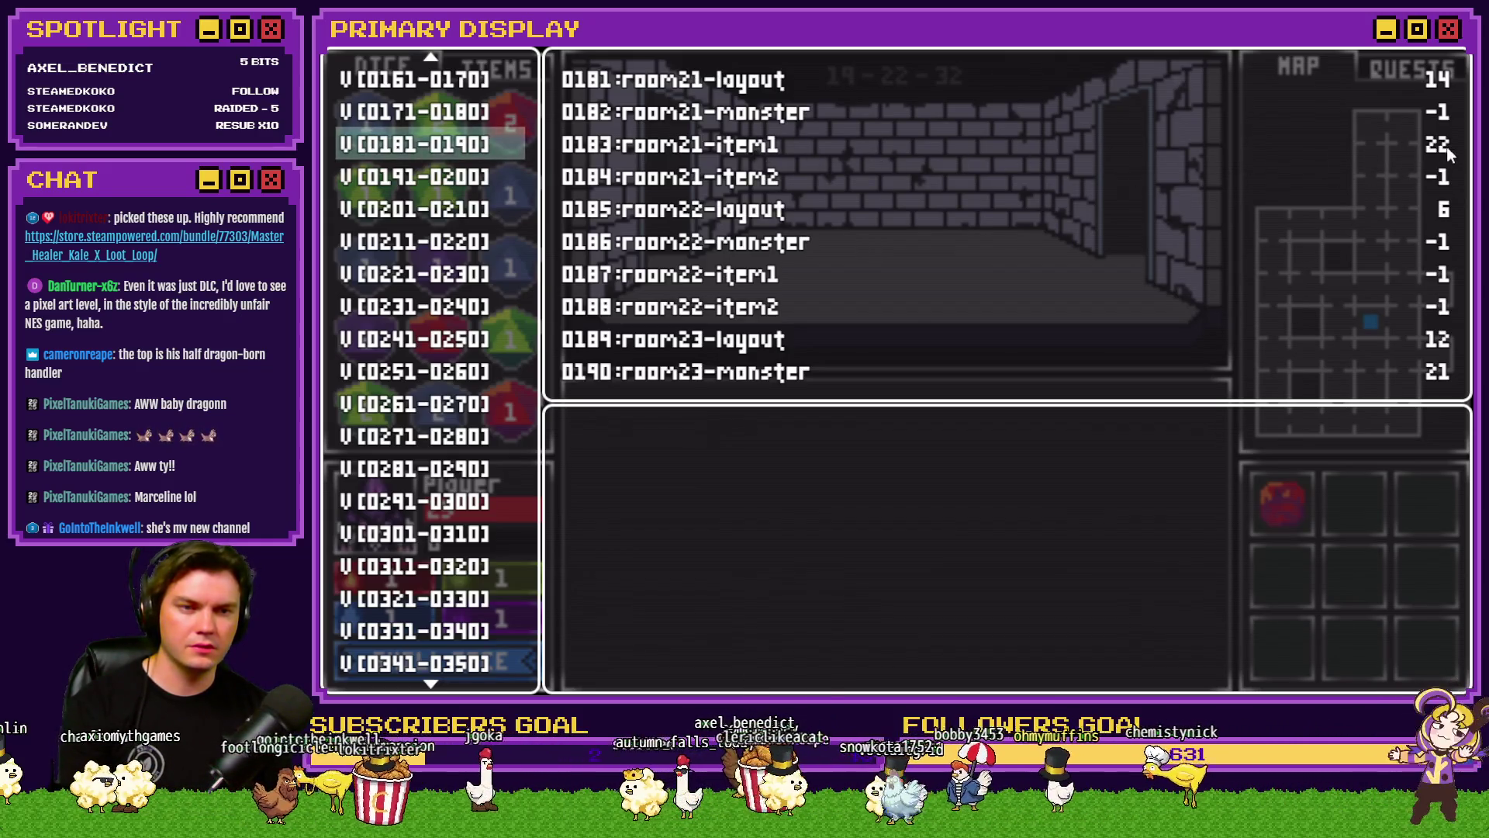
key(Up)
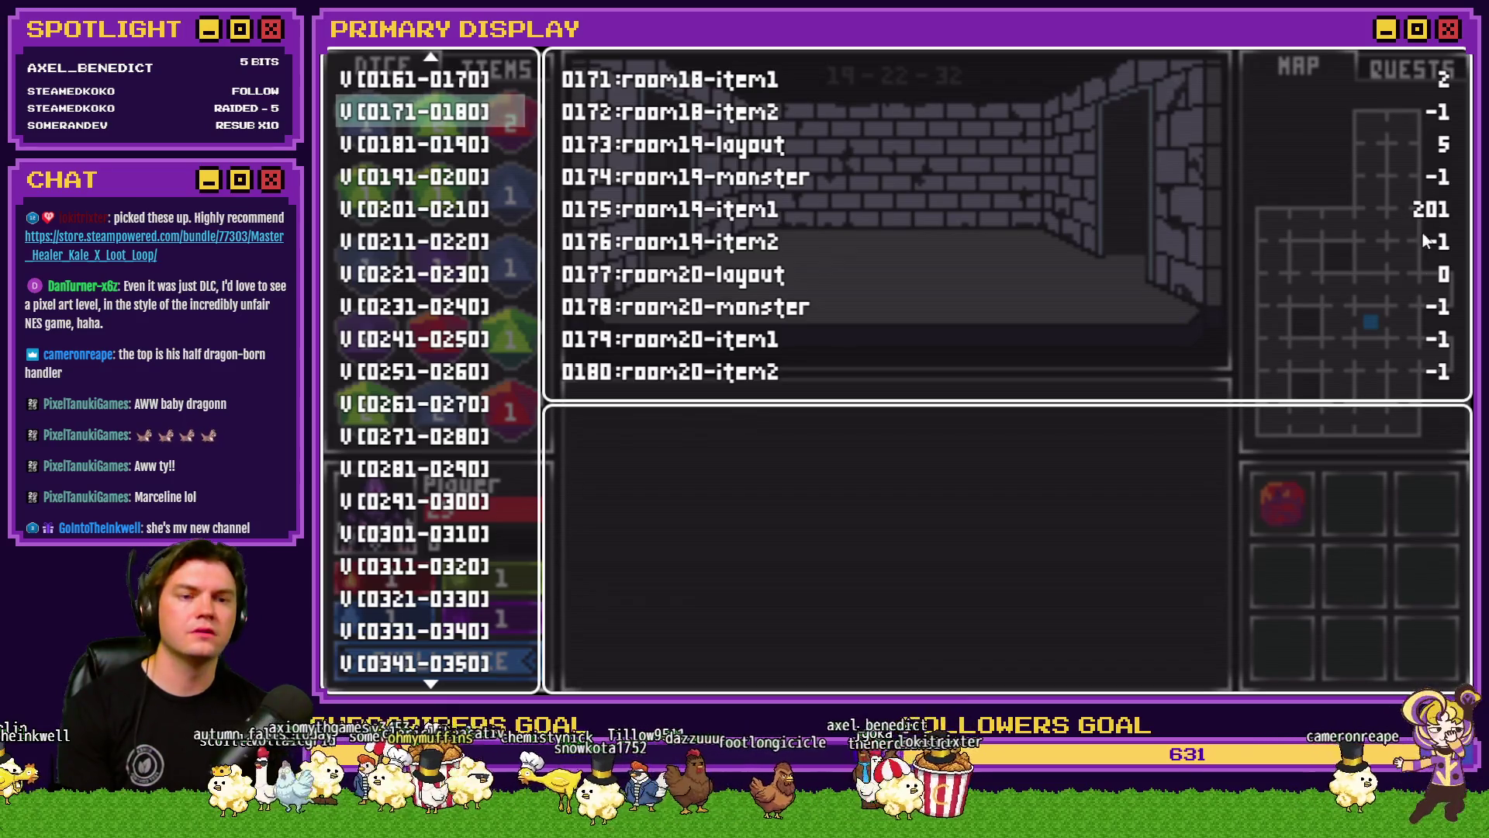
key(Up)
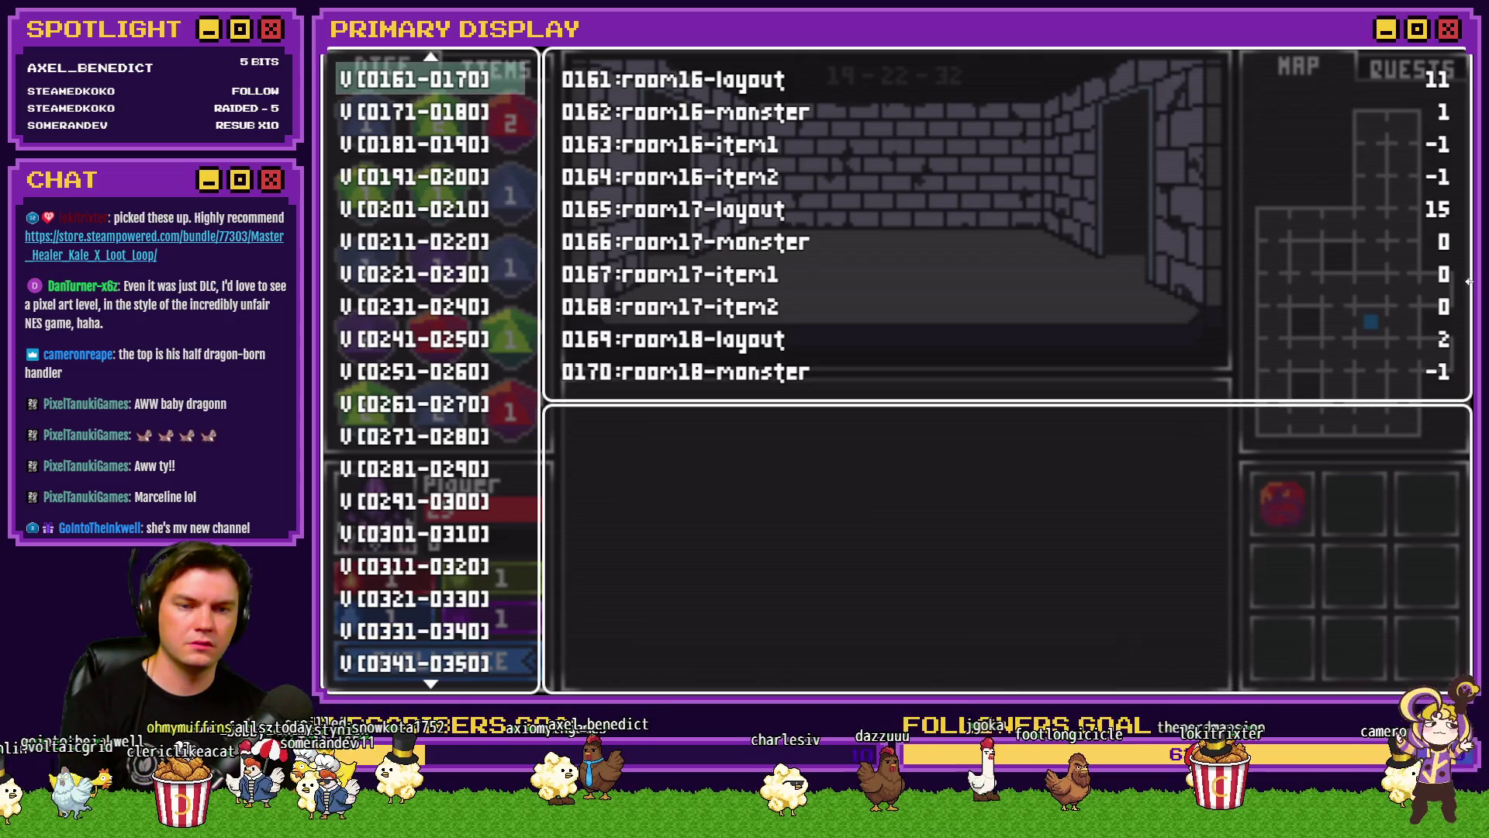
key(Up)
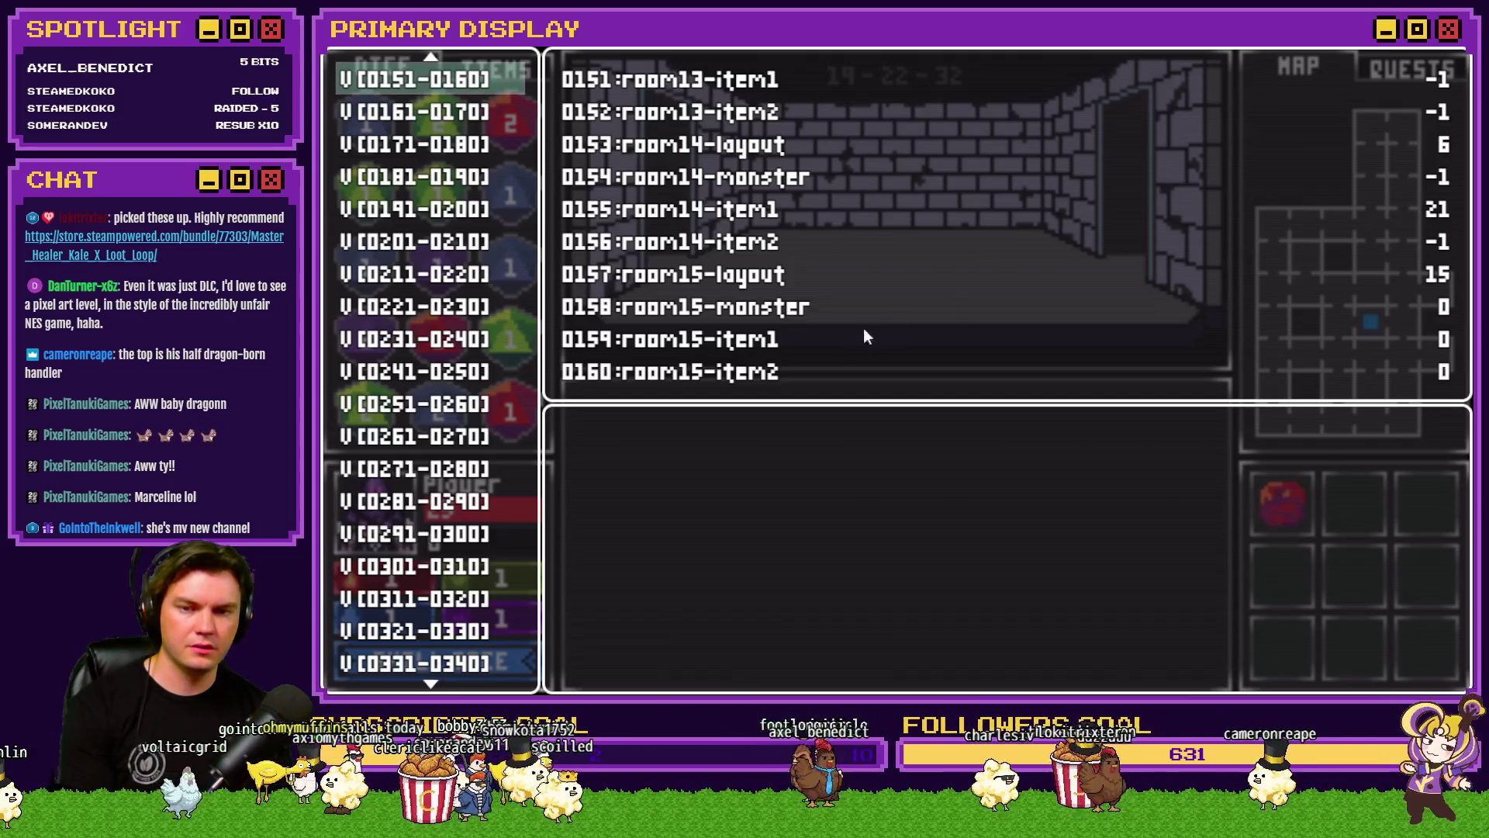
key(Up)
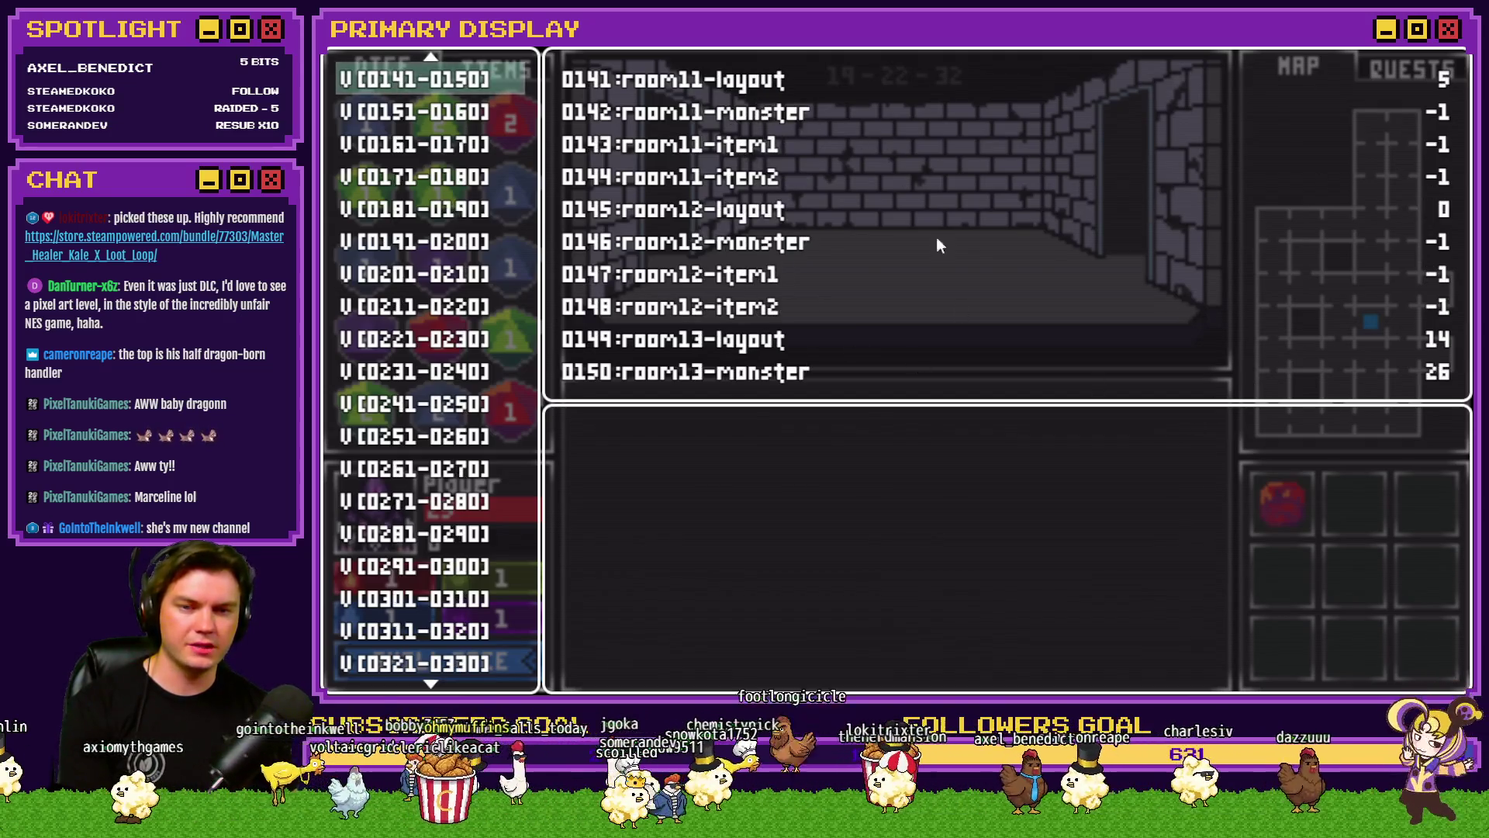
key(Up)
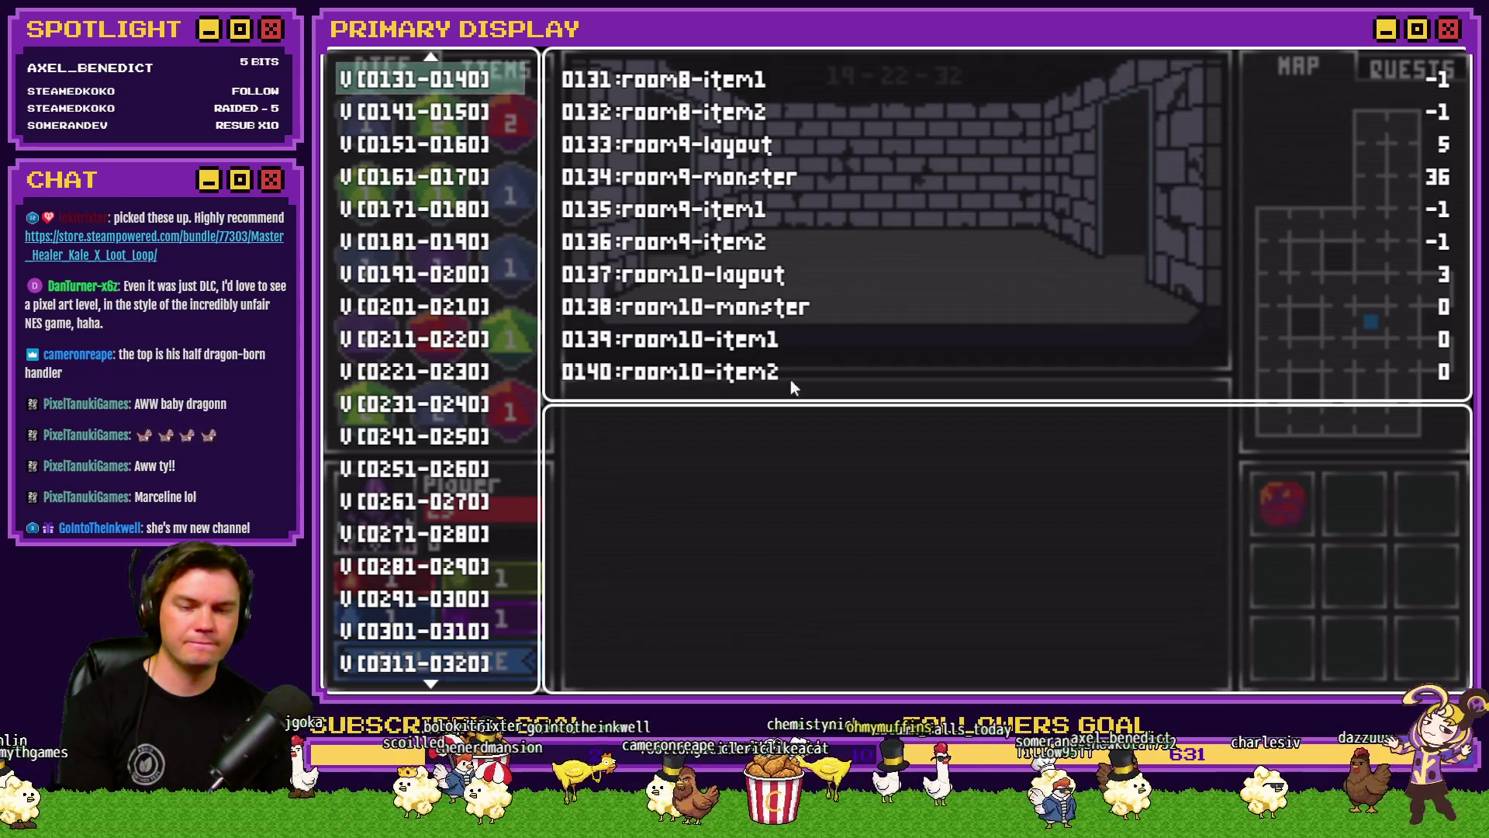
key(Up)
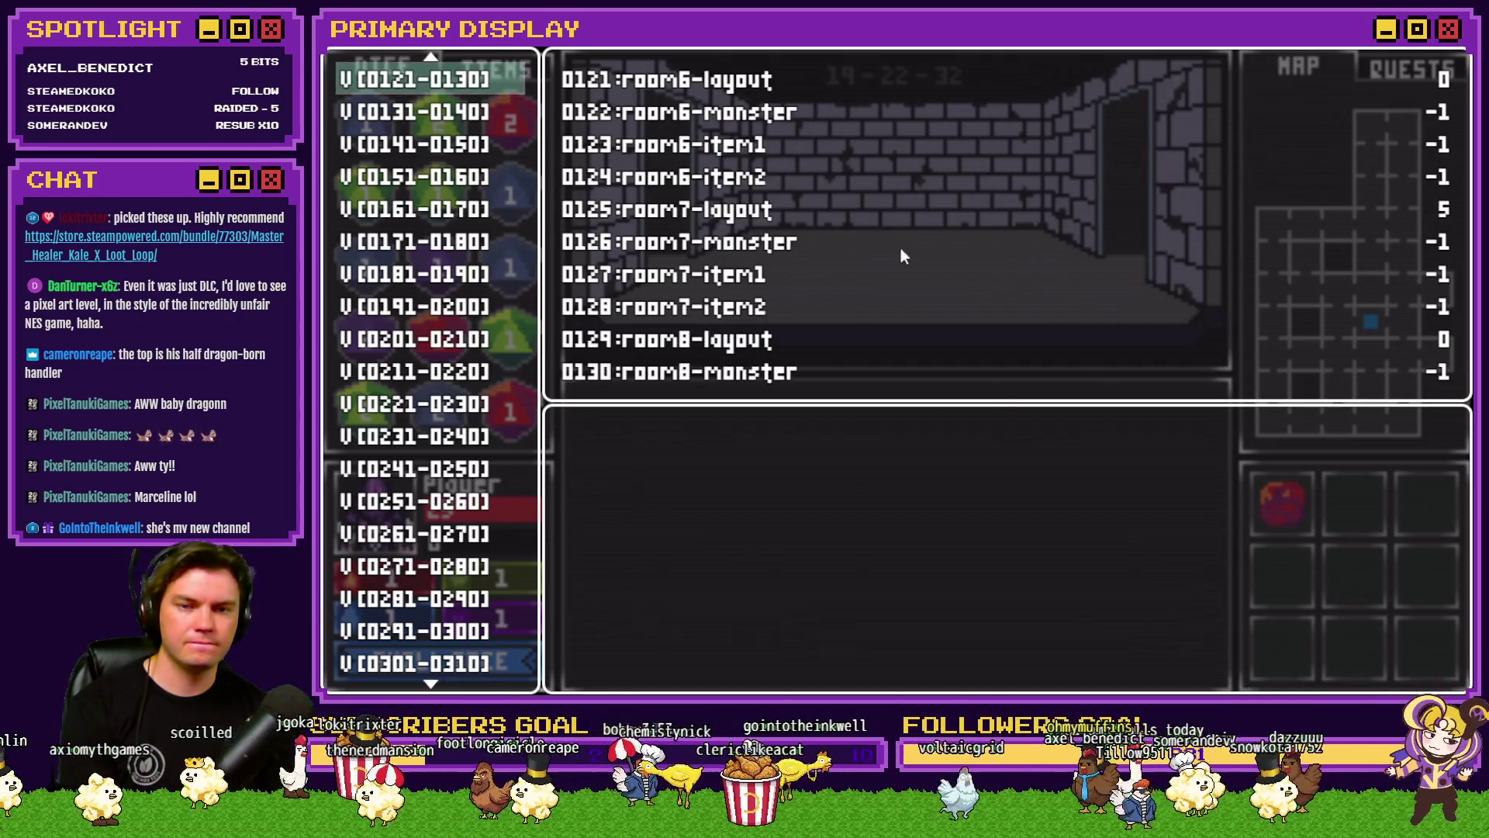
key(Up)
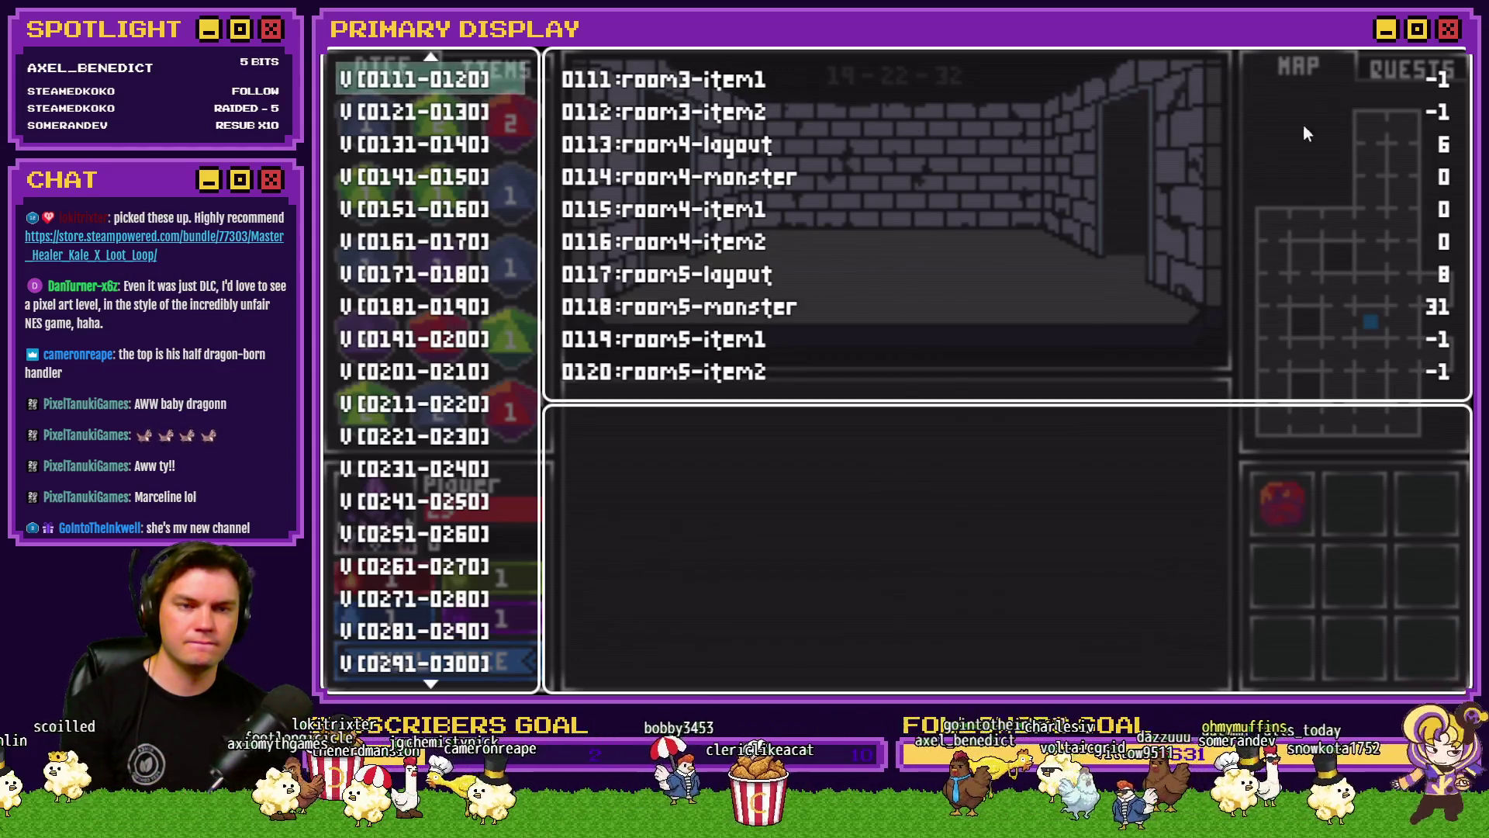
key(Up)
key(Up)
key(Down)
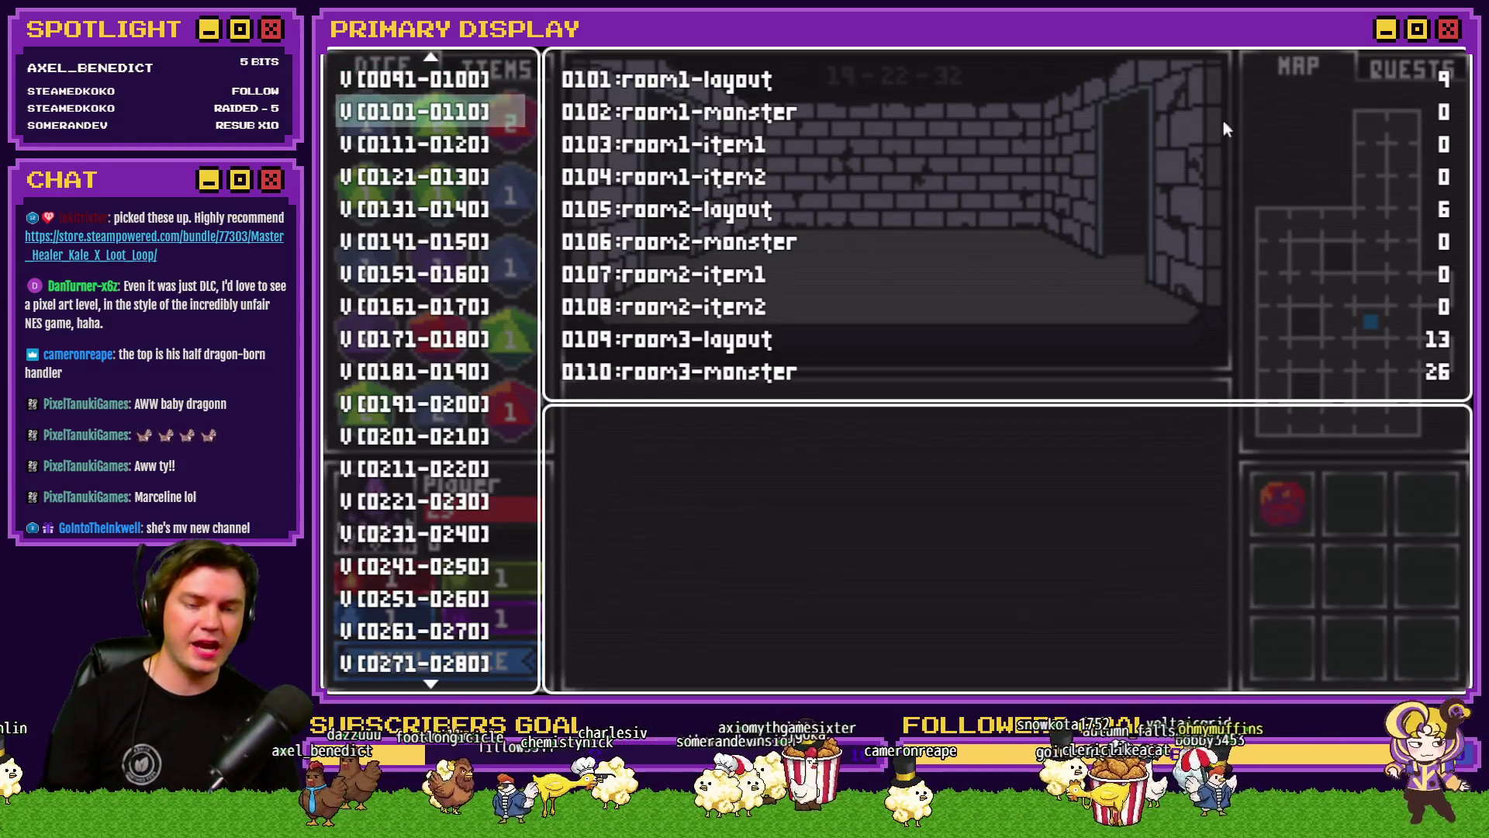
click(1454, 35)
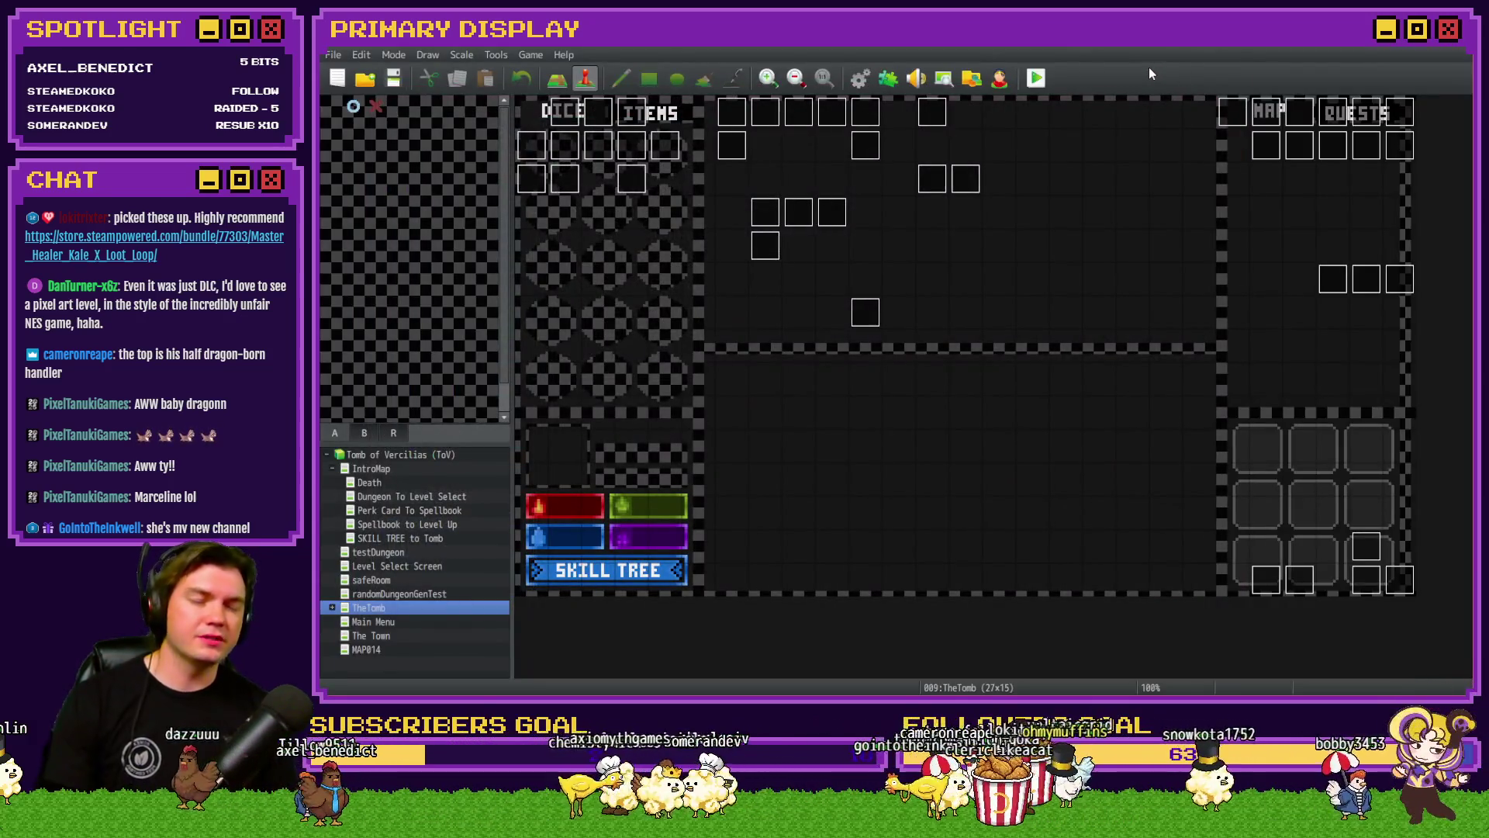
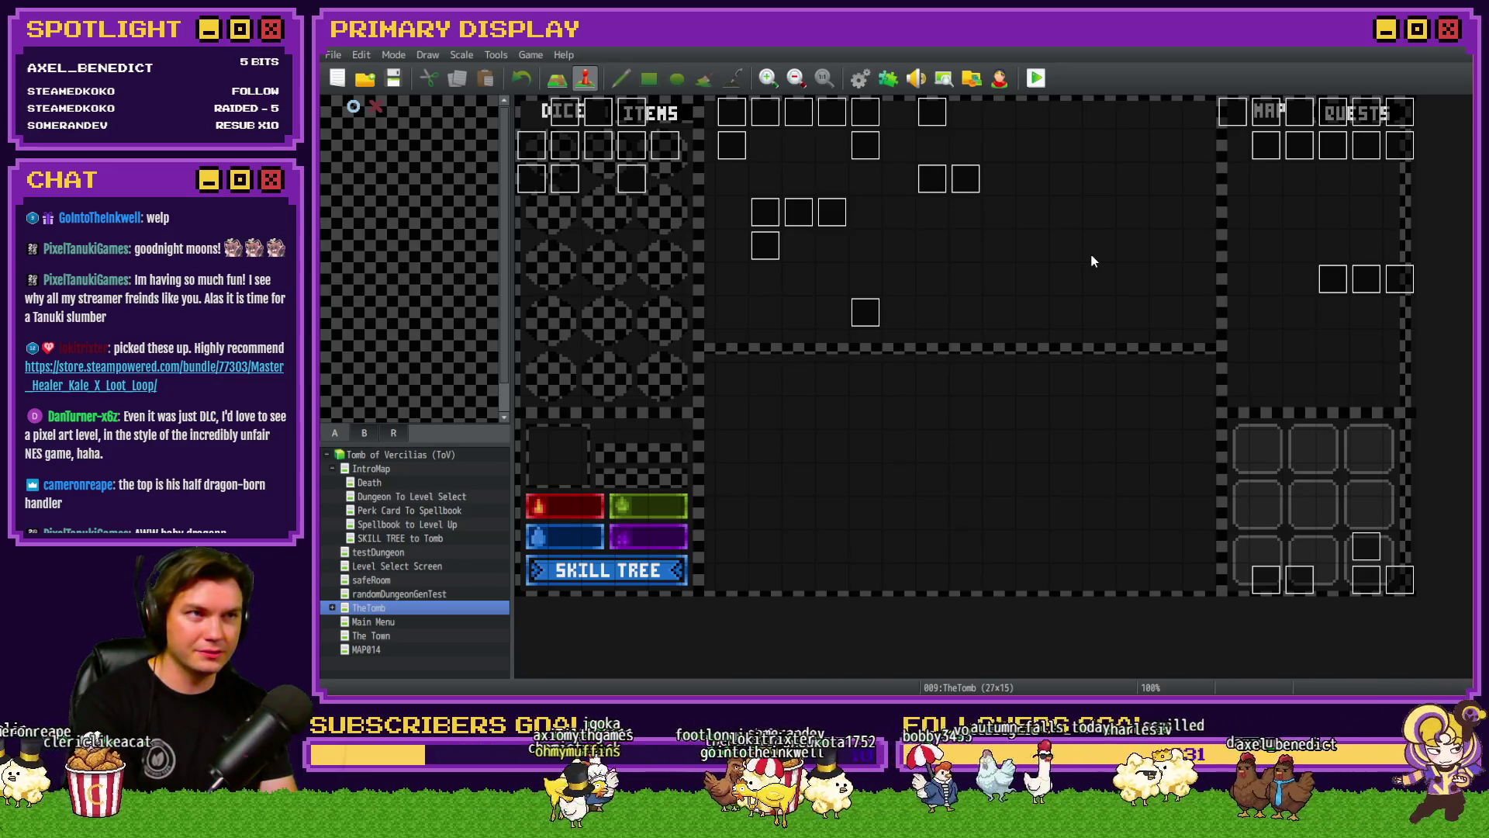
Step: Review the RTG v2.0 common event in the Database, then switch to the Tomb of Vercilias Trello board
click(865, 80)
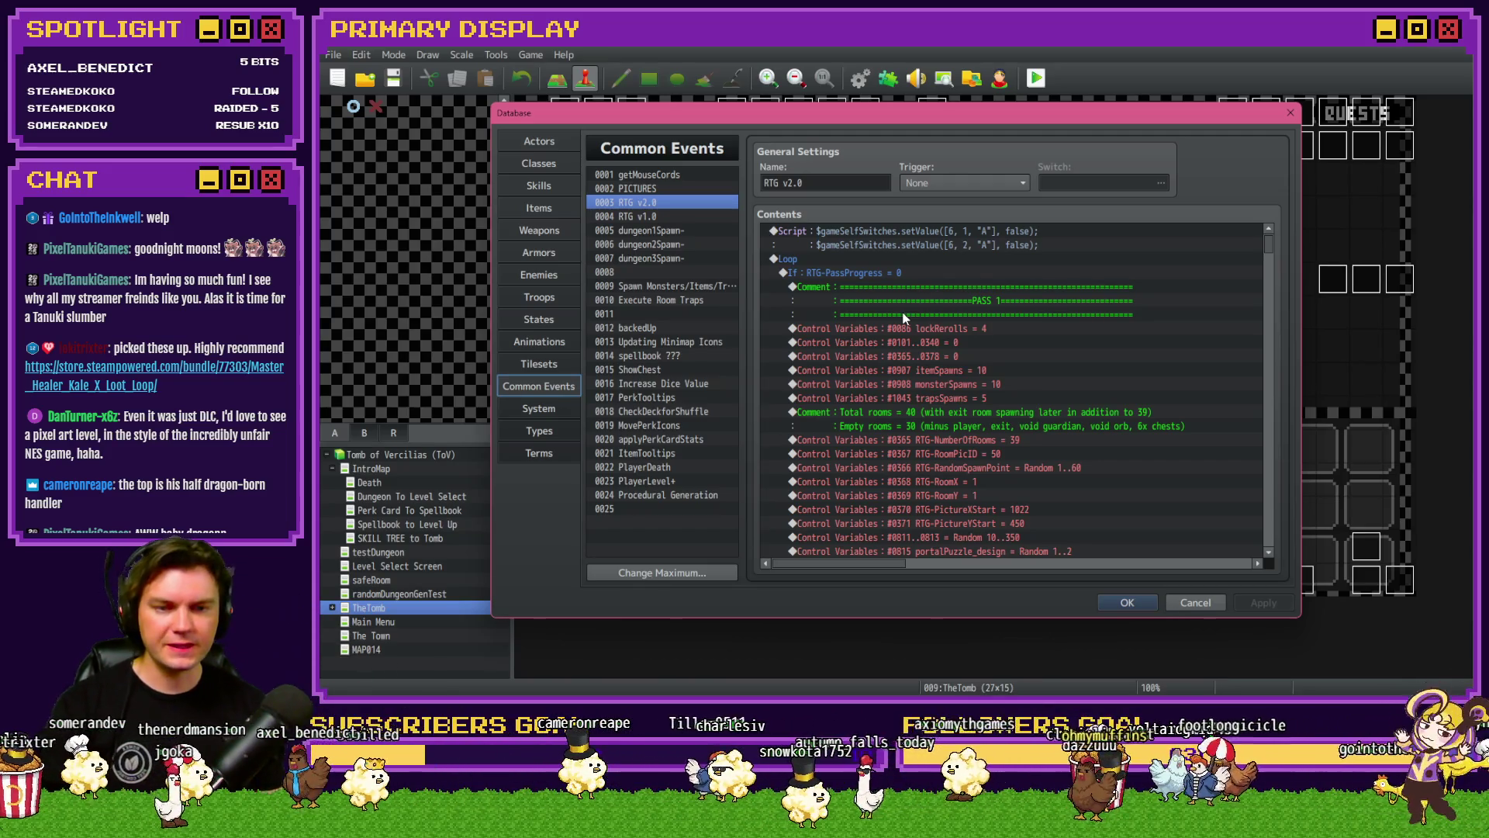
scroll(975, 335, down, 5)
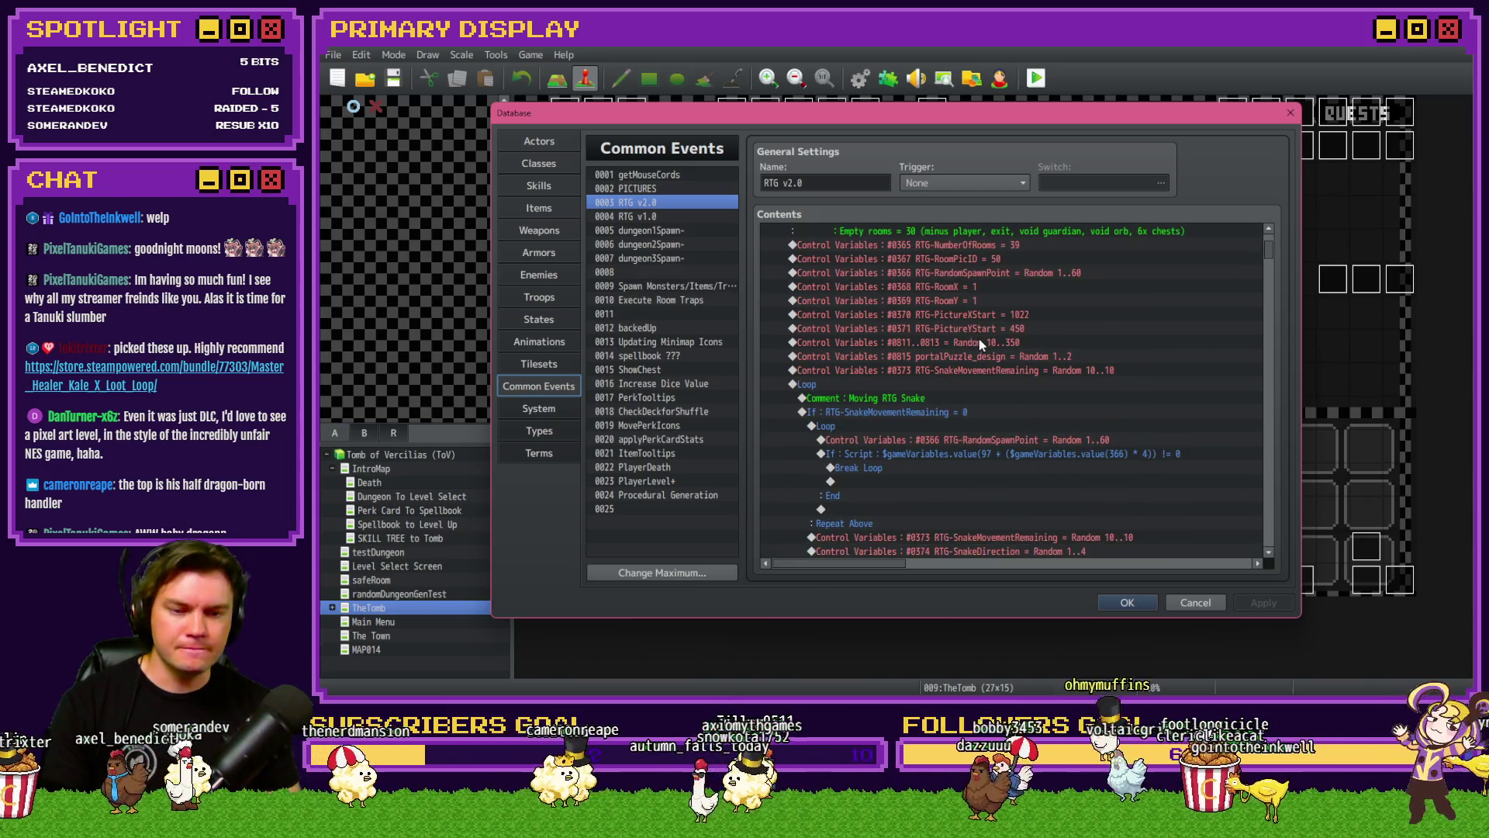
click(1122, 605)
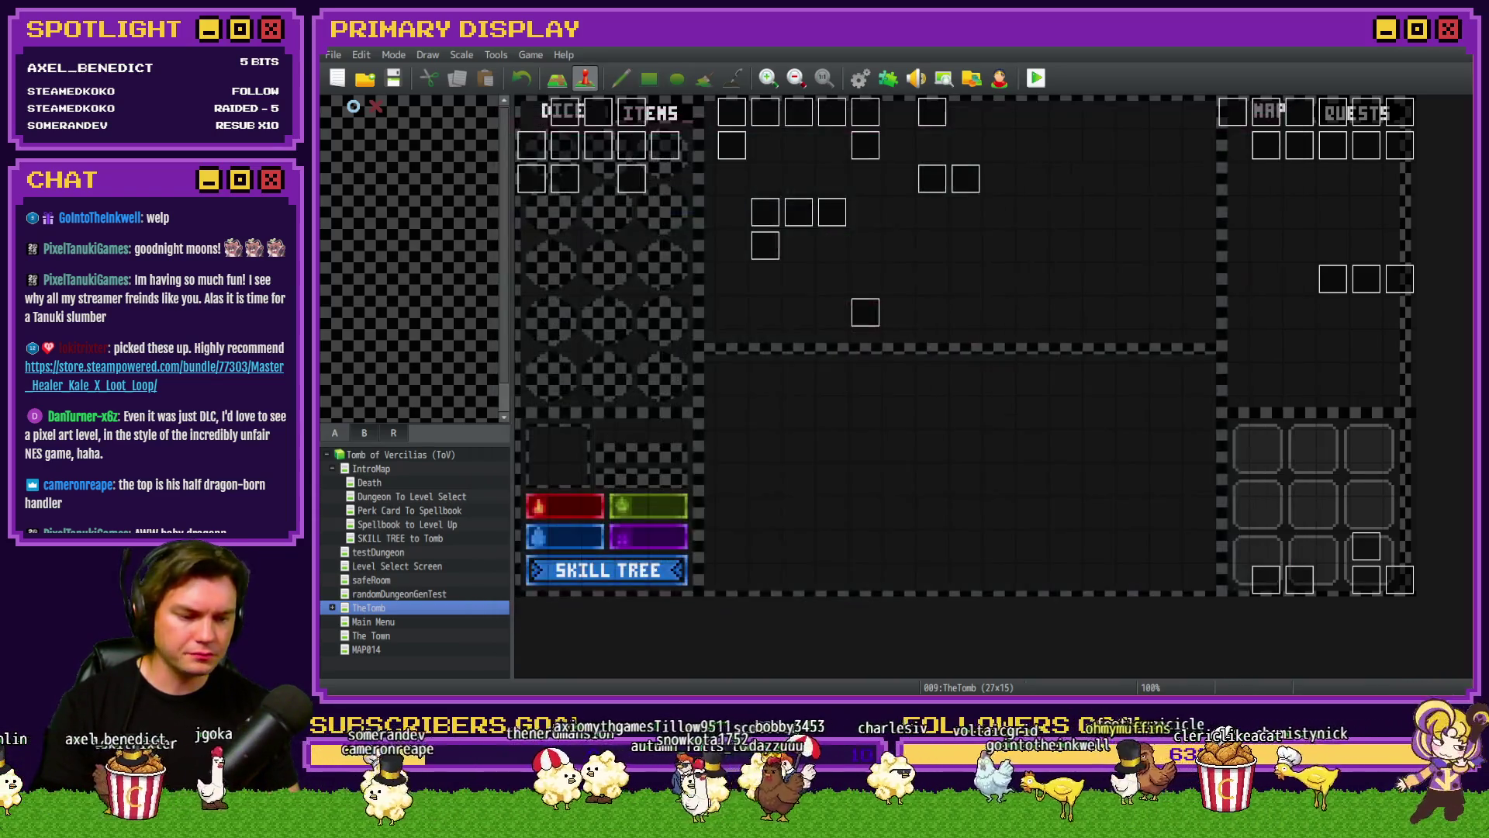
key(alt+Tab)
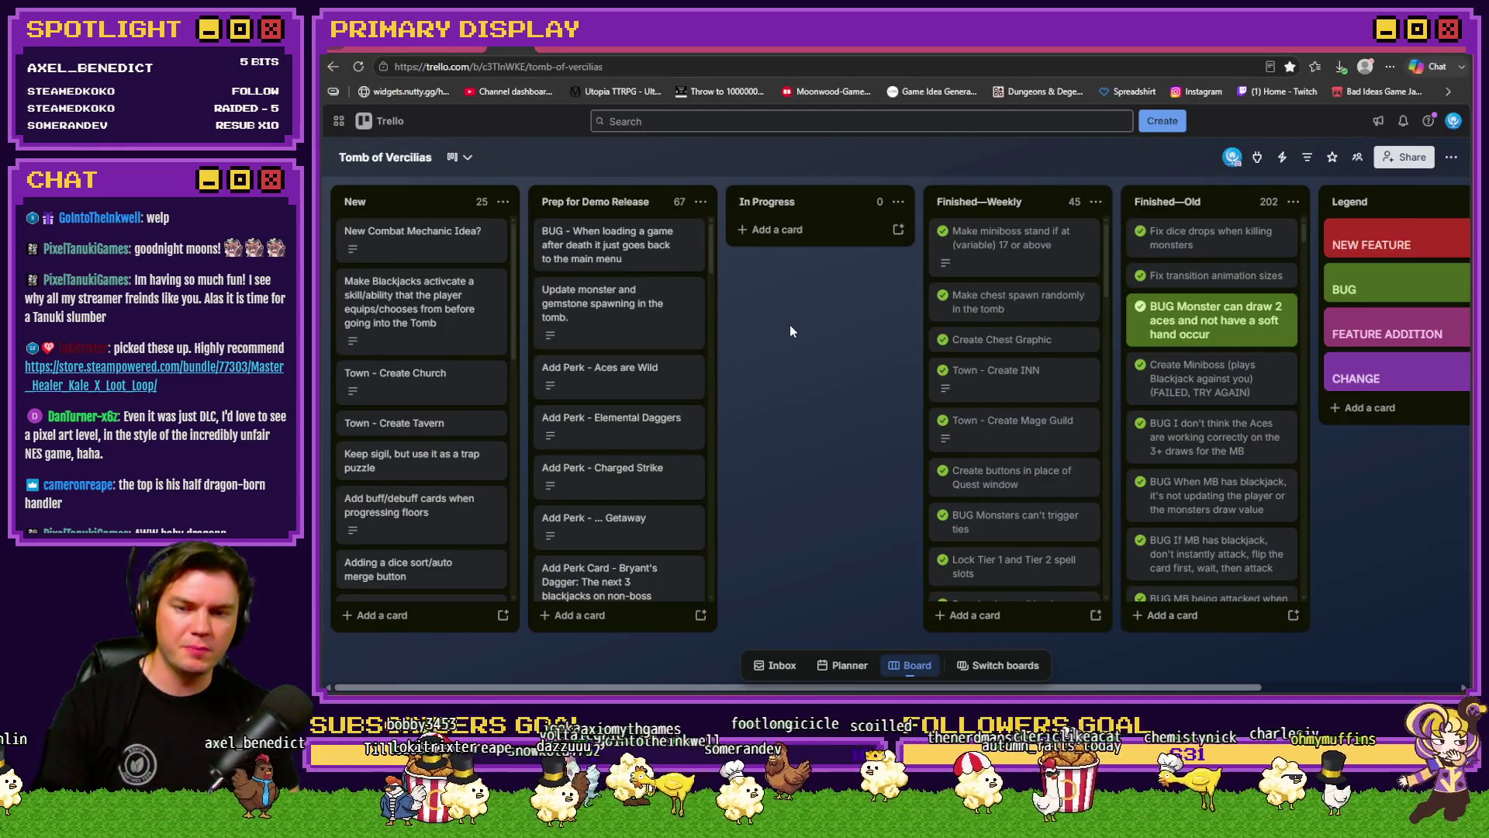
Step: Read the 'Update monster and gemstone spawning' Trello card, then return to RPG Maker MZ
click(635, 308)
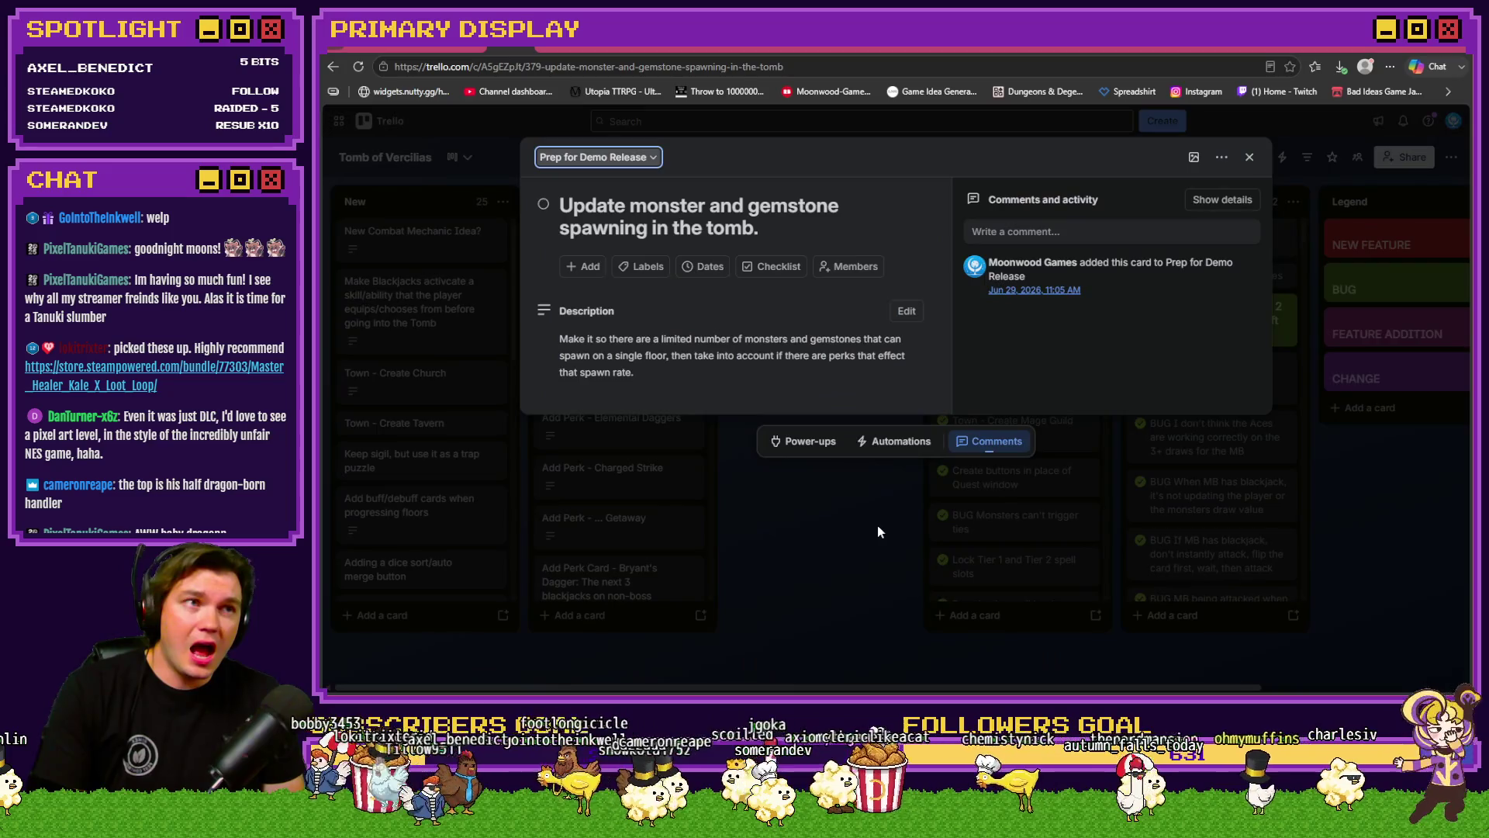
click(855, 564)
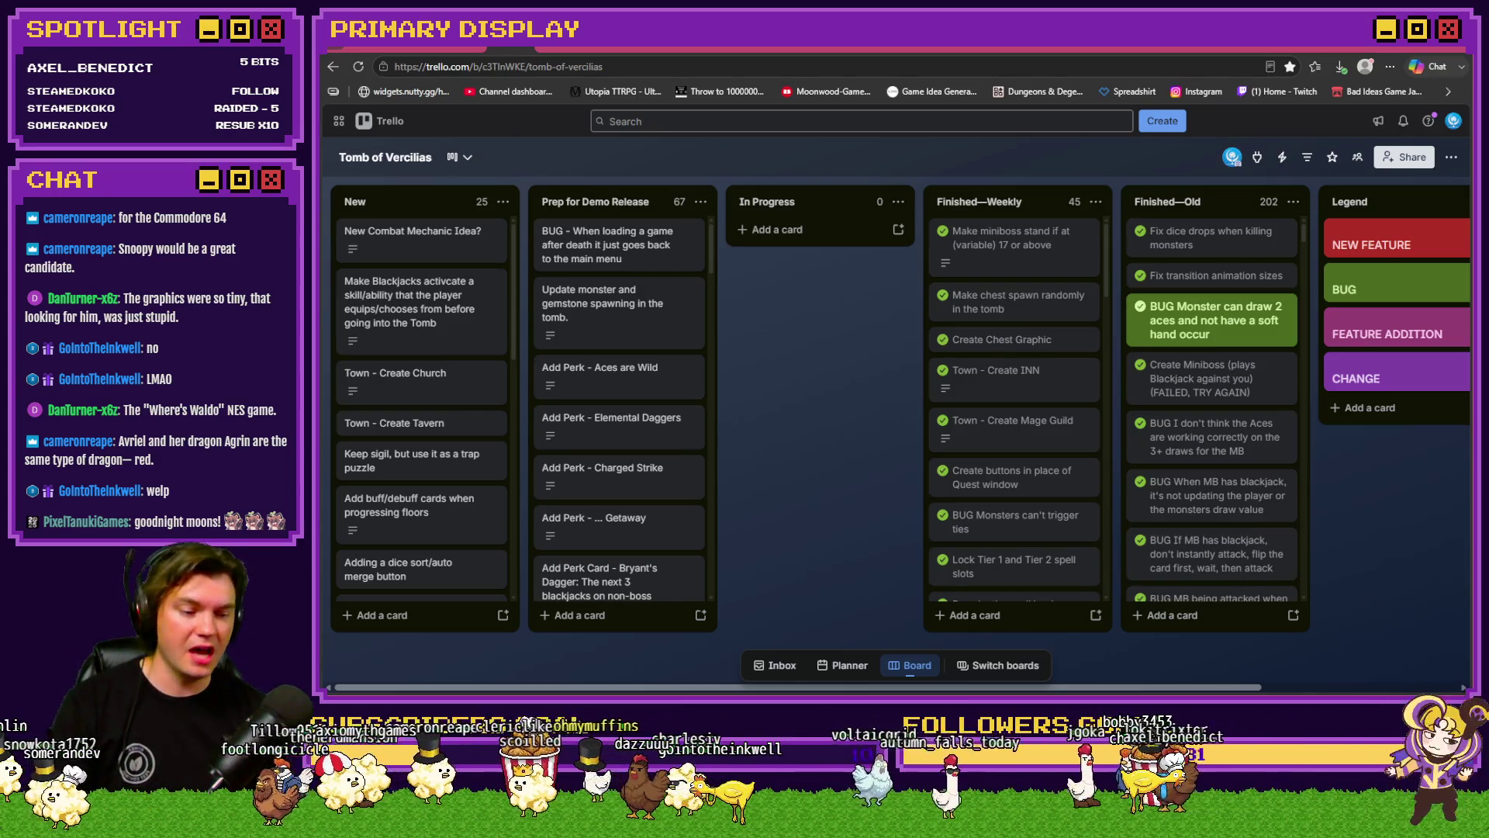
key(alt+Tab)
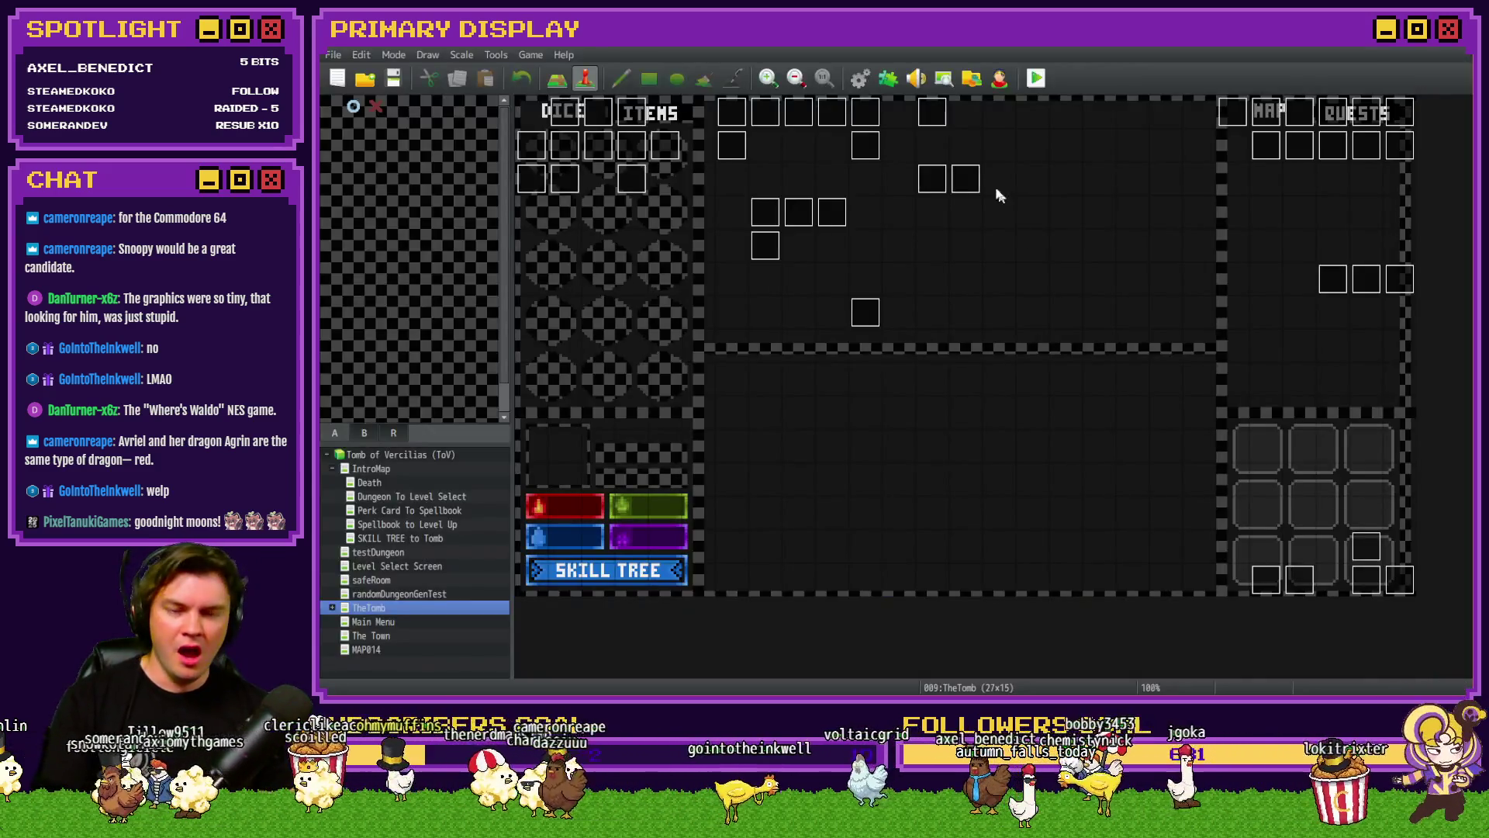
Step: Save and launch a playtest, choosing the Grave Robber's Rush perk
key(F9)
key(Escape)
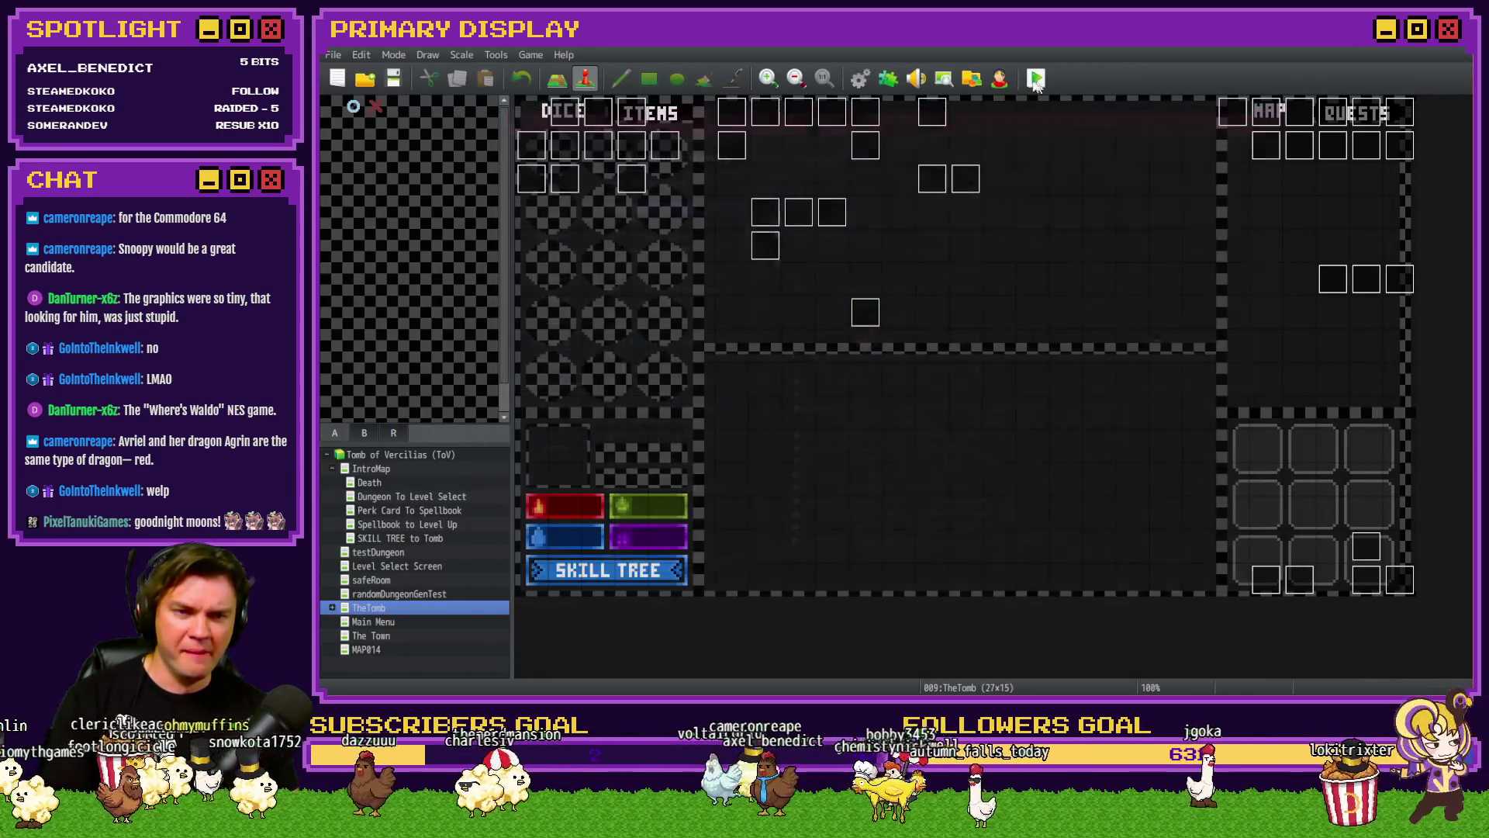
click(1028, 80)
click(846, 388)
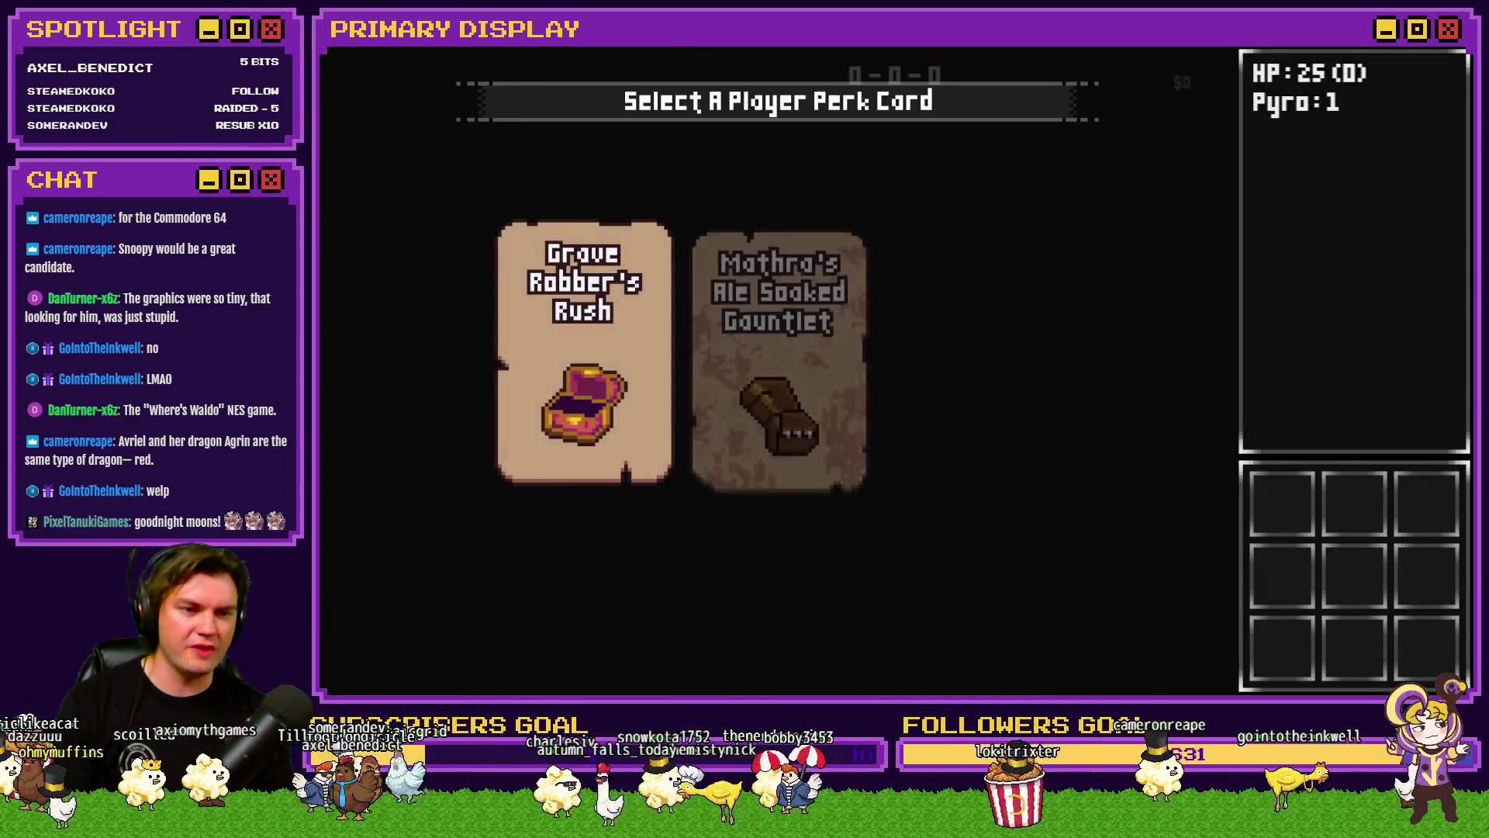
click(603, 239)
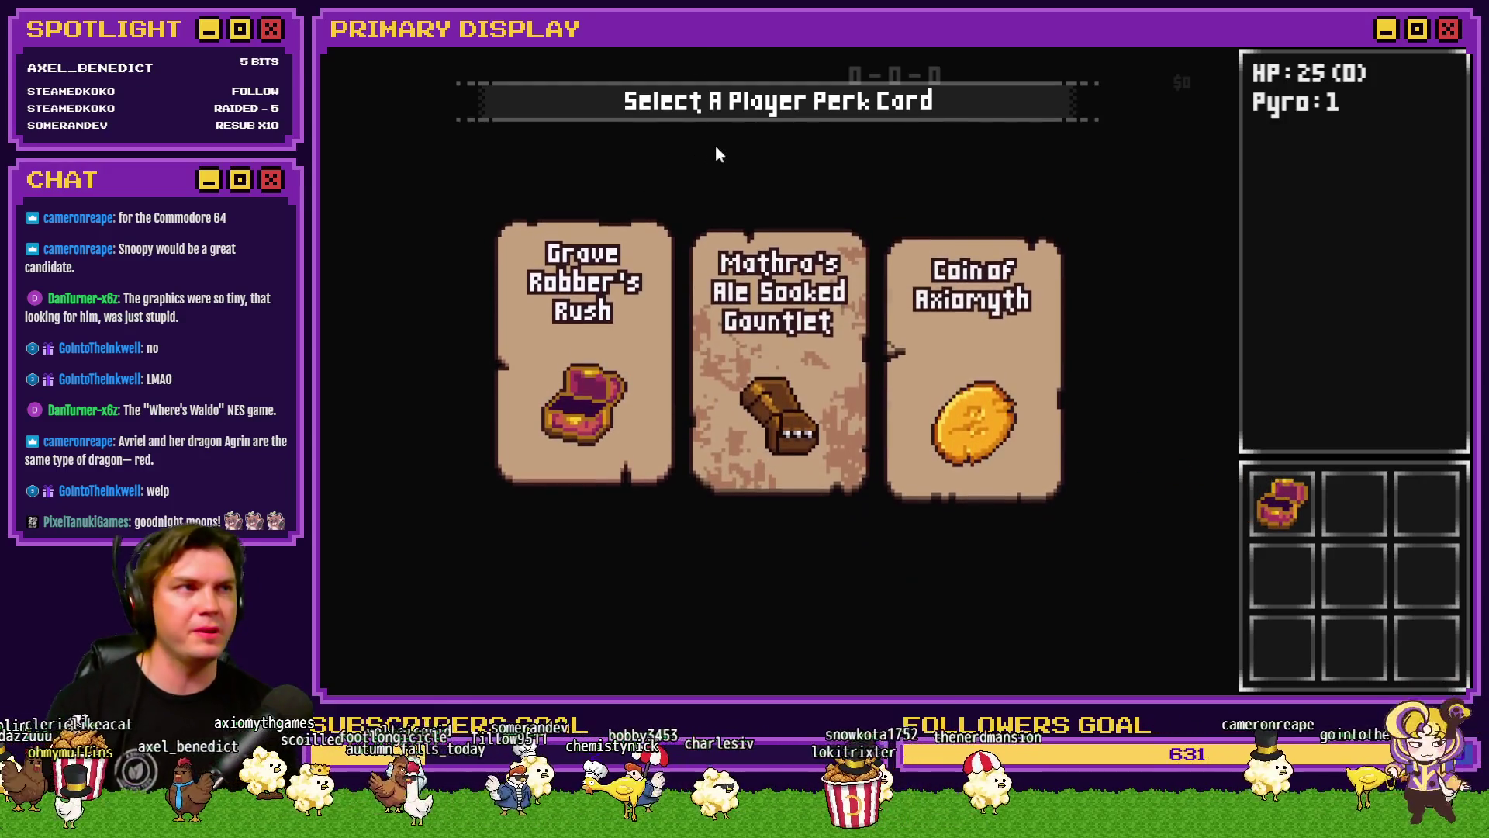
Step: Advance into the next room, spend skill points on Dexterity, and hit against the Hydro Iron Sentinal
key(Up)
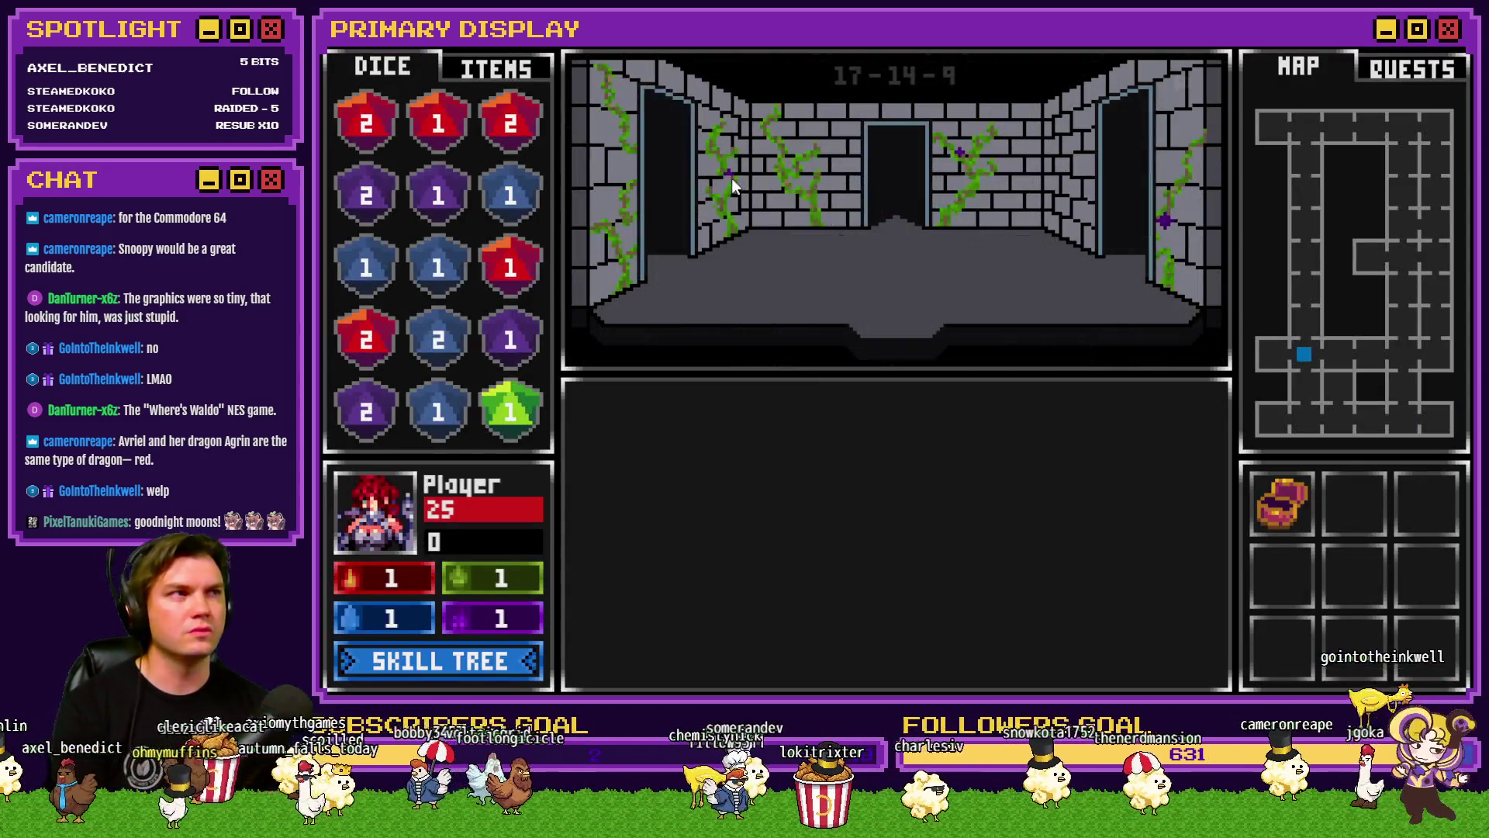
key(Down)
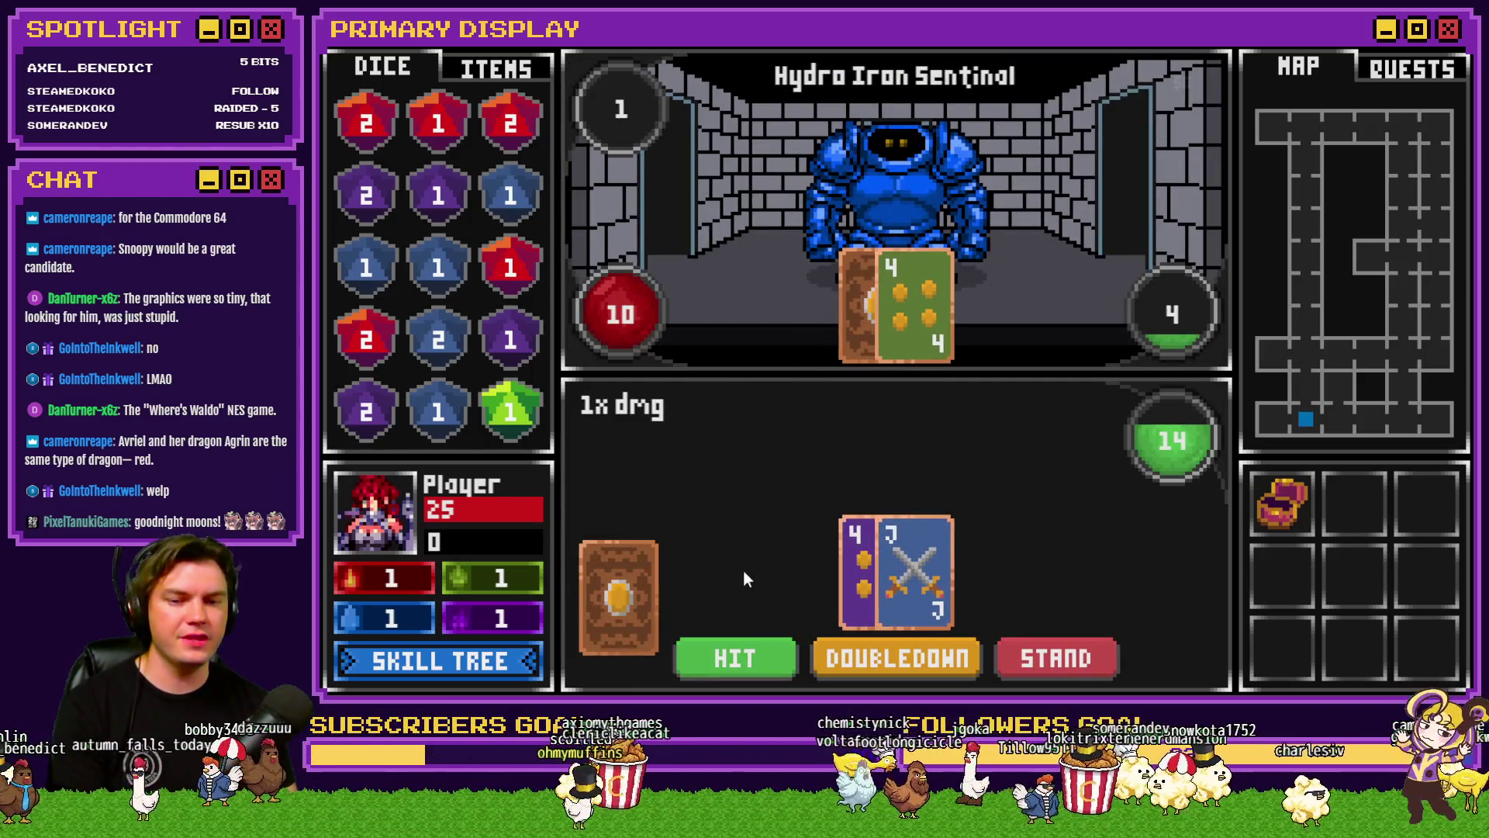
click(445, 667)
click(789, 501)
click(790, 501)
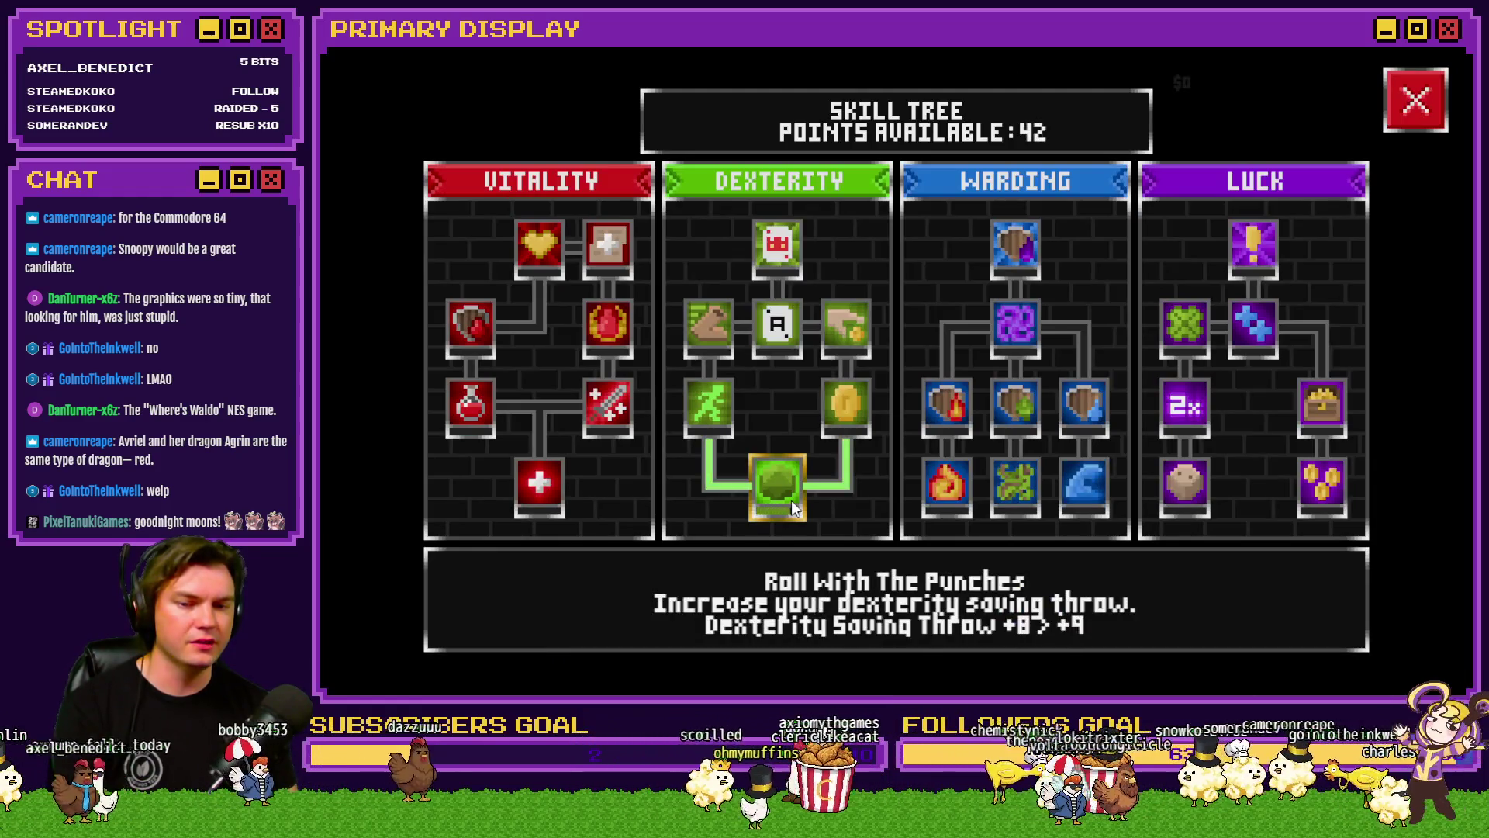
click(791, 500)
click(1416, 99)
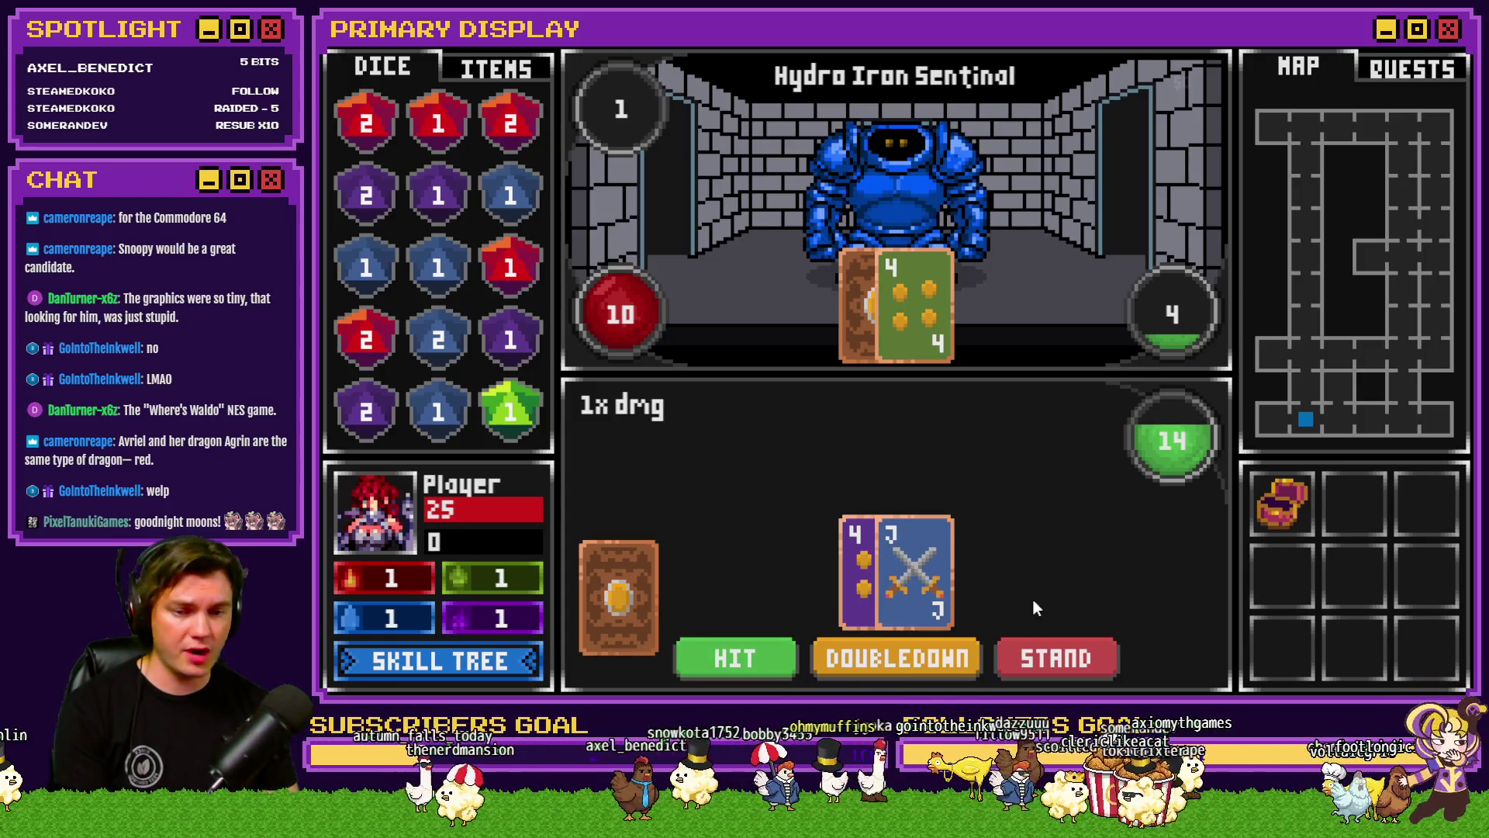
click(796, 651)
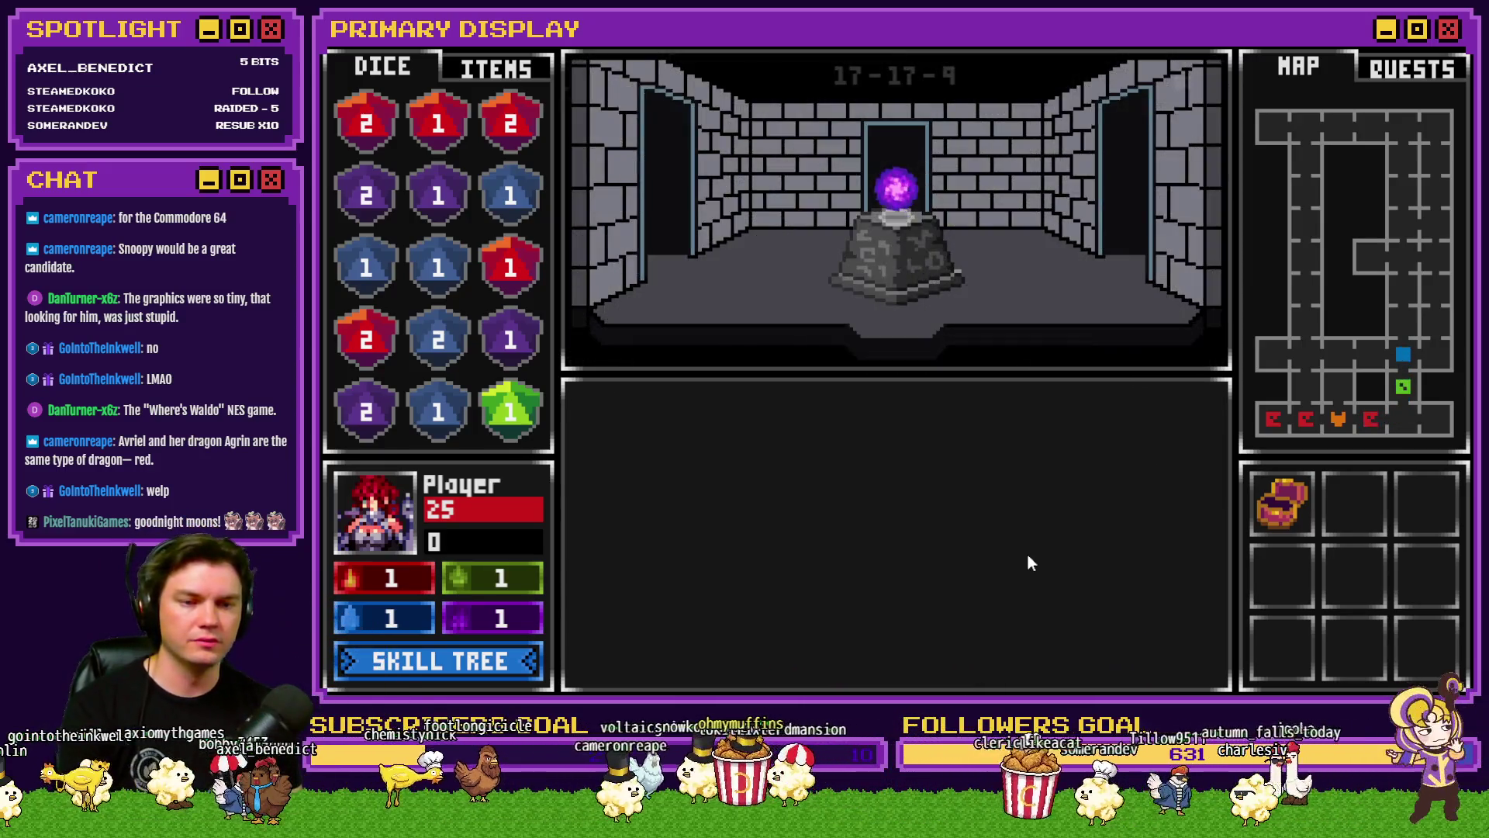
Step: Take the Void Stone off the pedestal and align the gem rings to disarm the trap
drag(896, 186, 837, 252)
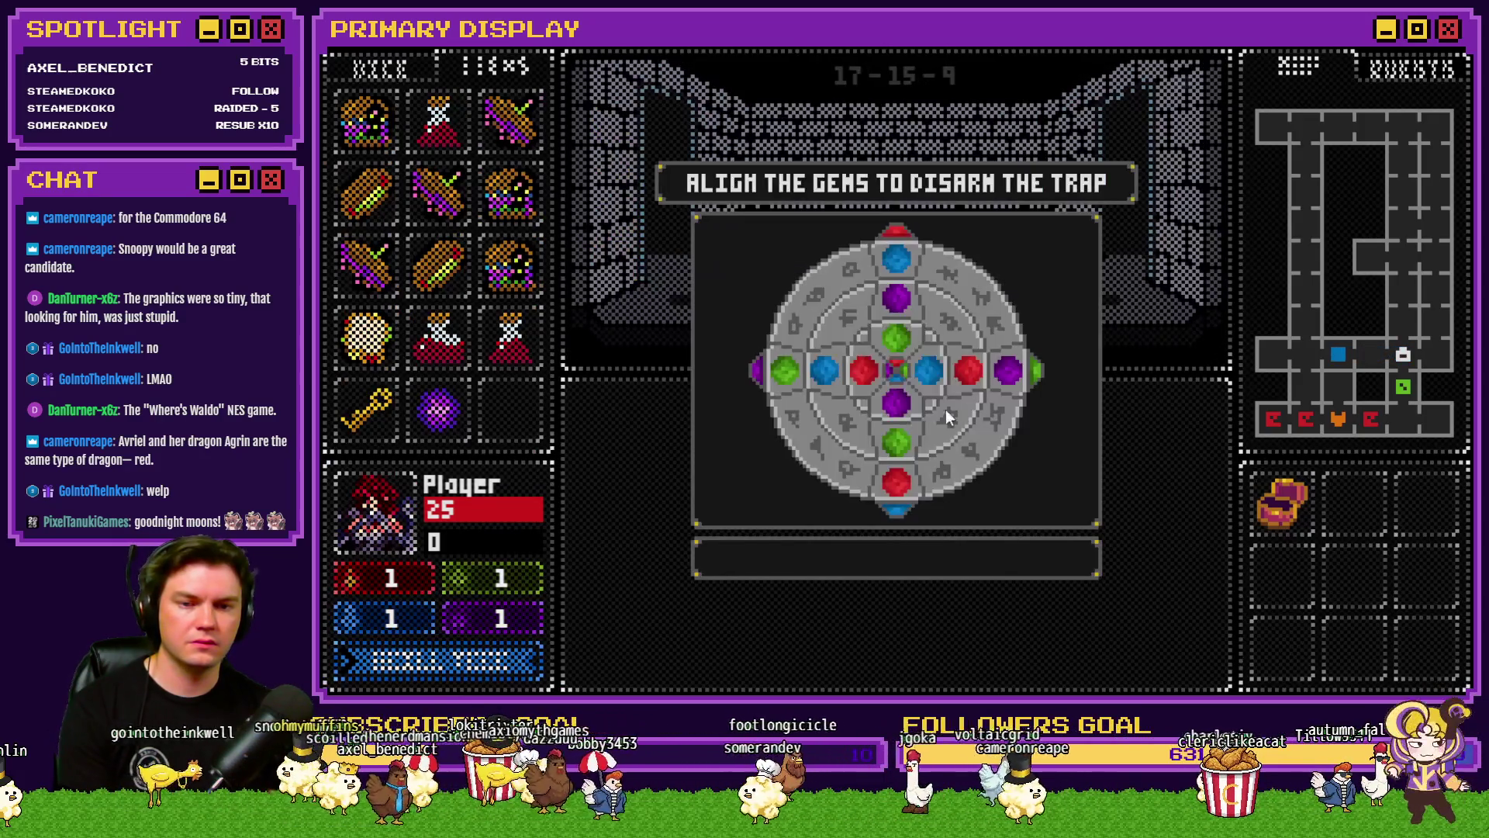
click(875, 345)
click(892, 444)
click(896, 482)
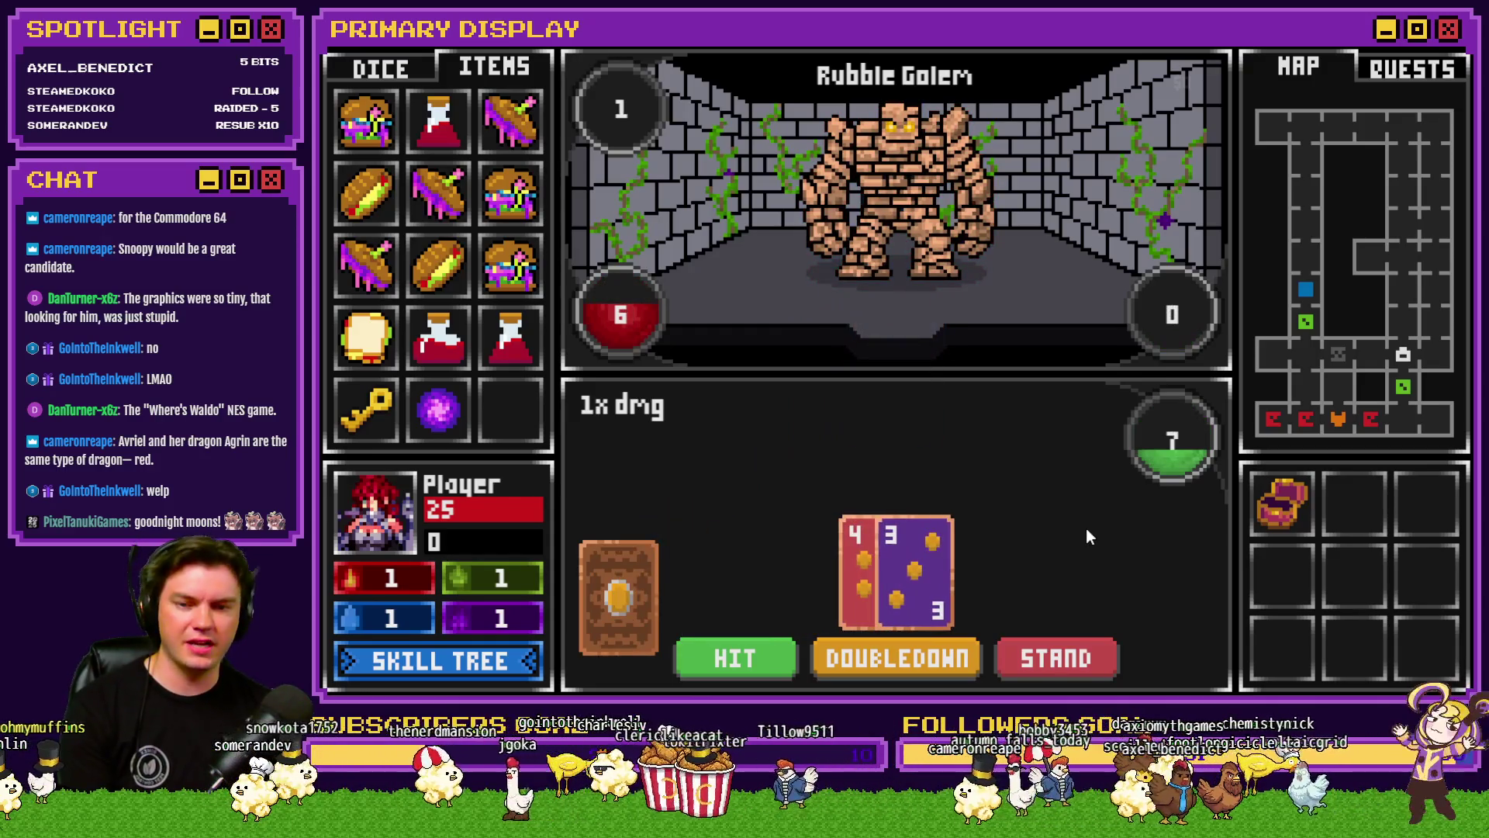
Step: Beat the Rubble Golem by drawing cards with HIT, then STAND
click(760, 654)
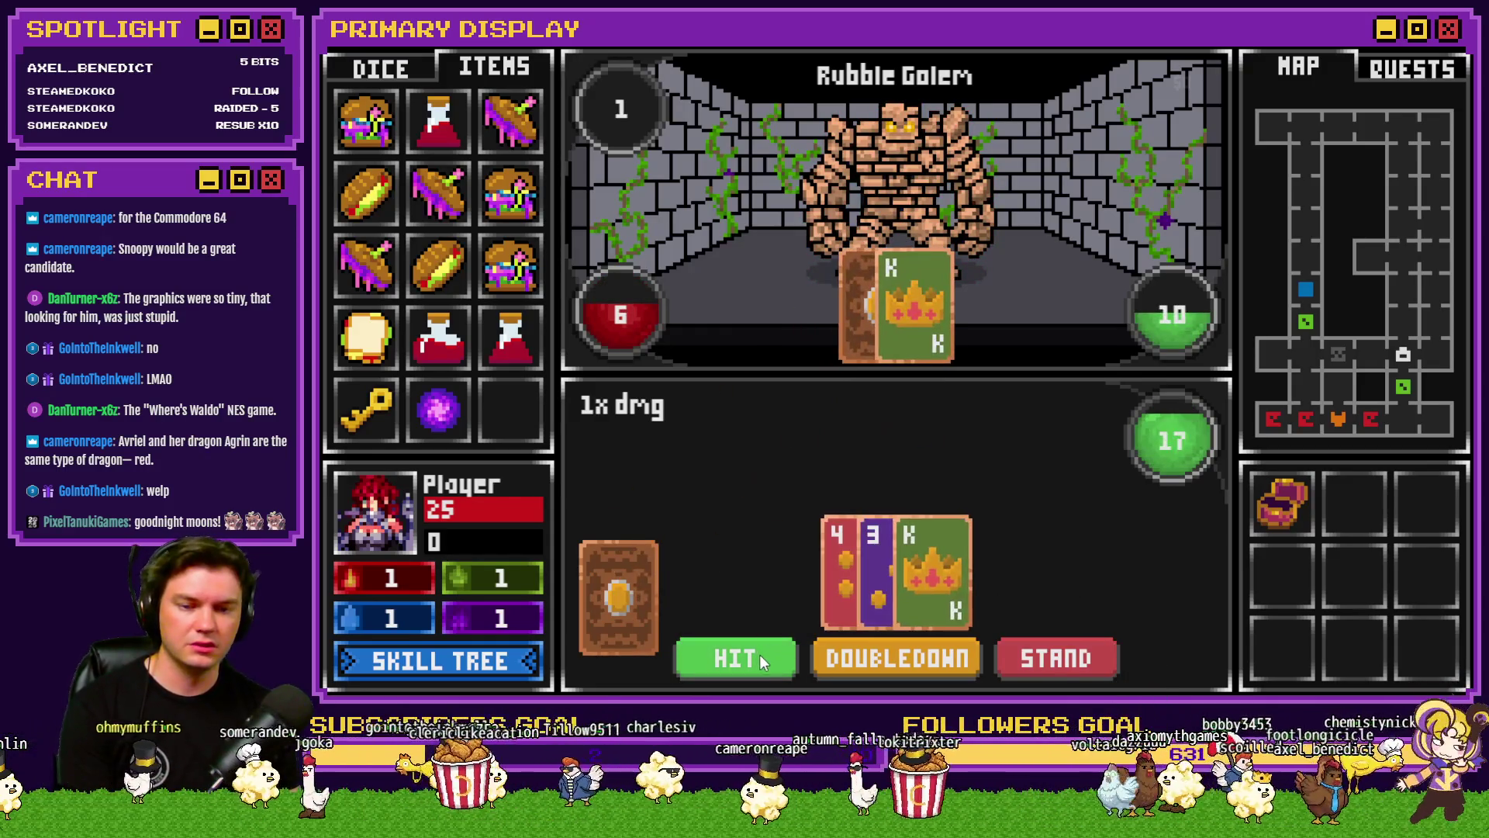
click(1073, 647)
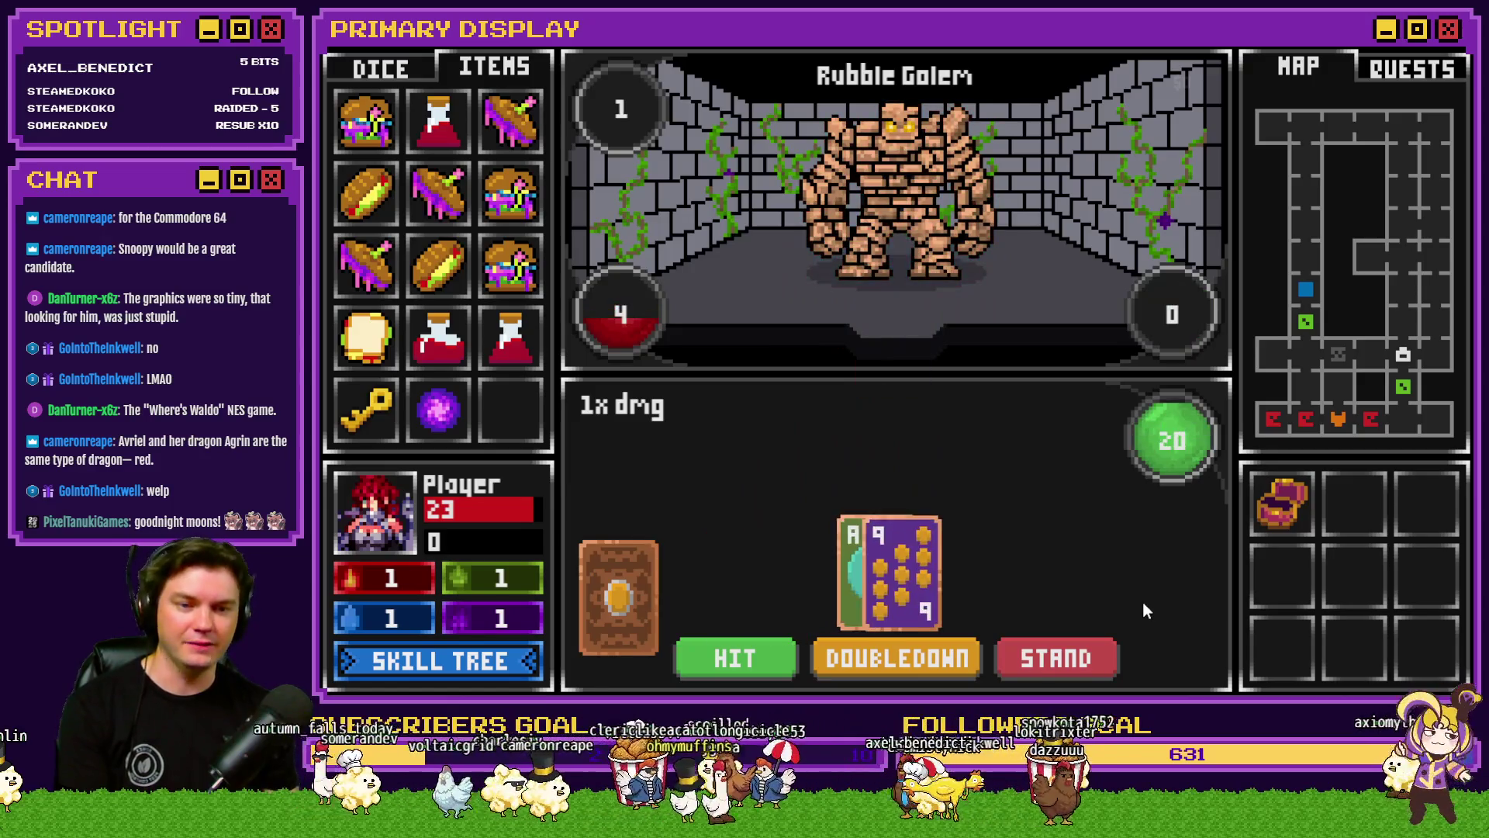
click(763, 656)
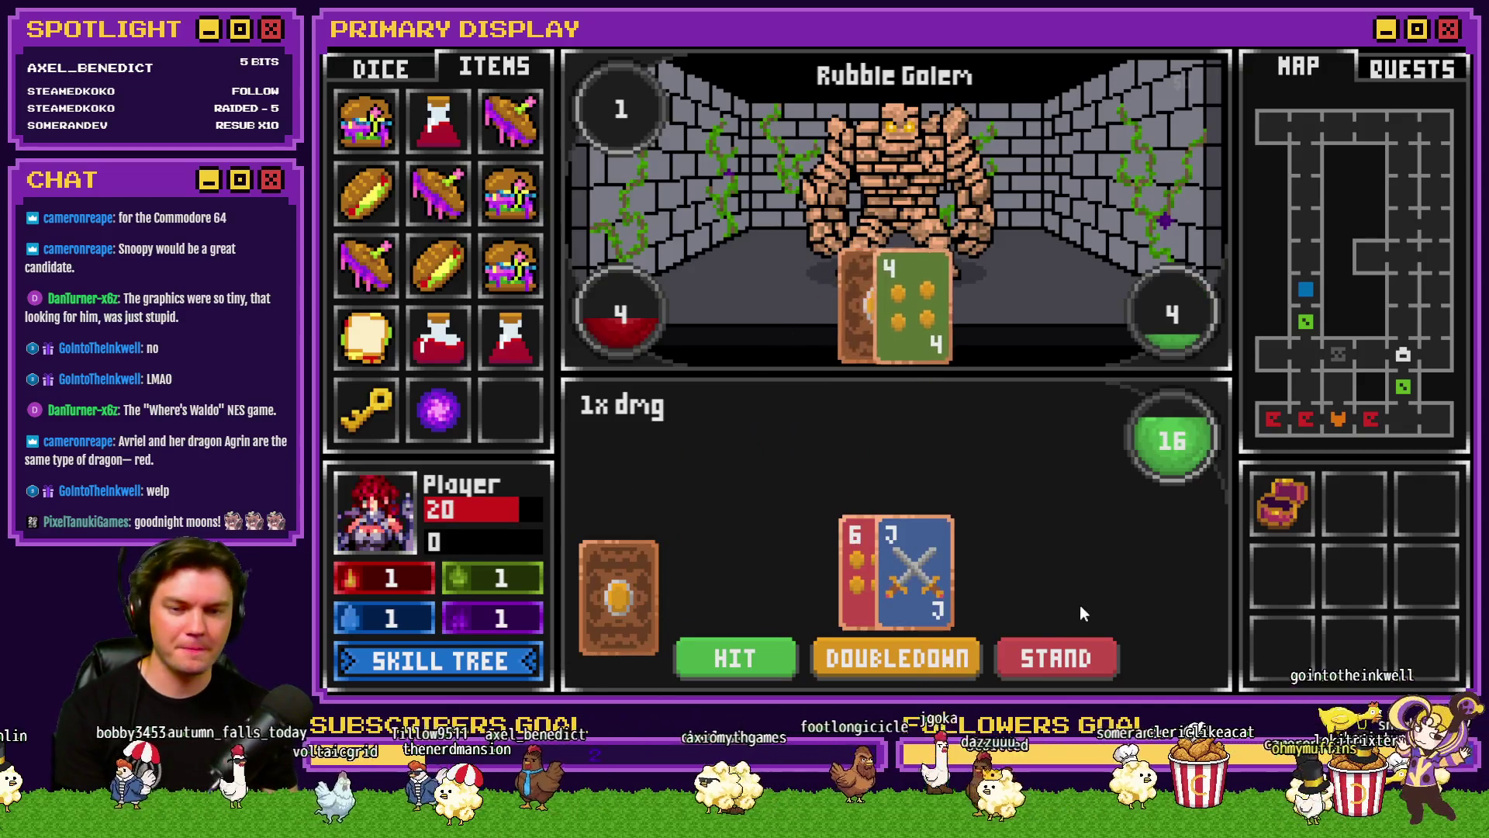
click(735, 657)
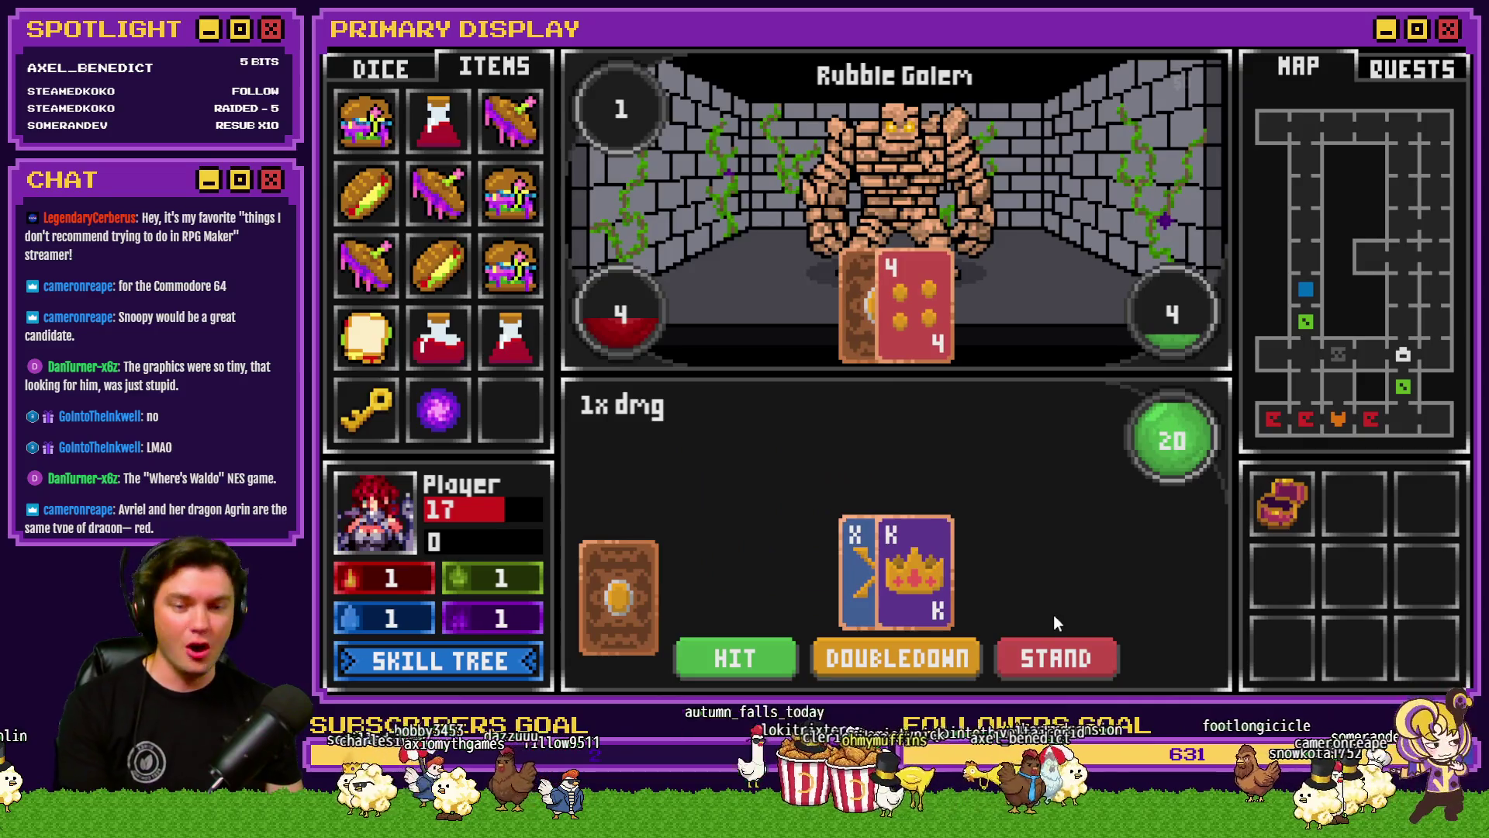
click(1076, 658)
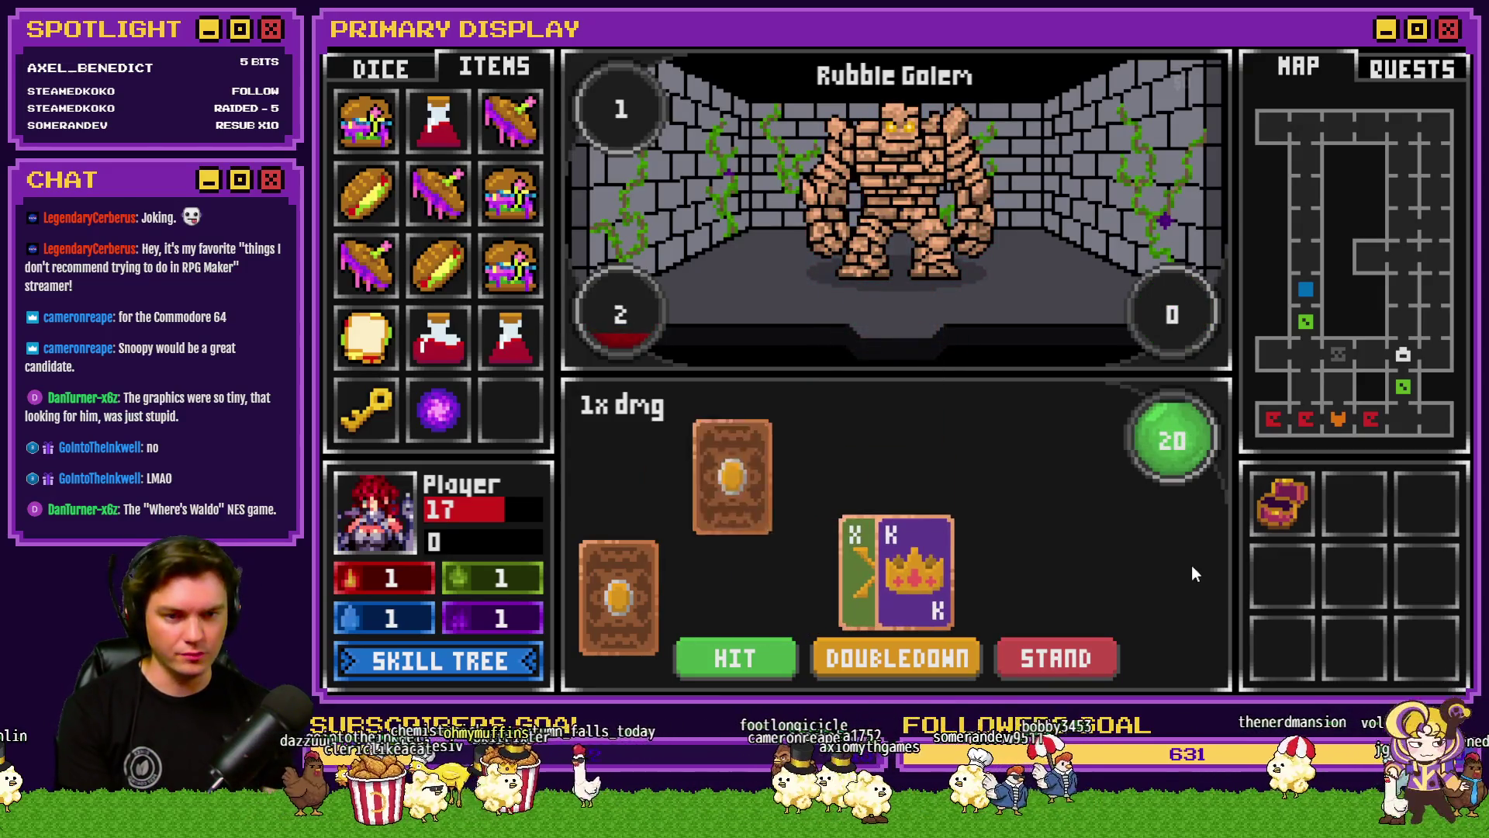
click(1085, 659)
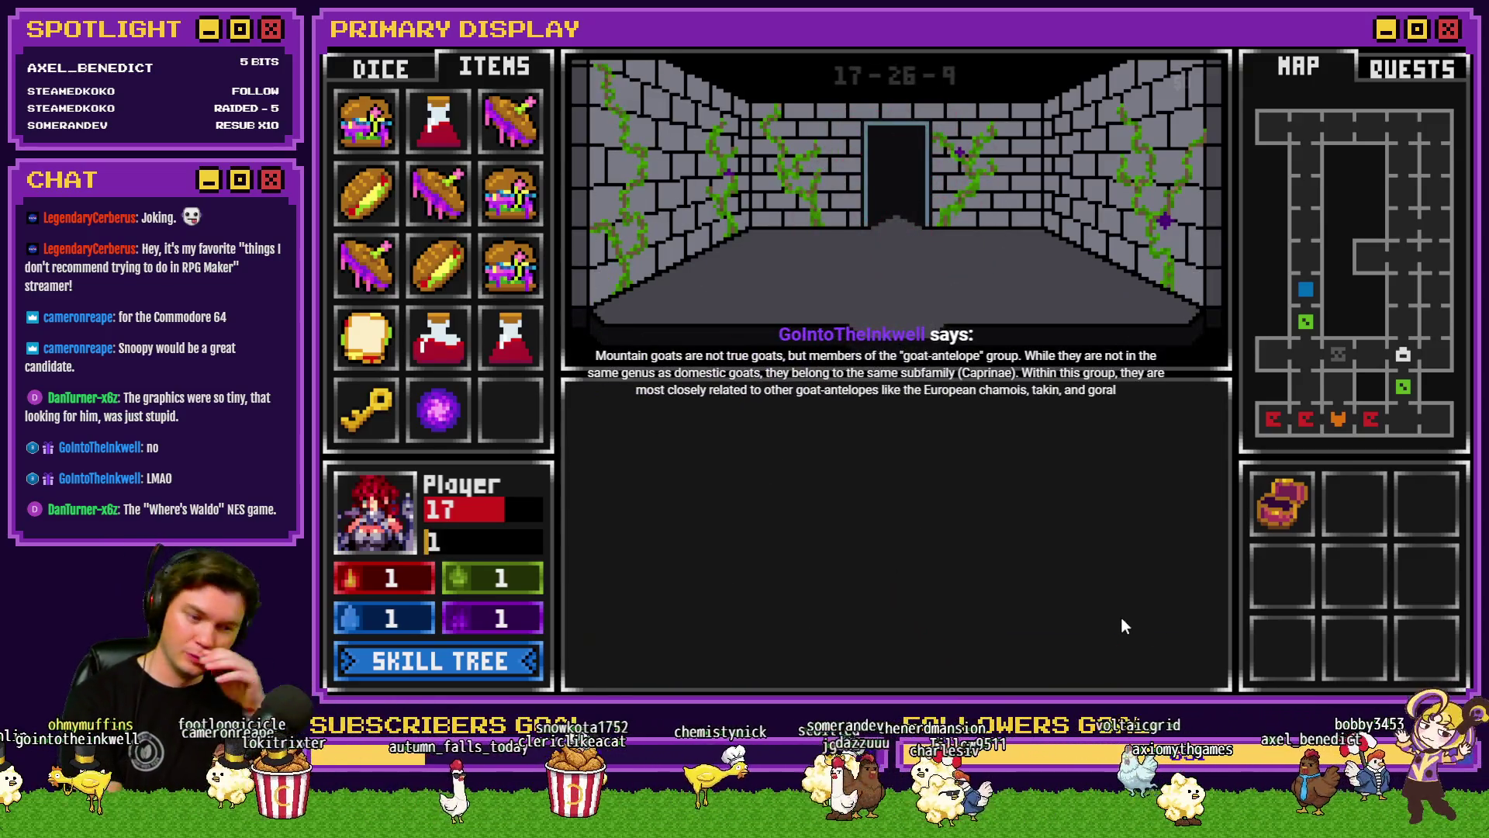
Step: Walk forward into the Geo Slime room and double down to win the encounter
key(Up)
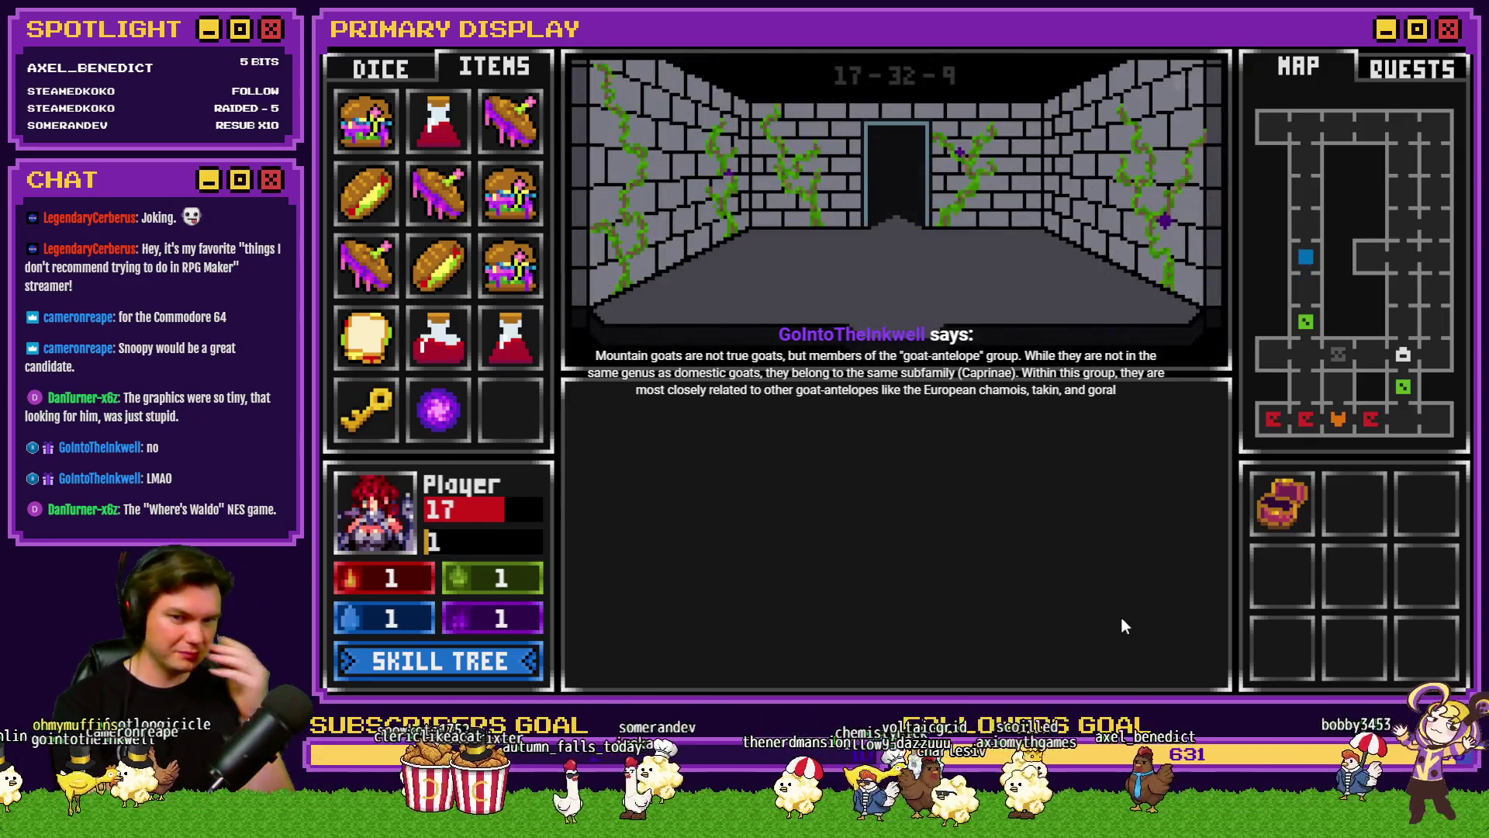
key(Up)
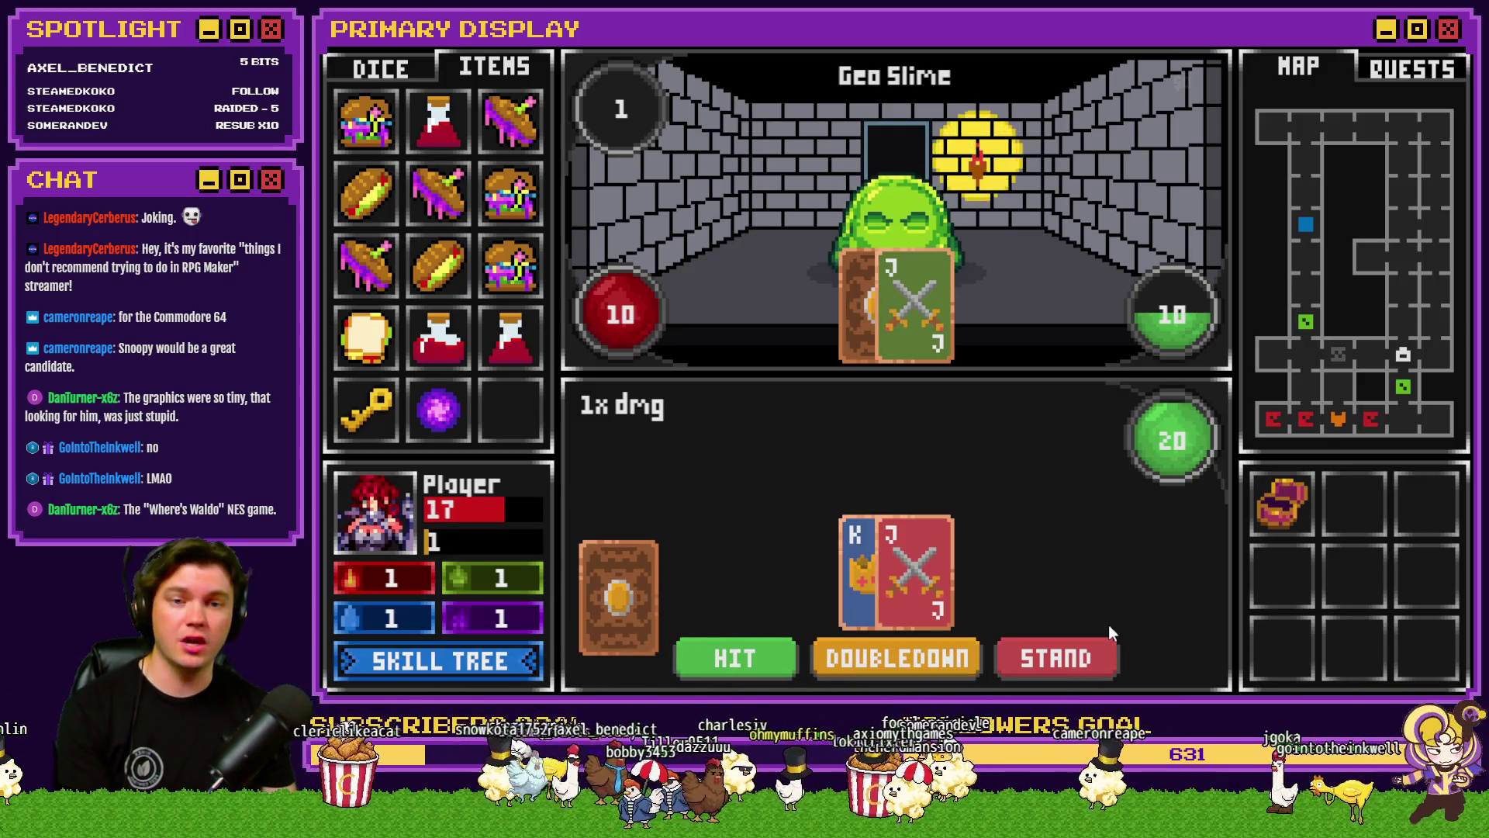
click(958, 657)
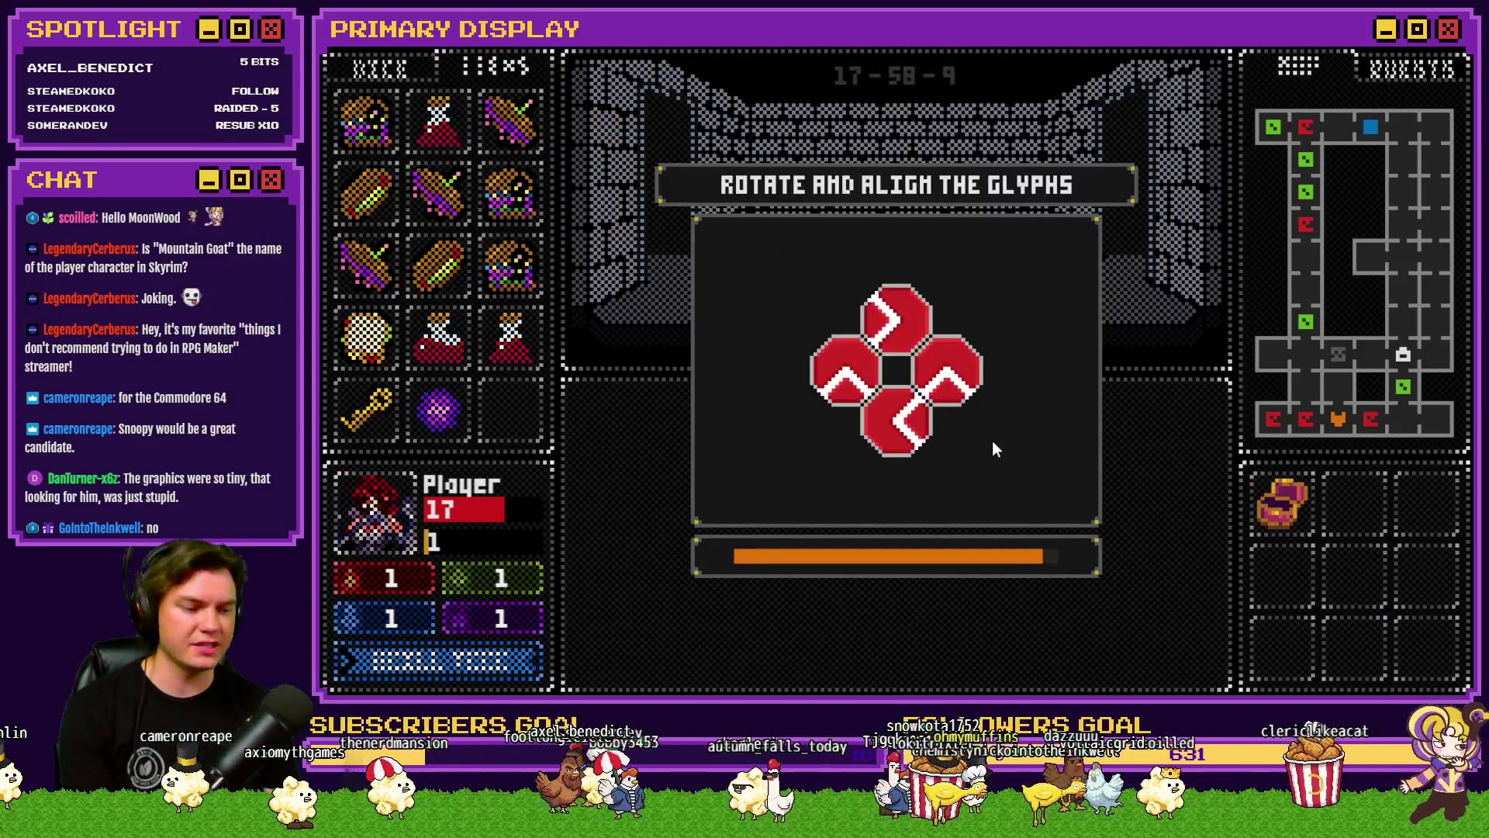
Step: Rotate the glyphs until they all align, disarming the glyph trap
click(892, 332)
click(892, 332)
click(948, 370)
click(904, 405)
click(845, 371)
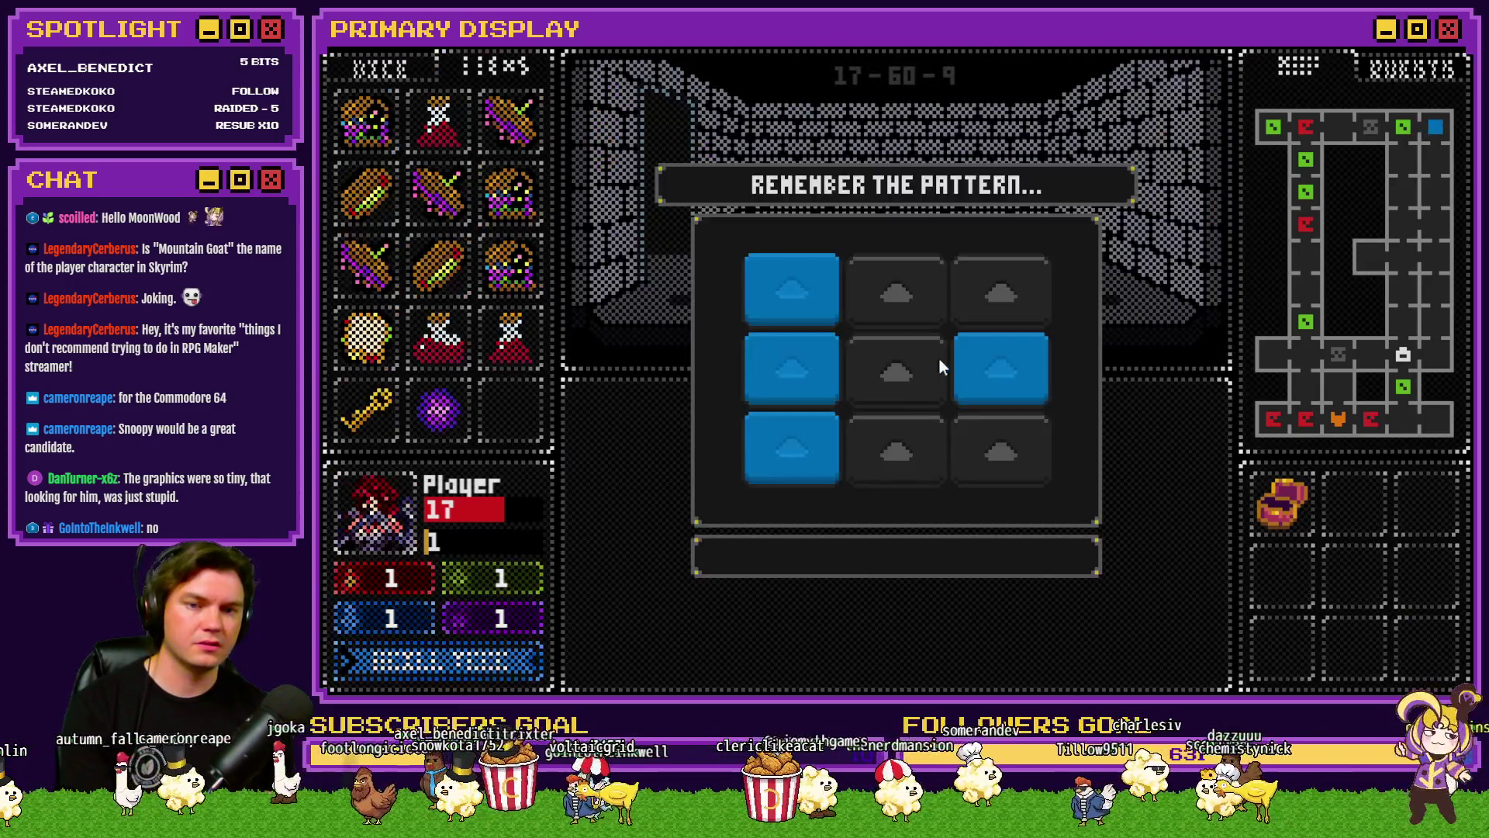
Step: Repeat the remembered four-tile pattern to disarm the pattern-memory trap
click(813, 304)
click(808, 384)
click(809, 442)
click(1005, 368)
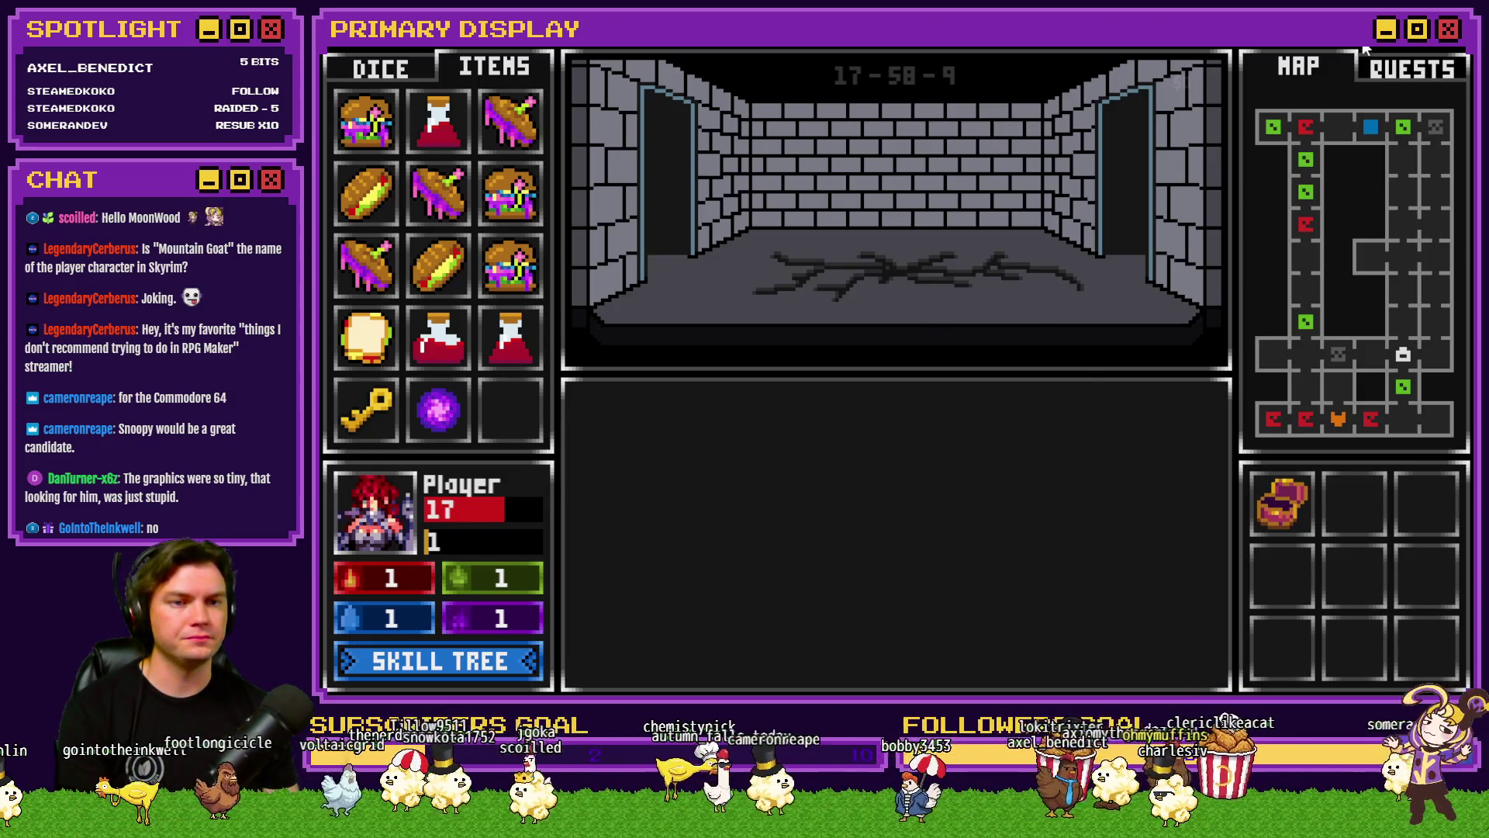
Step: Close the playtest, open the Database, and start a new command in empty common event 0008
key(alt+F4)
key(F9)
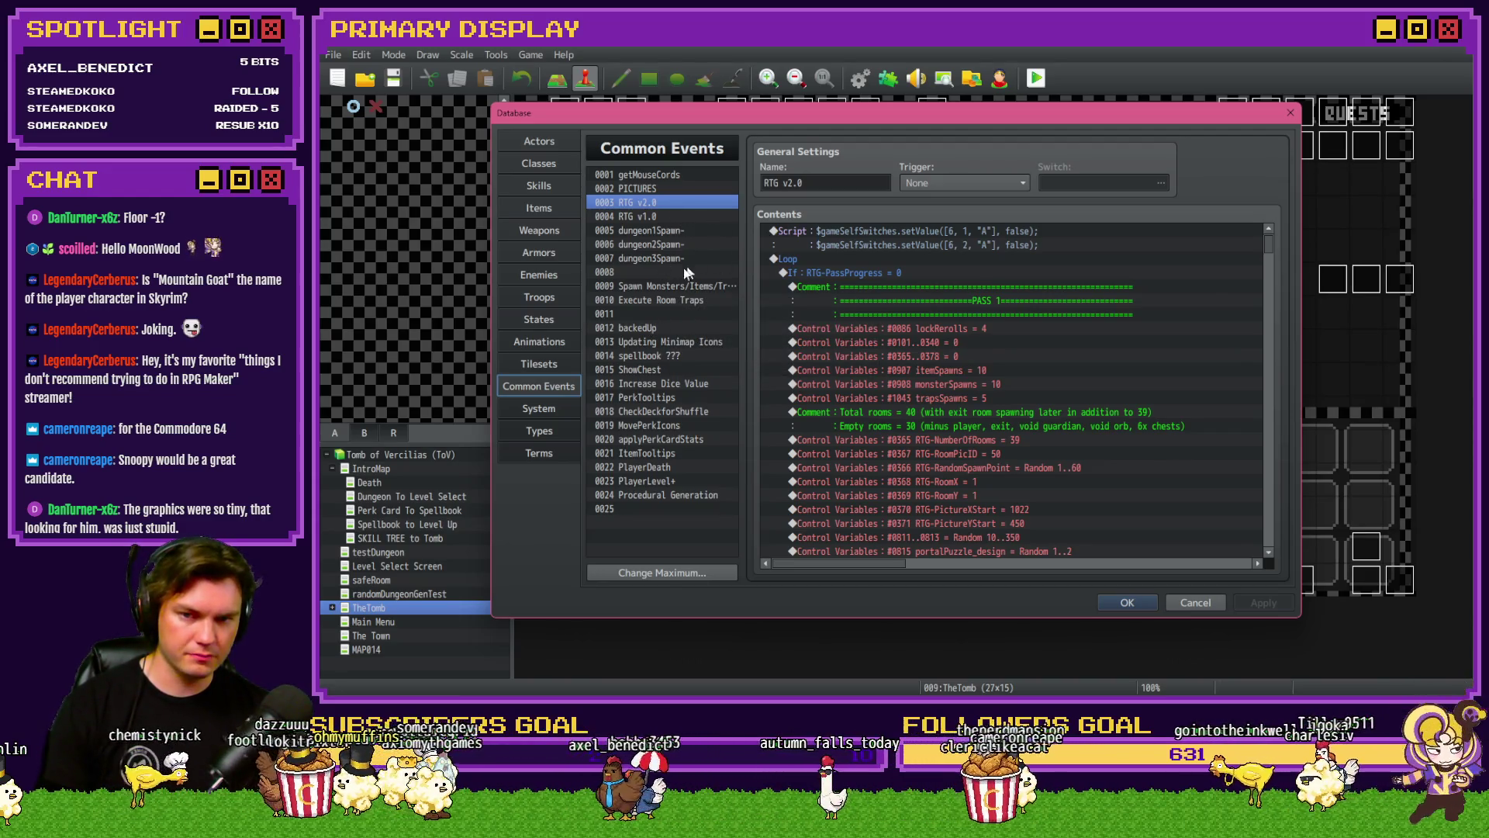
click(660, 271)
double_click(861, 230)
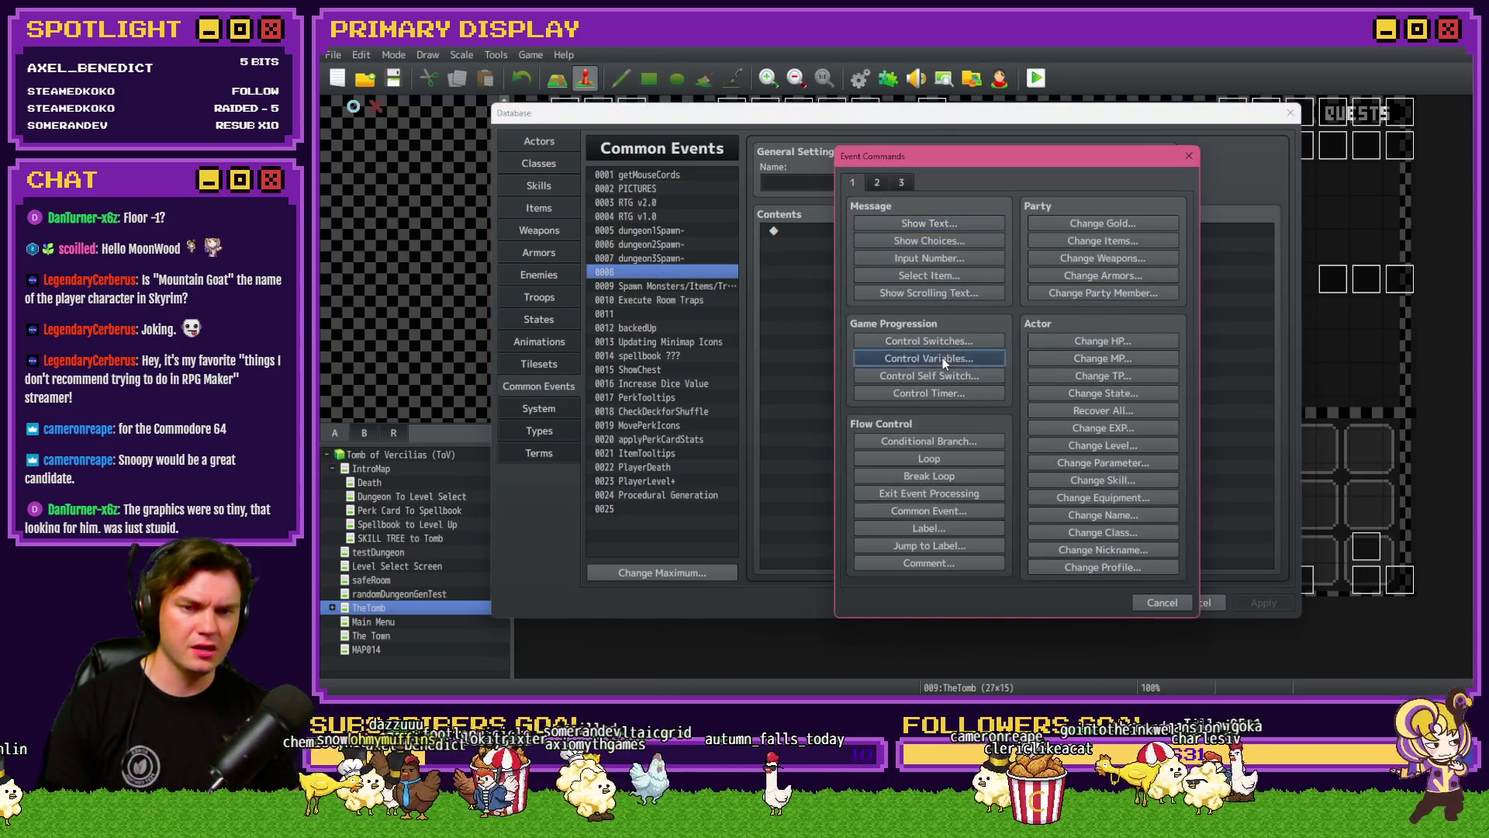
Step: Find variable 0072 floorNumber by searching 'floor' in Control Variables, then open the playtest's debug screen
click(943, 357)
click(953, 287)
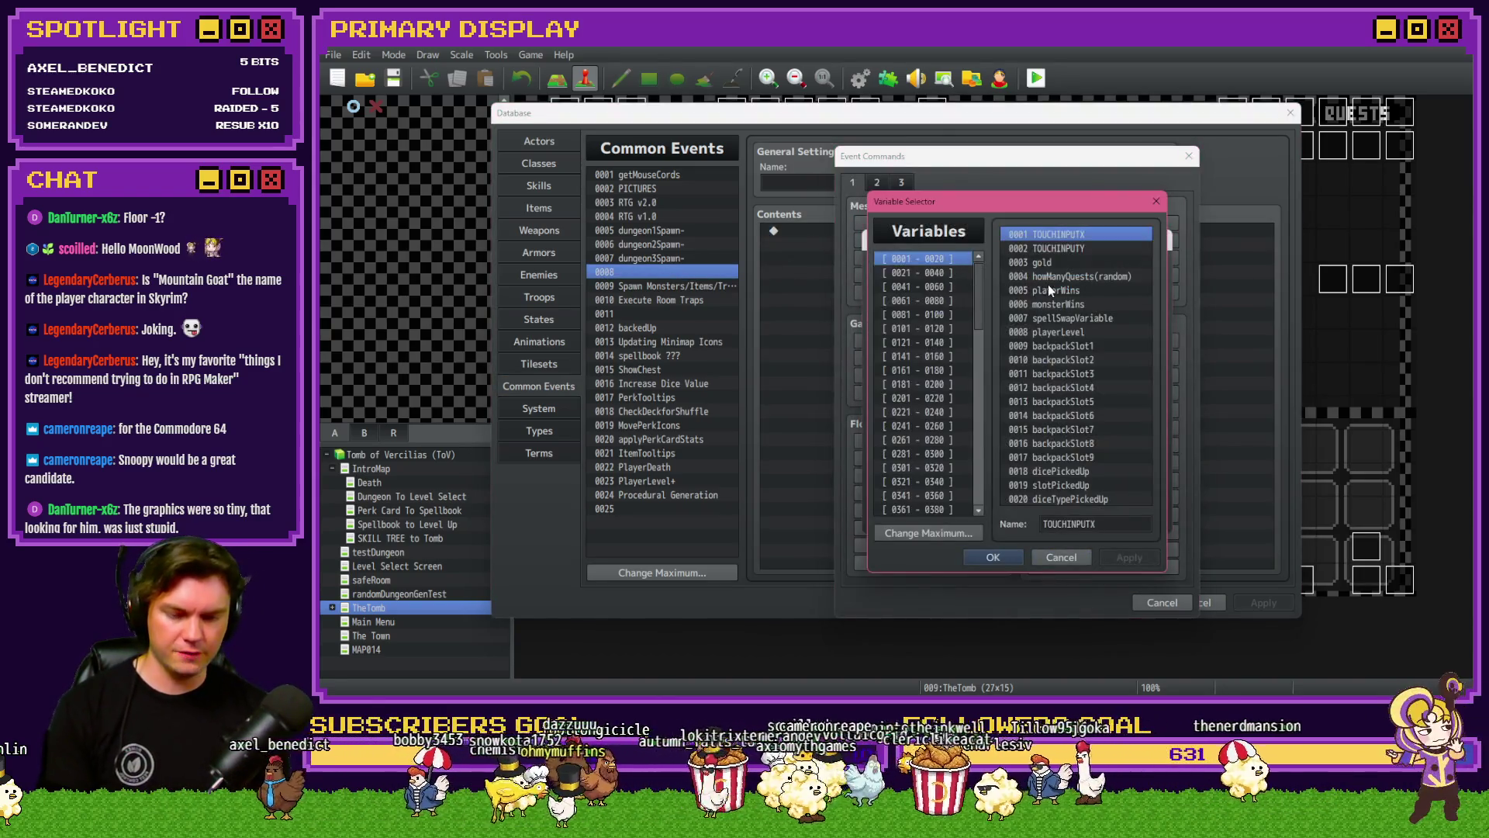
key(ctrl+f)
text(floor)
key(Return)
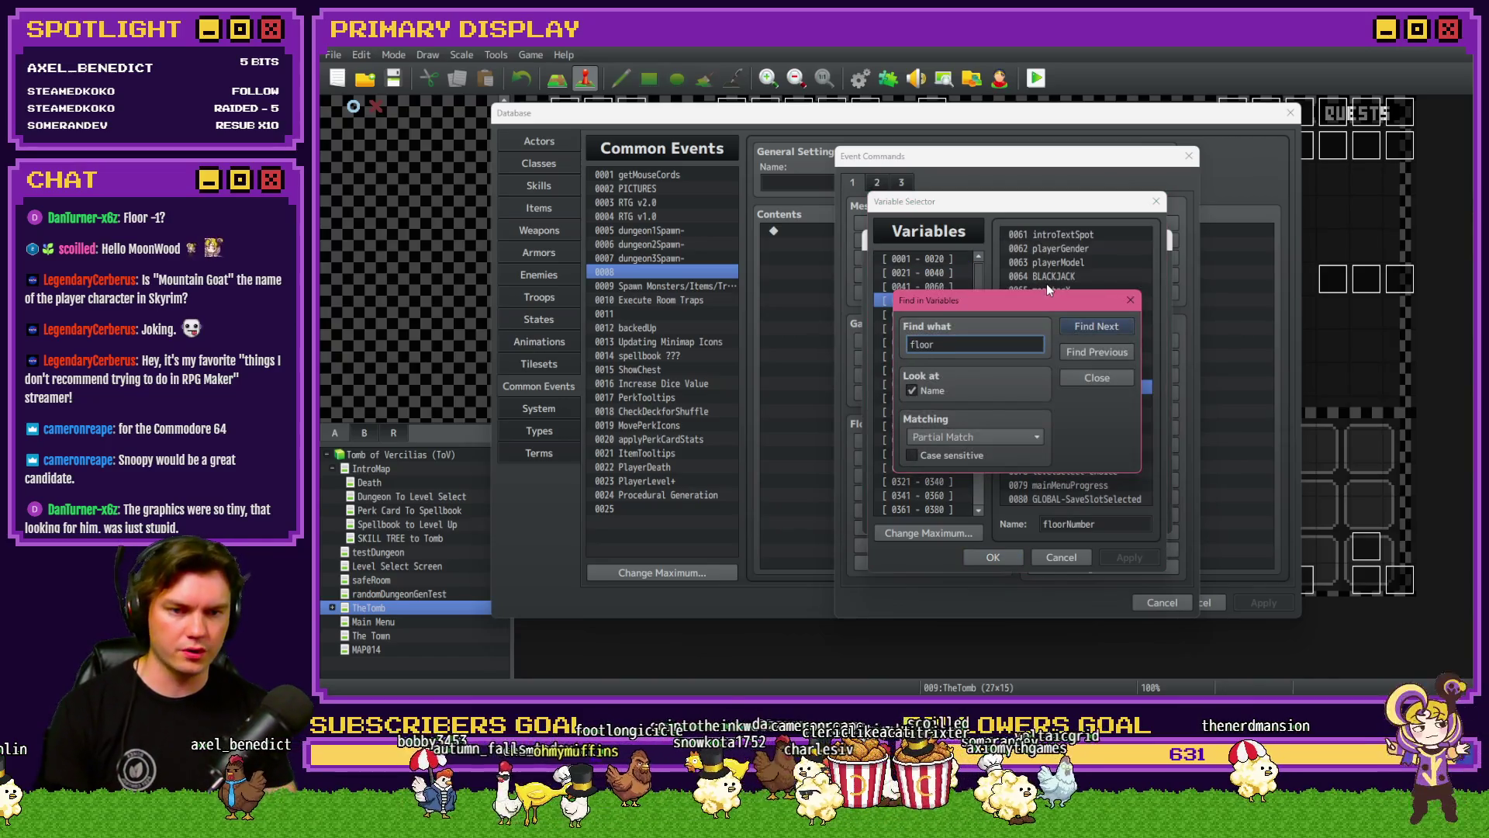
drag(1046, 304, 817, 272)
click(901, 267)
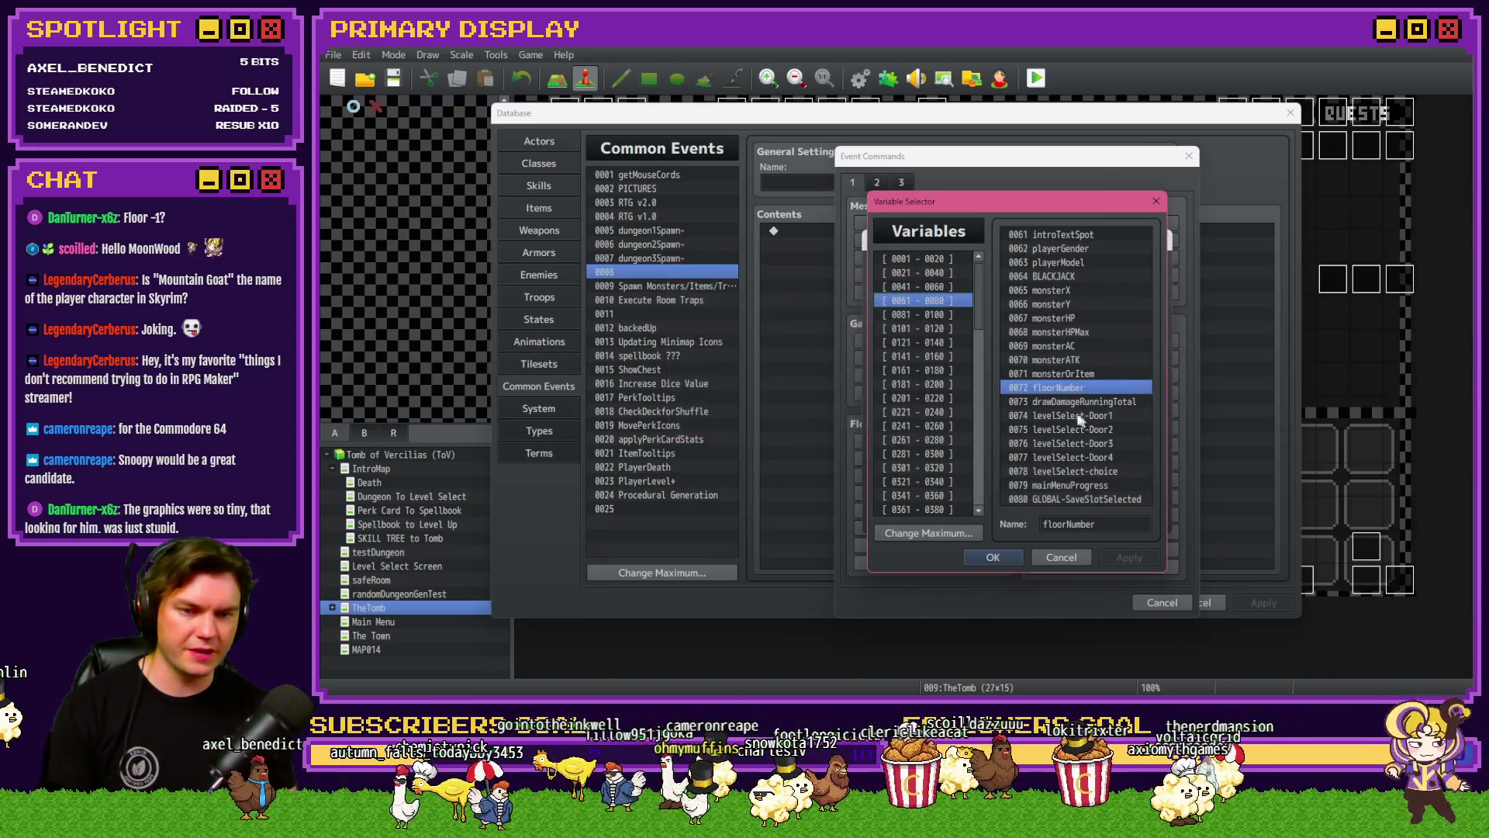
key(alt+Tab)
key(F9)
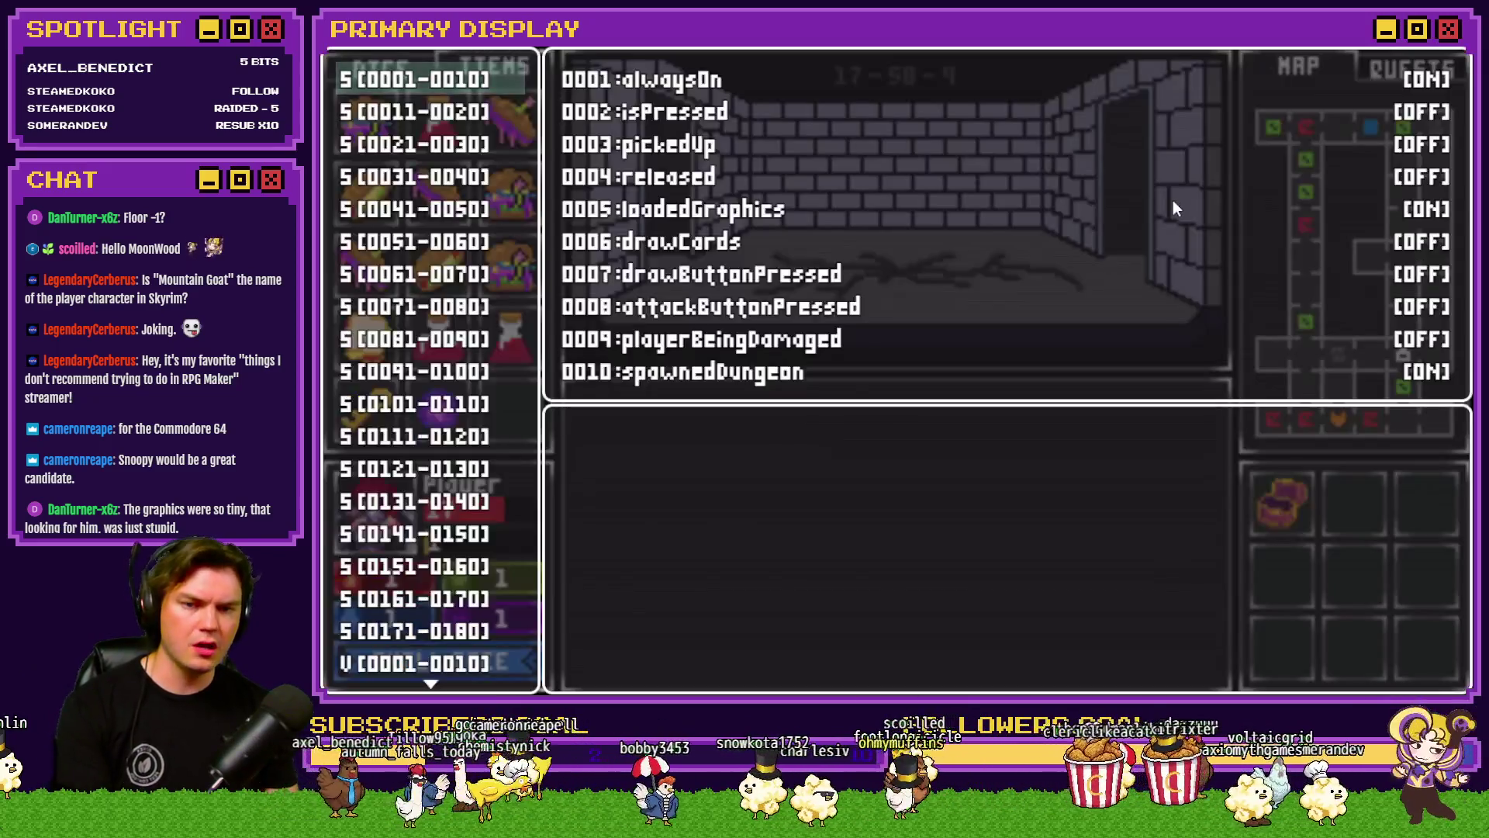
Step: Check debug variables 0071–0080 to confirm FloorNumber is 1, then close the playtest
scroll(443, 485, down, 6)
key(Down)
key(Down)
key(Down)
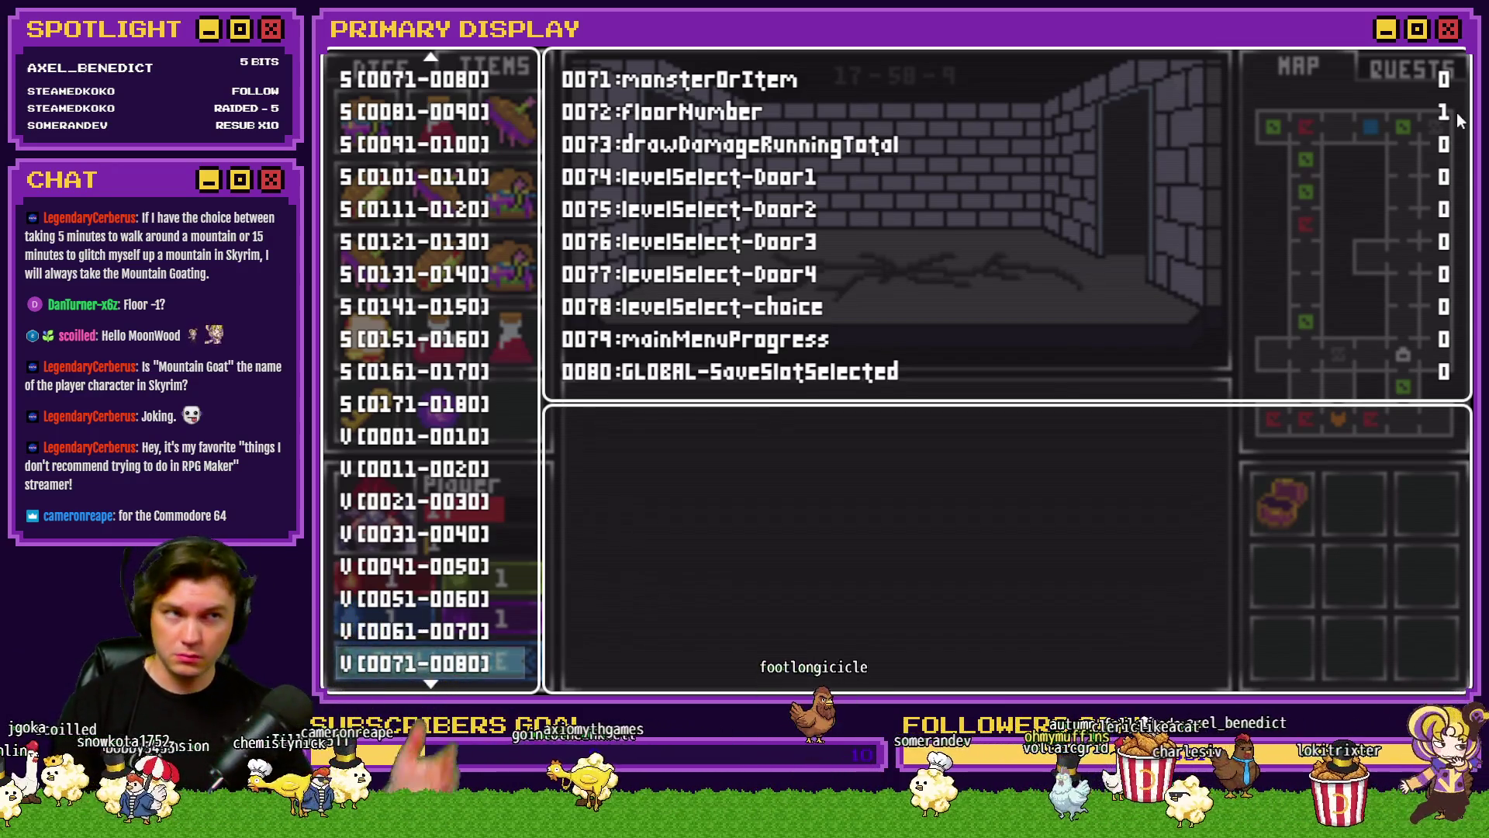
key(alt+F4)
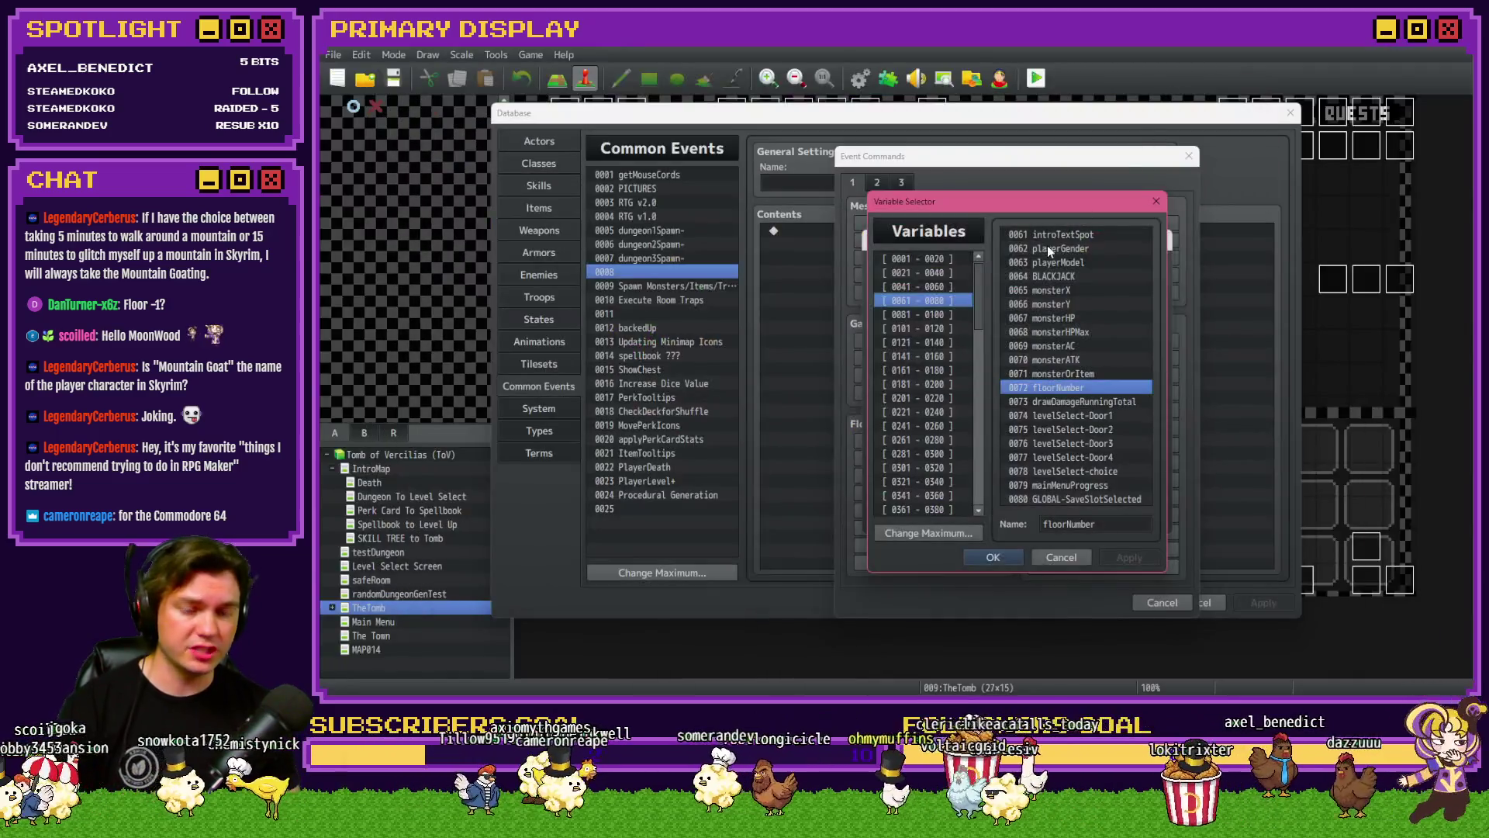
Step: Cancel the Variable Selector, Control Variables and Event Commands dialogs without adding anything
click(1061, 557)
click(1151, 526)
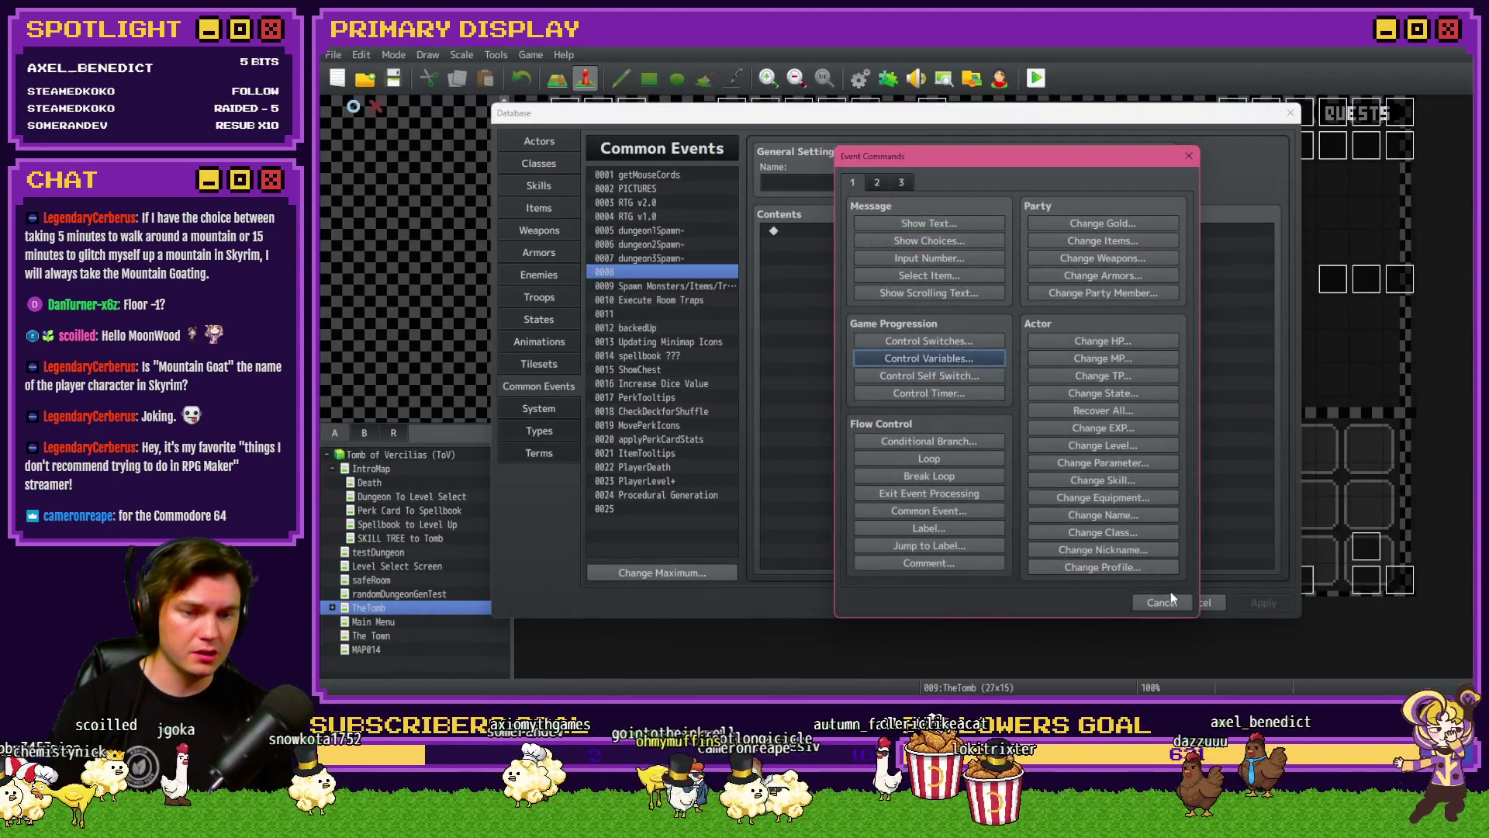
click(1170, 597)
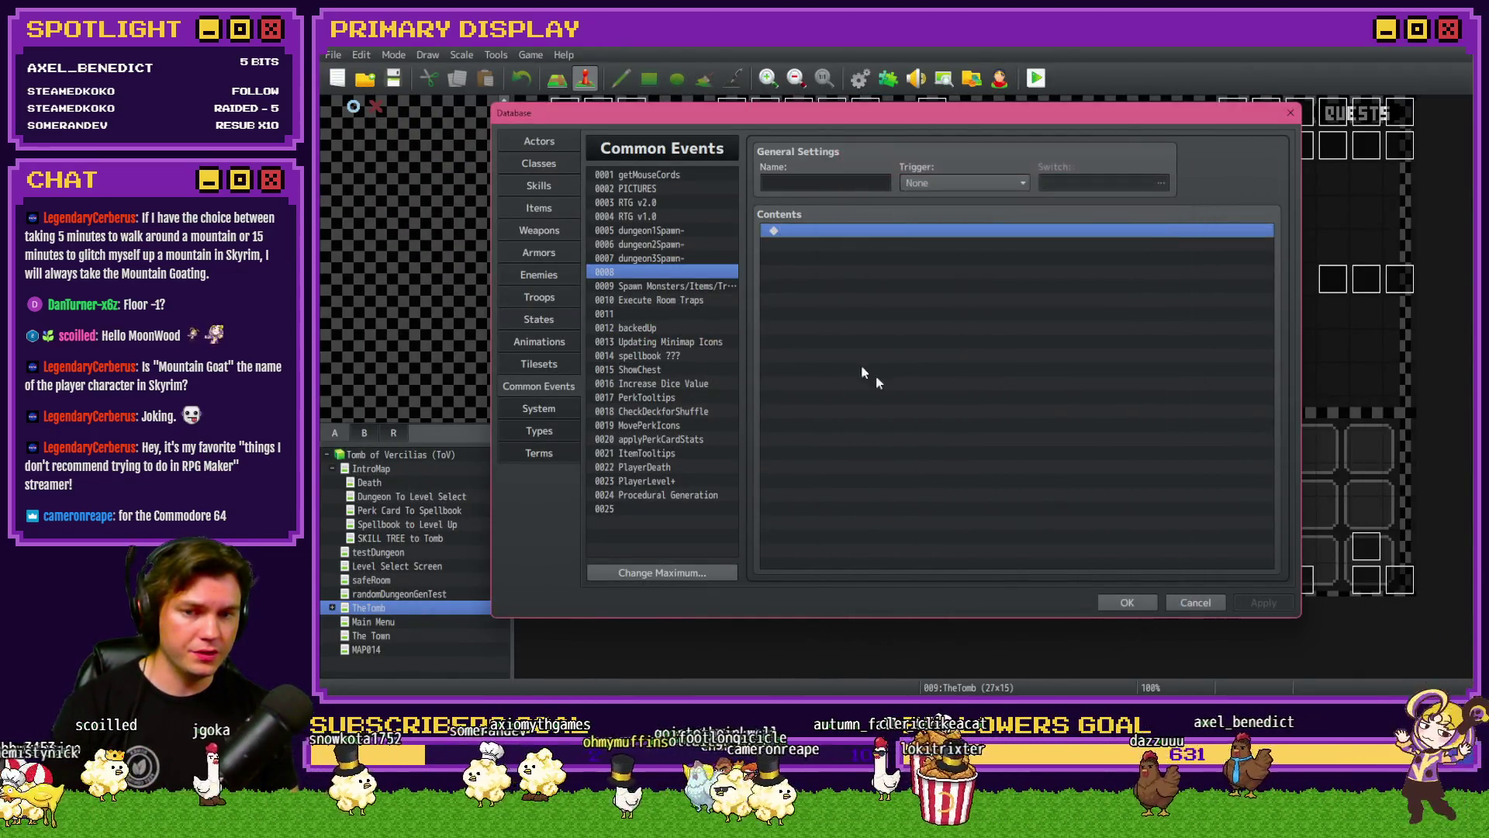
Step: Open common event 0009 Spawn Monsters/Items/Traps and select its 'Spawn A Trap' comment line
click(695, 287)
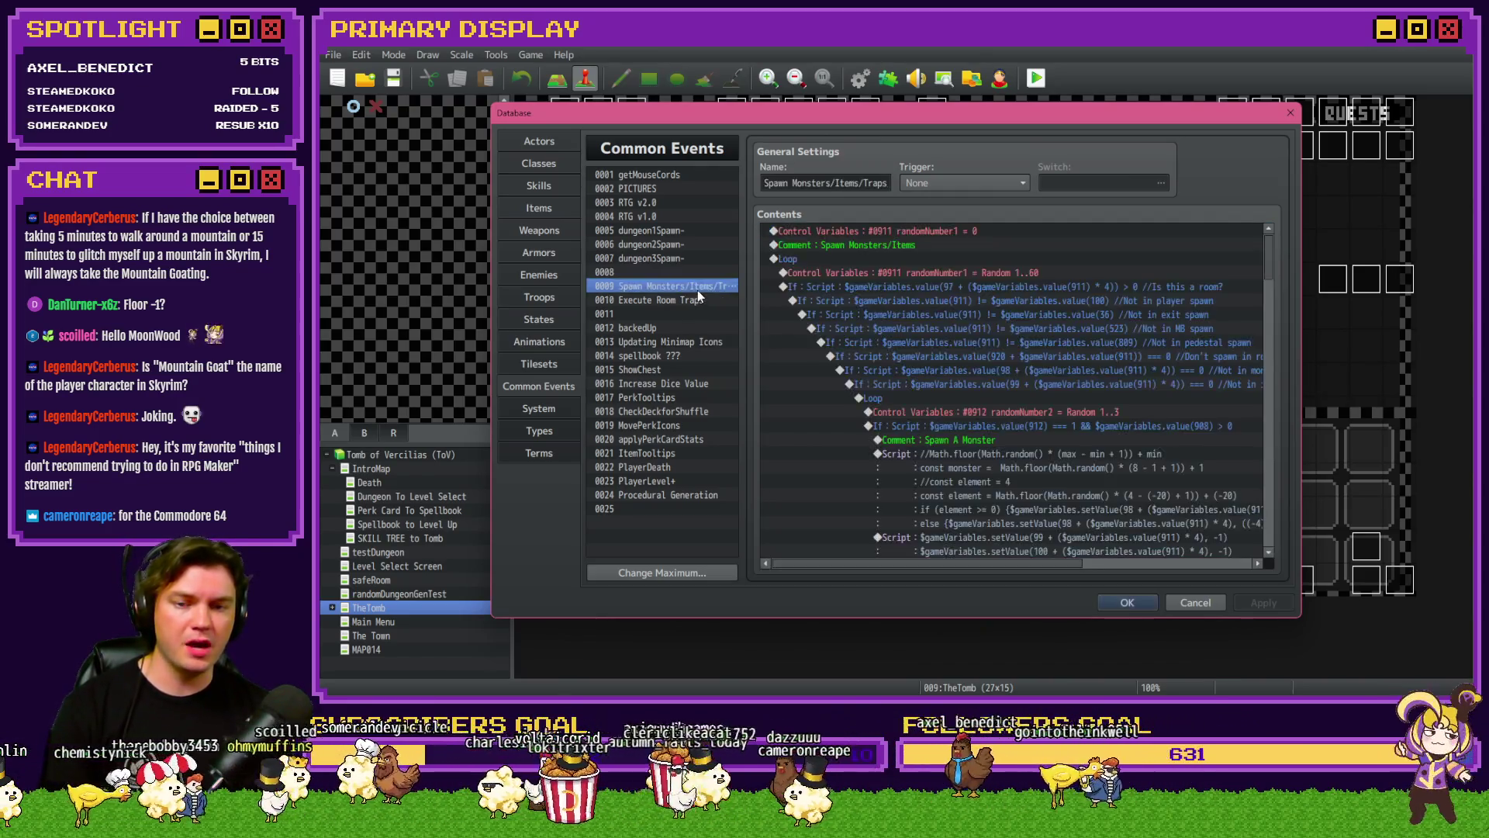
triple_click(865, 183)
click(1122, 283)
click(1263, 245)
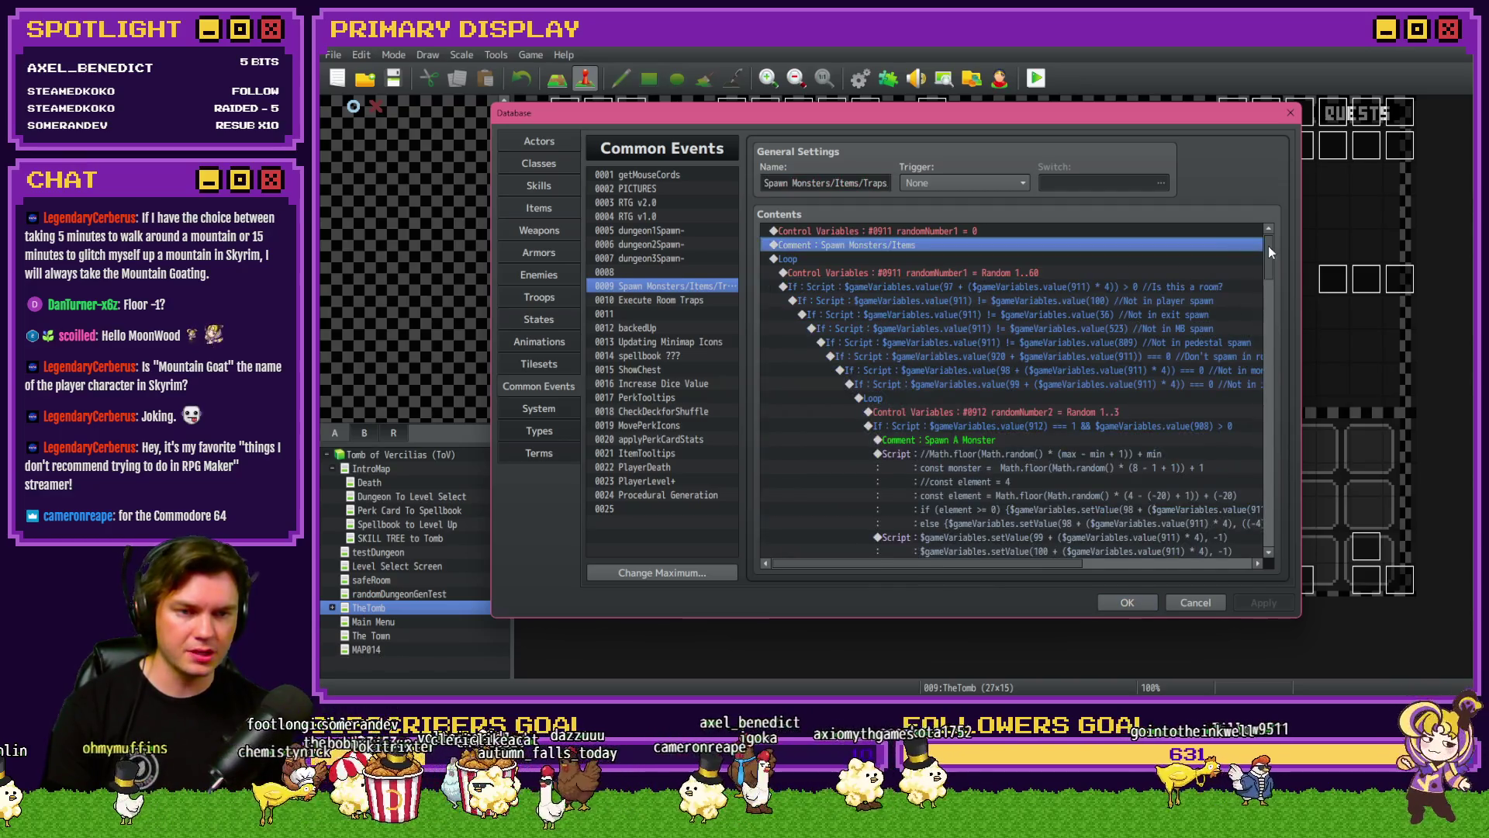
mouse_move(1273, 249)
mouse_down()
mouse_move(1250, 414)
mouse_move(1272, 552)
mouse_move(1275, 455)
mouse_up()
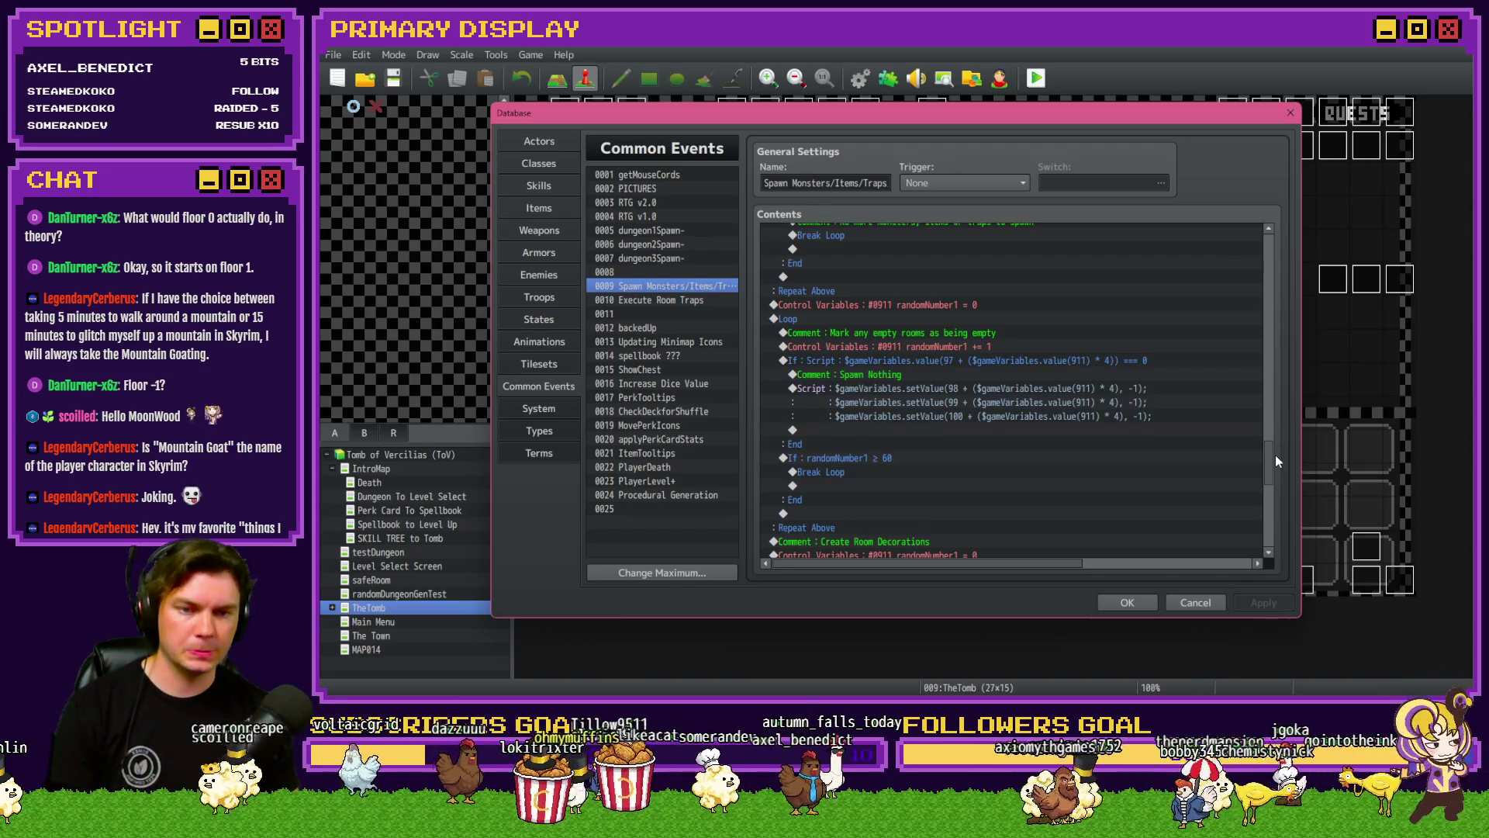
drag(1276, 454, 1291, 353)
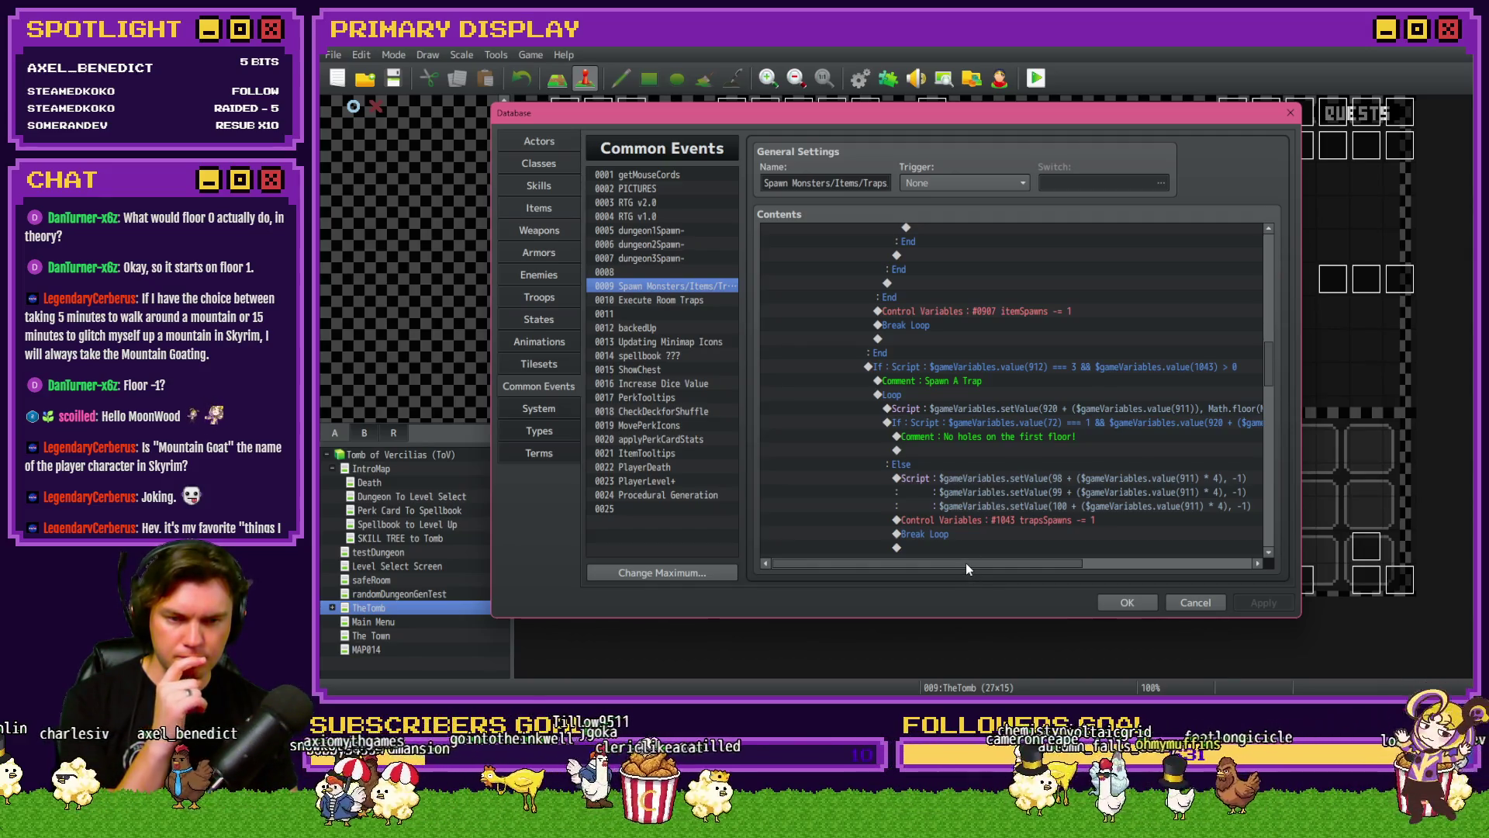
mouse_move(966, 562)
mouse_down()
mouse_move(1086, 560)
mouse_move(990, 557)
mouse_up()
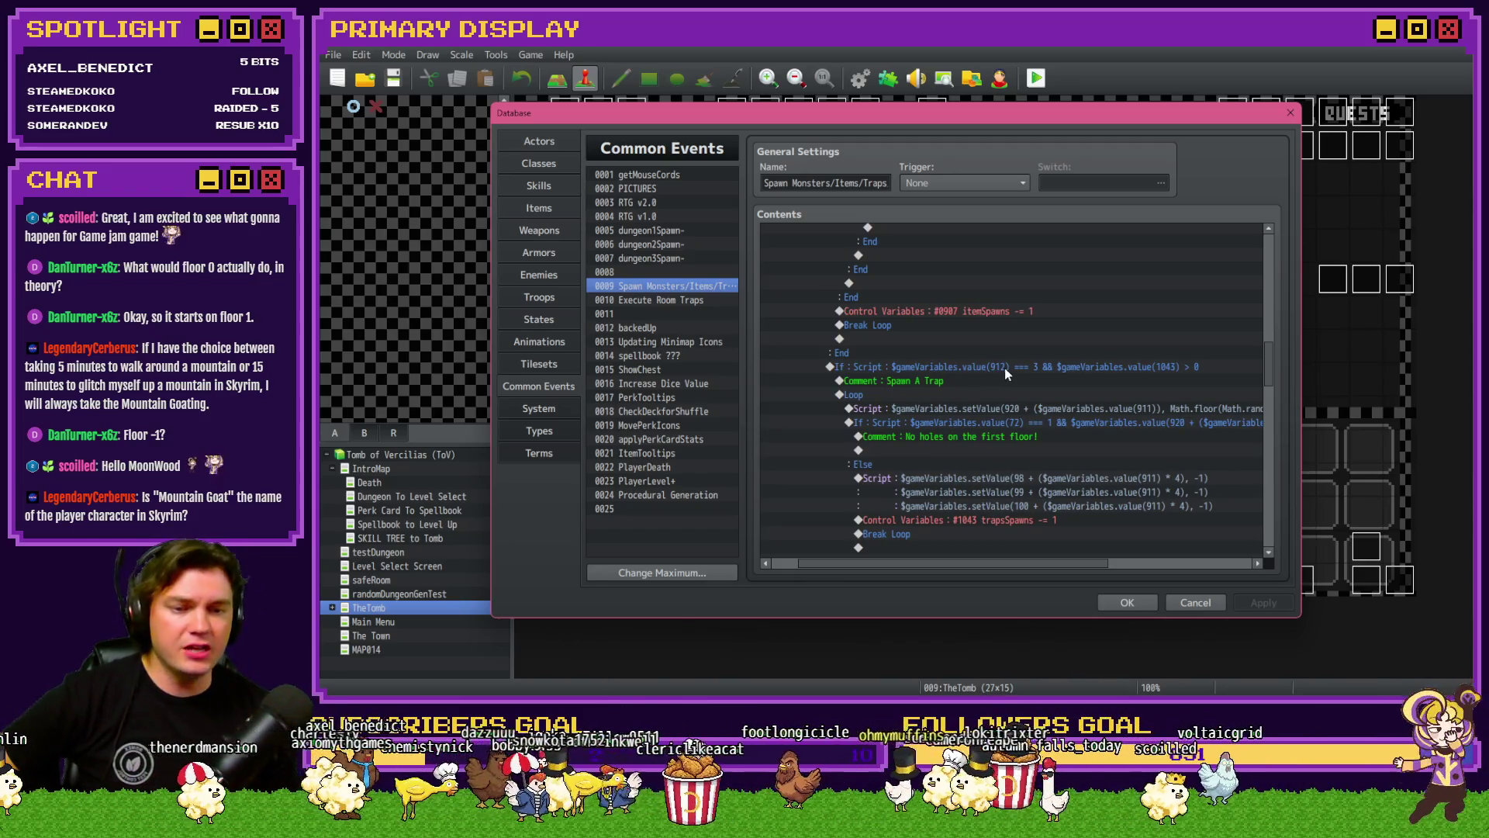
click(954, 381)
key(Insert)
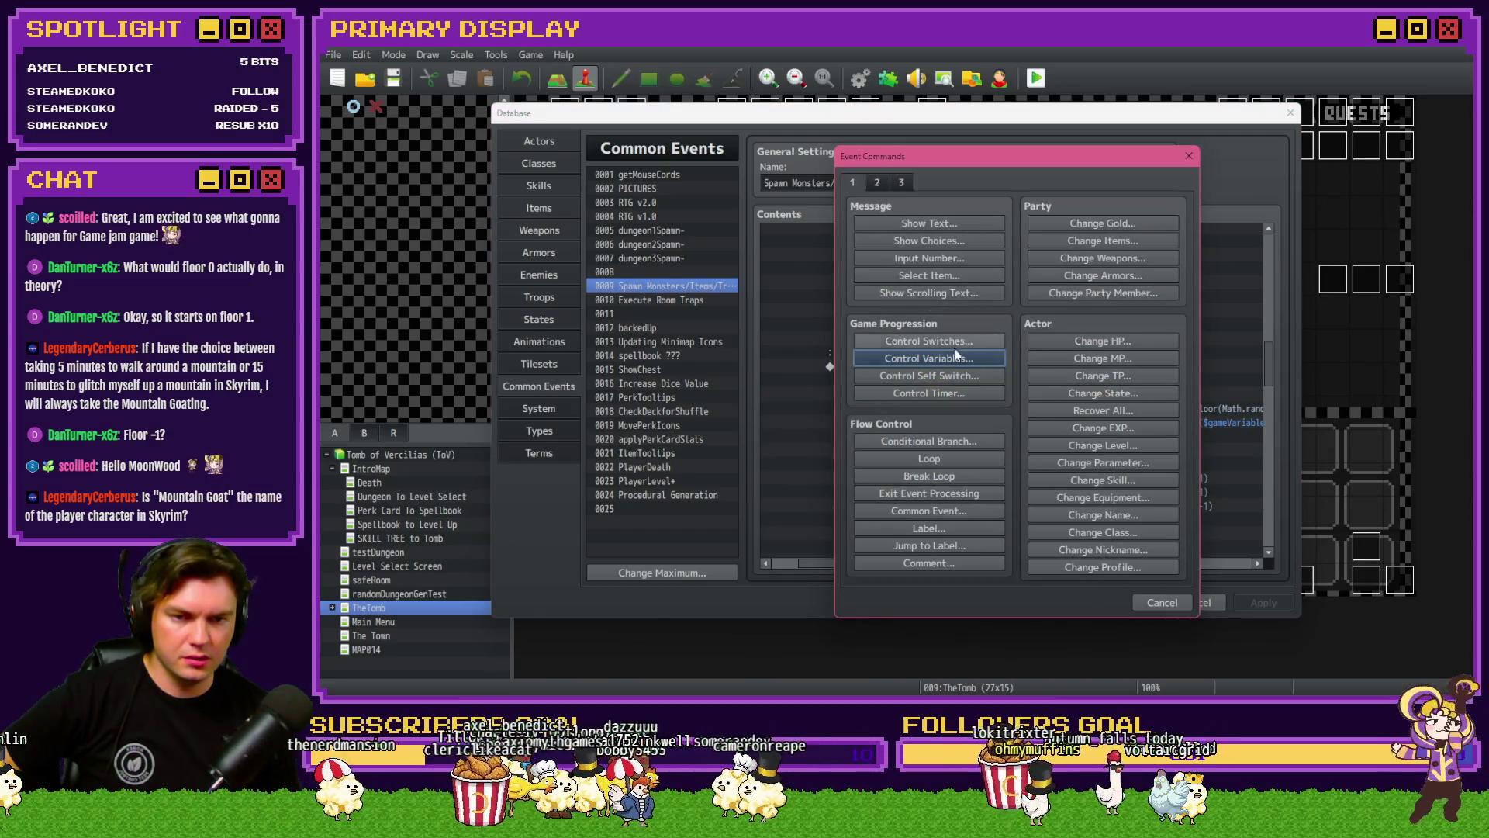
click(954, 347)
click(1020, 282)
scroll(977, 411, down, 13)
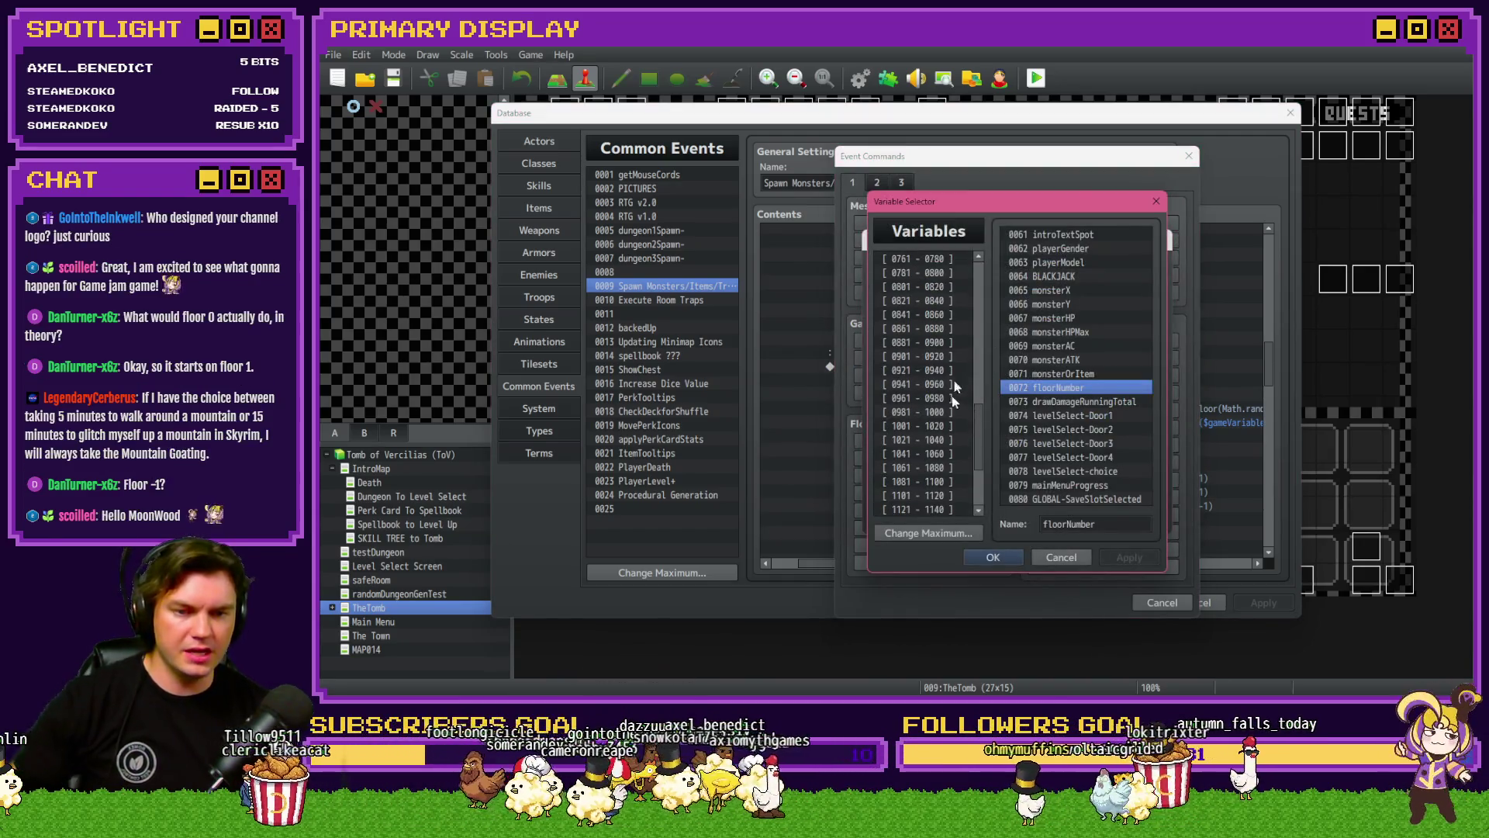
click(960, 357)
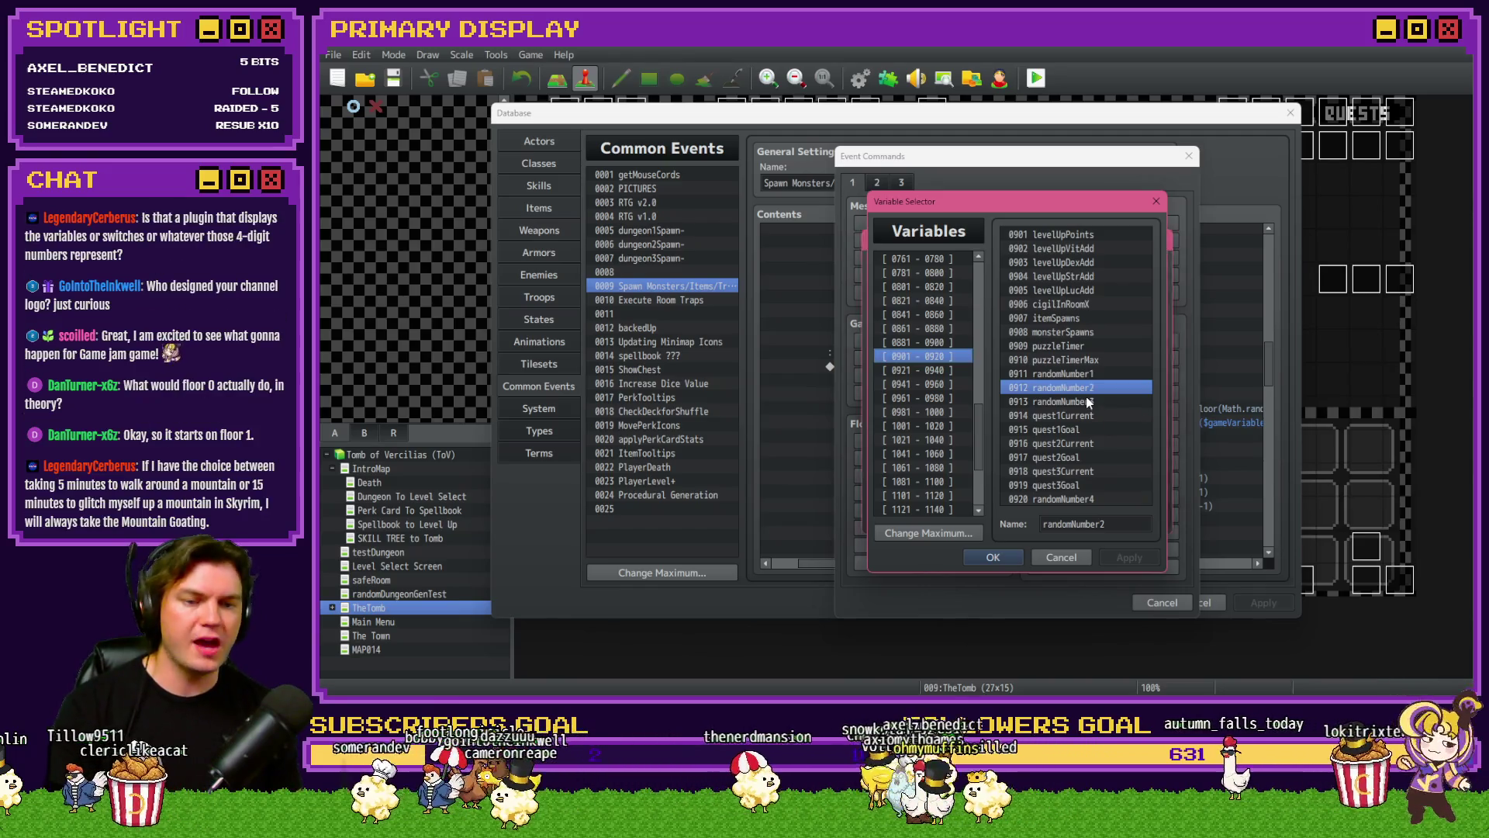
key(Escape)
key(Escape)
key(Escape)
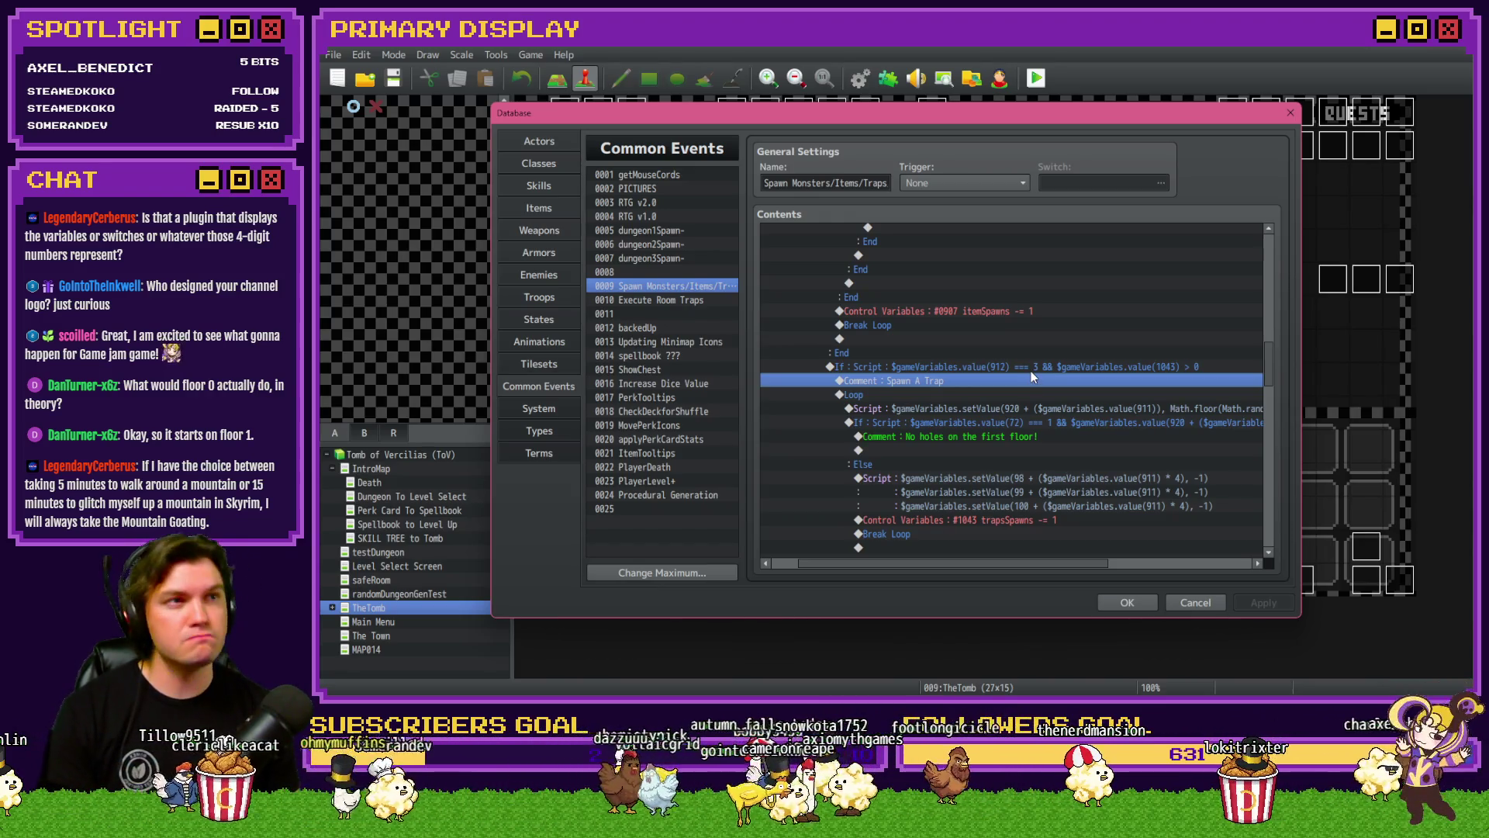
mouse_move(1269, 374)
mouse_down()
mouse_move(1275, 341)
mouse_move(1281, 370)
mouse_up()
drag(1281, 370, 1285, 280)
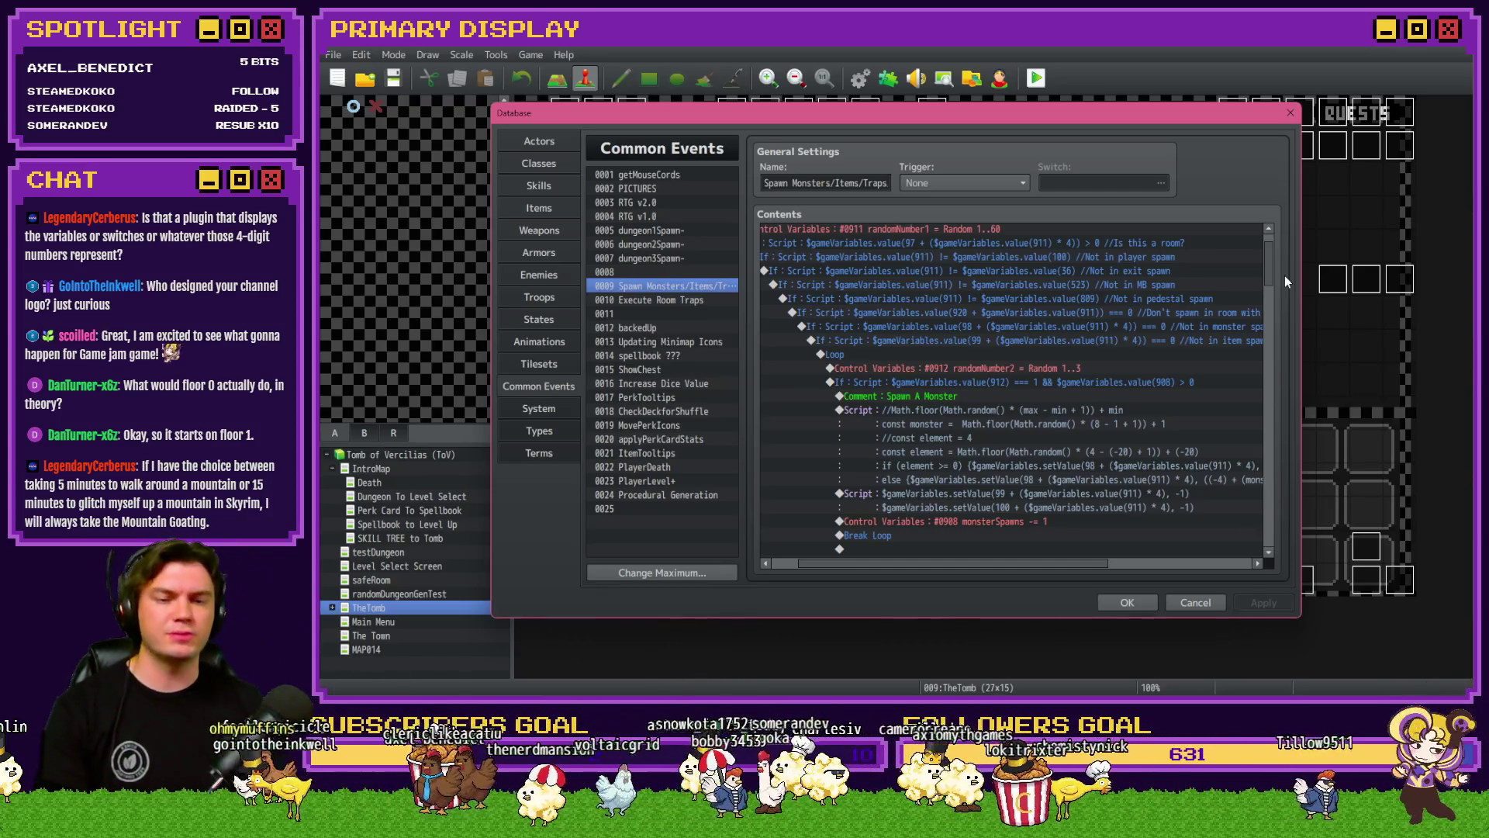
scroll(1273, 281, up, 1)
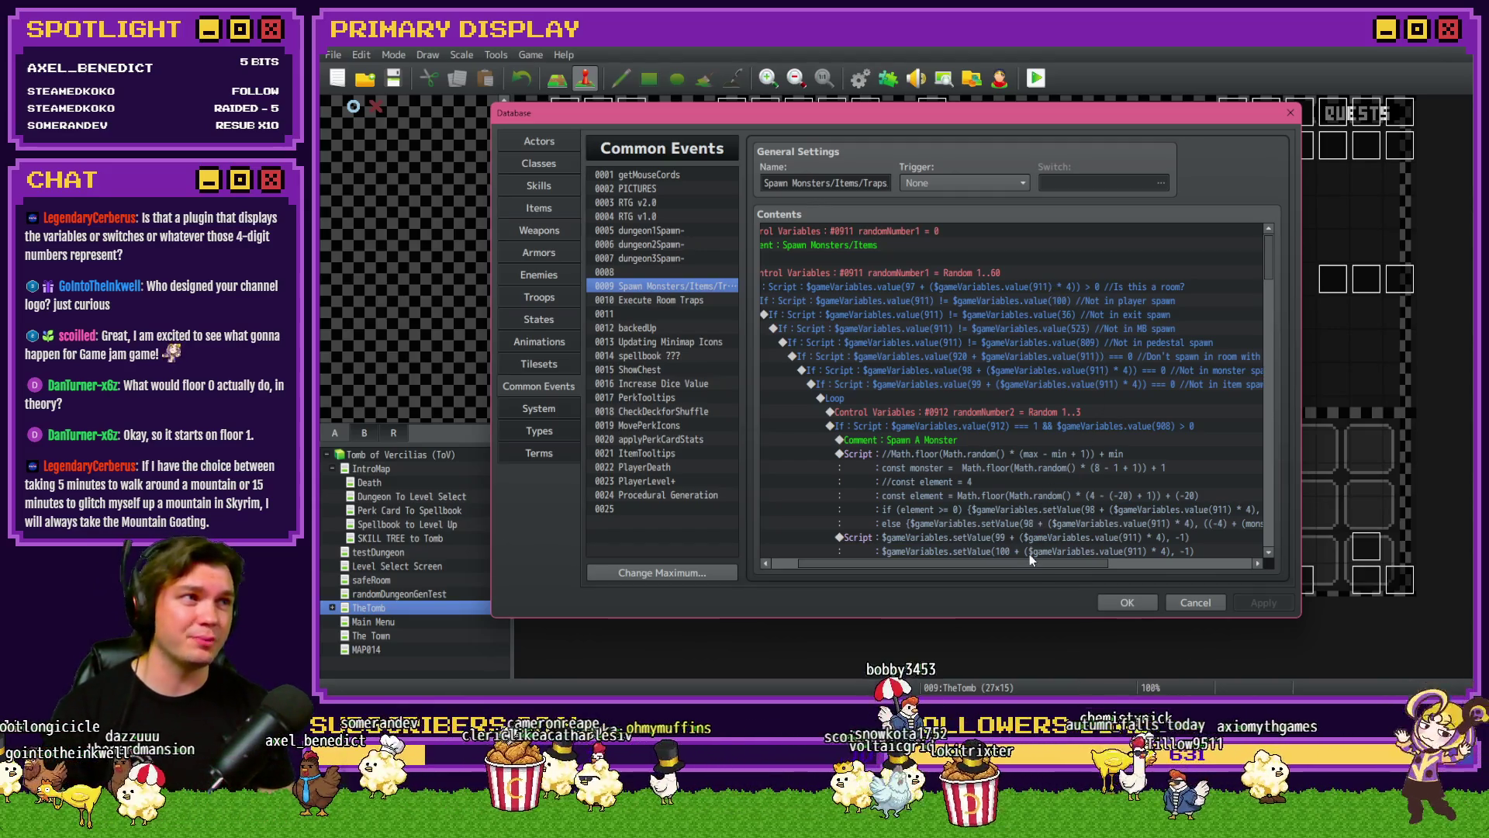
drag(1027, 565, 1077, 569)
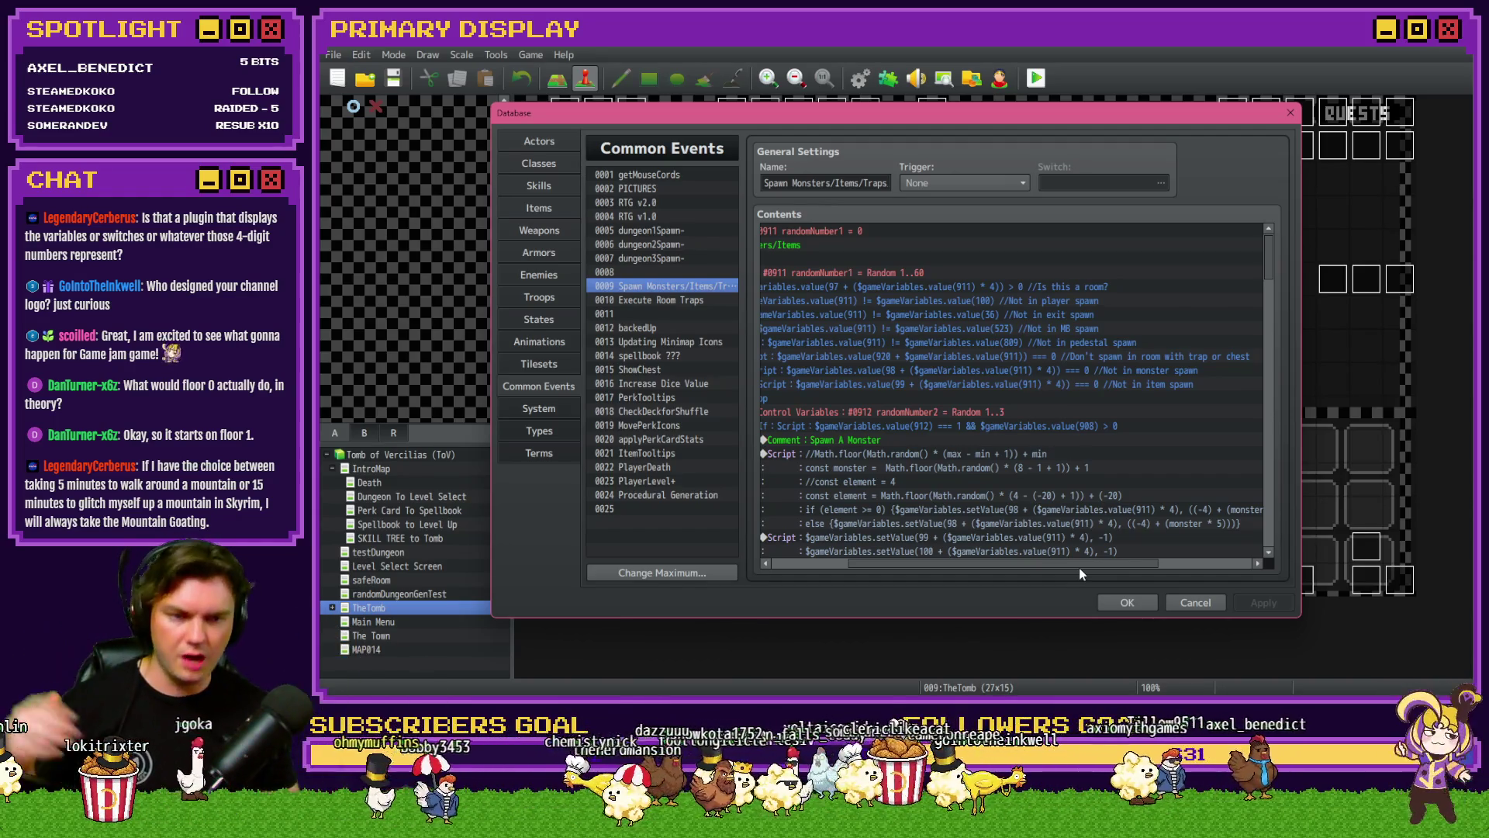
drag(1018, 570, 954, 565)
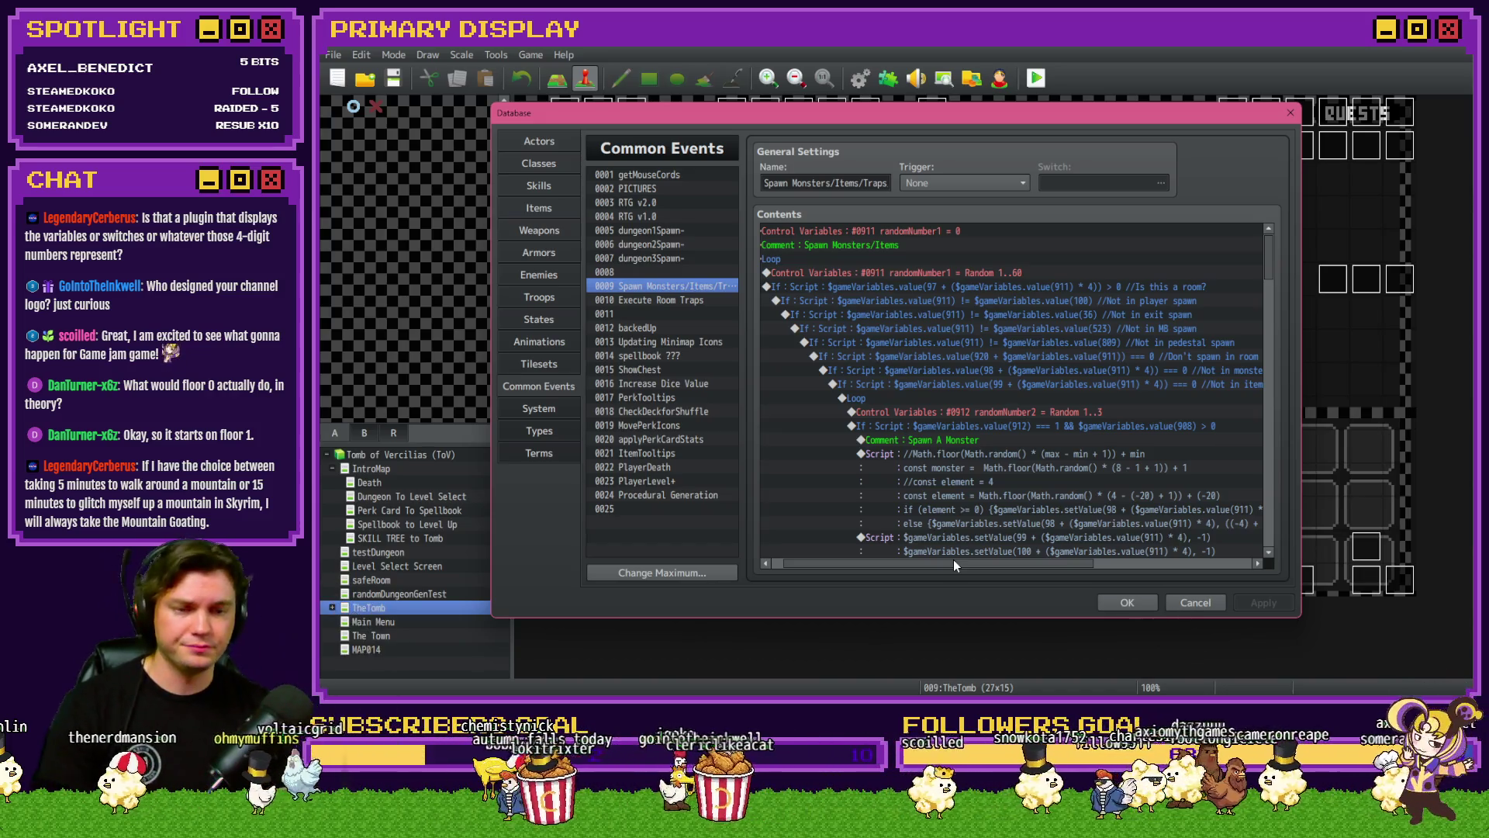
scroll(956, 482, down, 2)
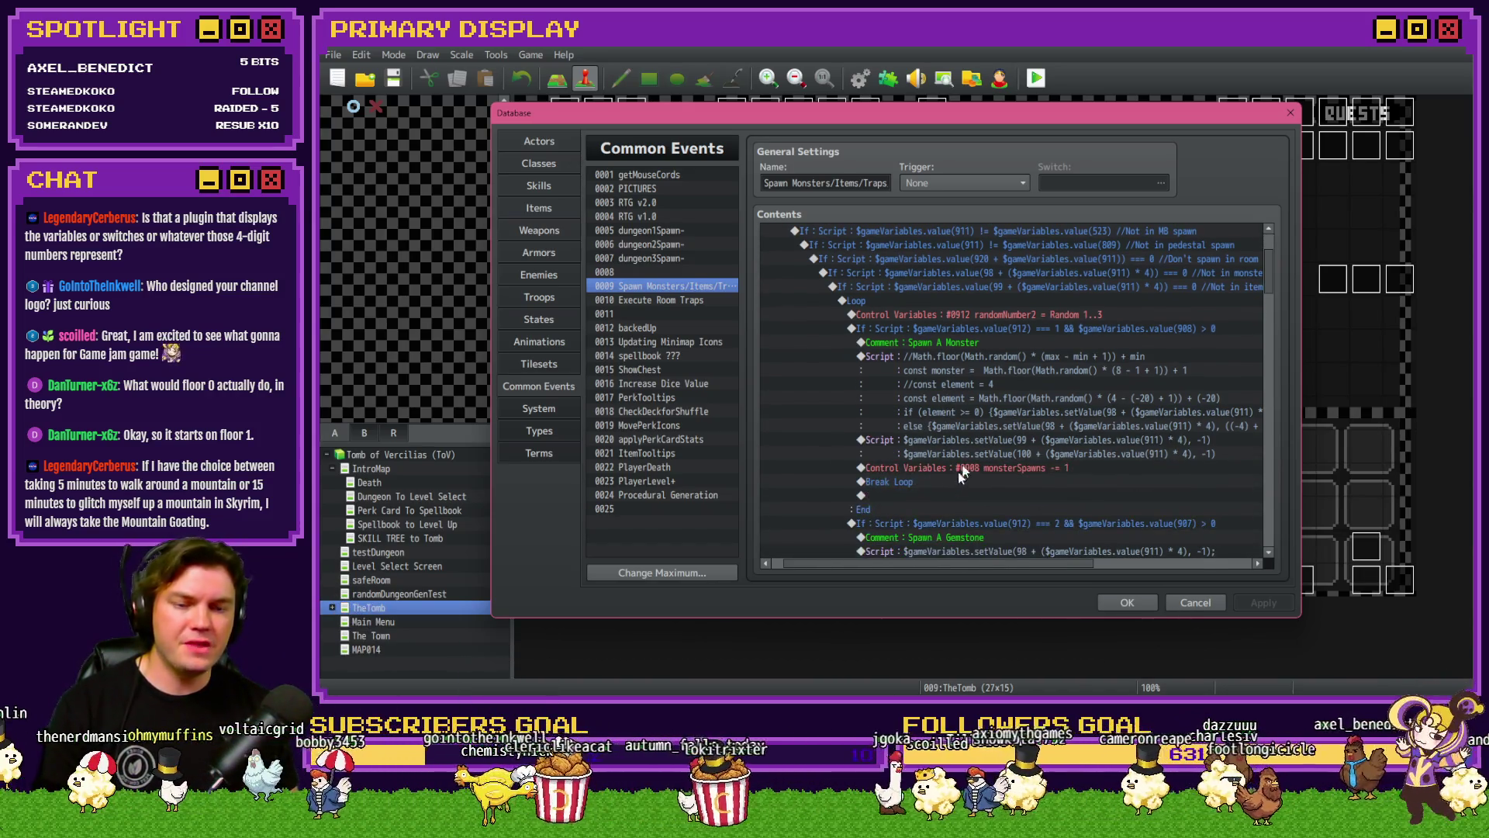
click(961, 329)
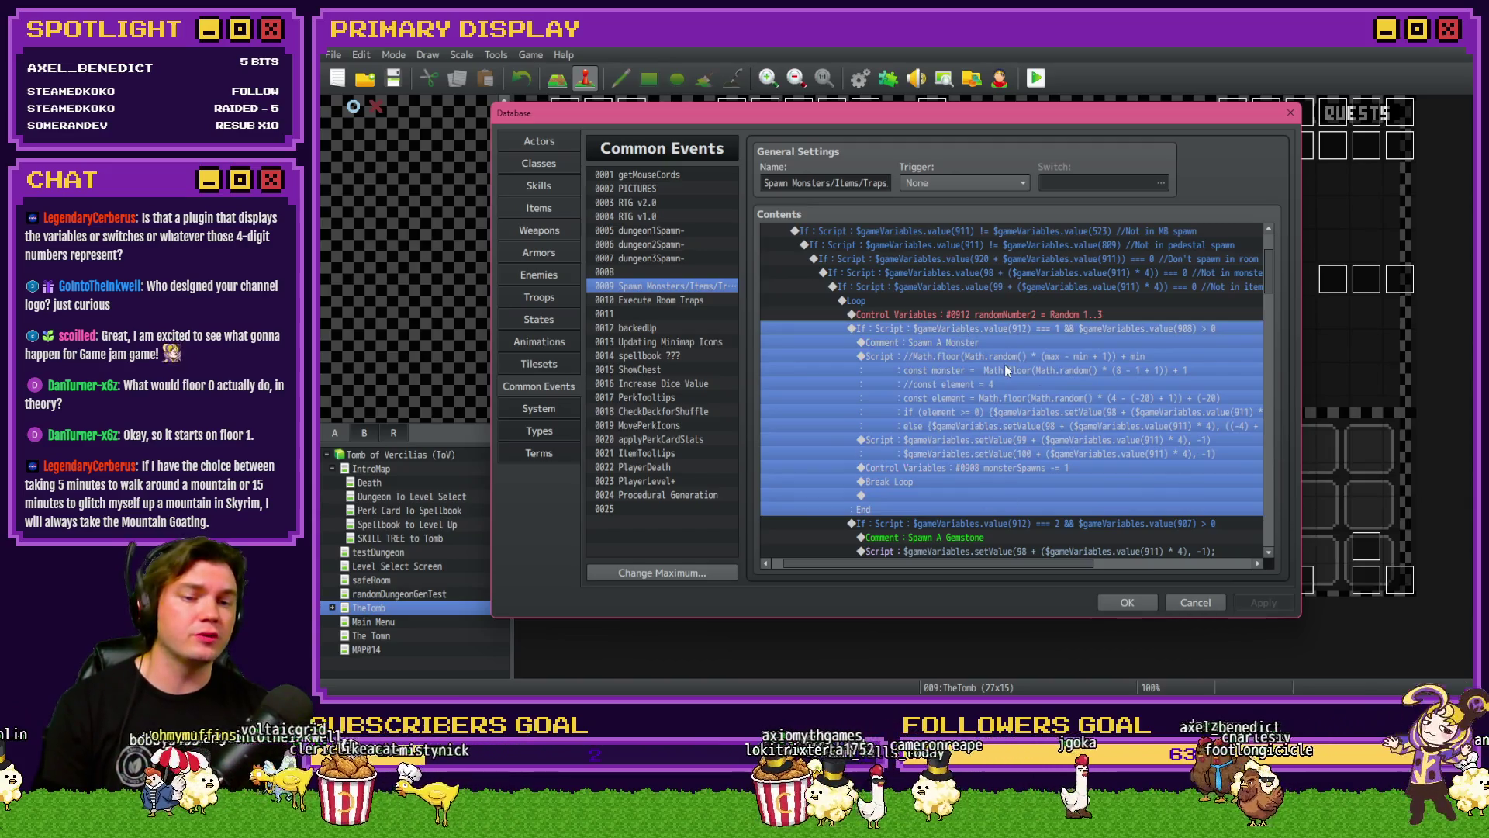
scroll(974, 429, down, 5)
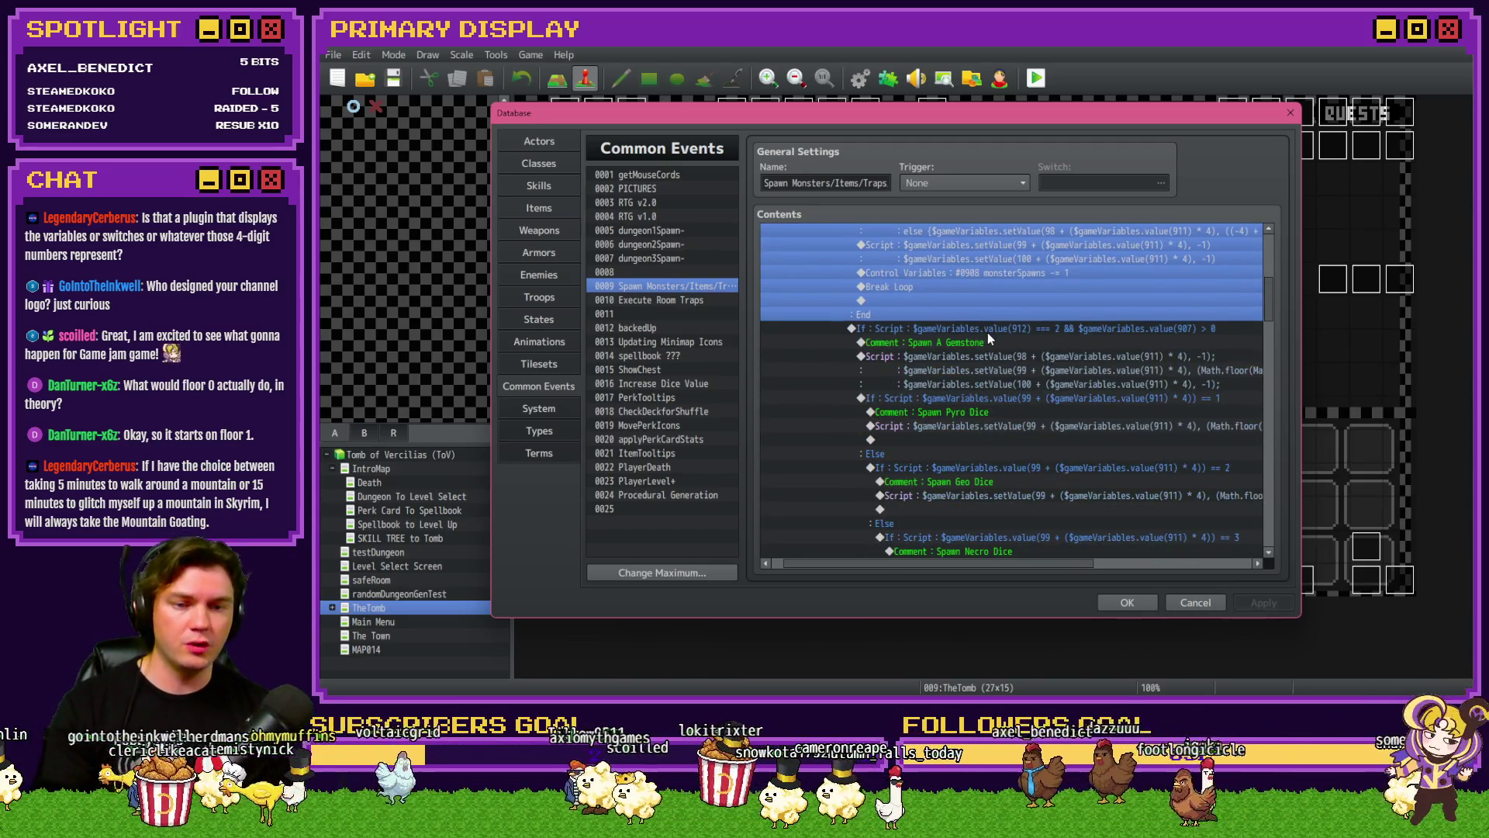
click(988, 331)
scroll(985, 412, down, 8)
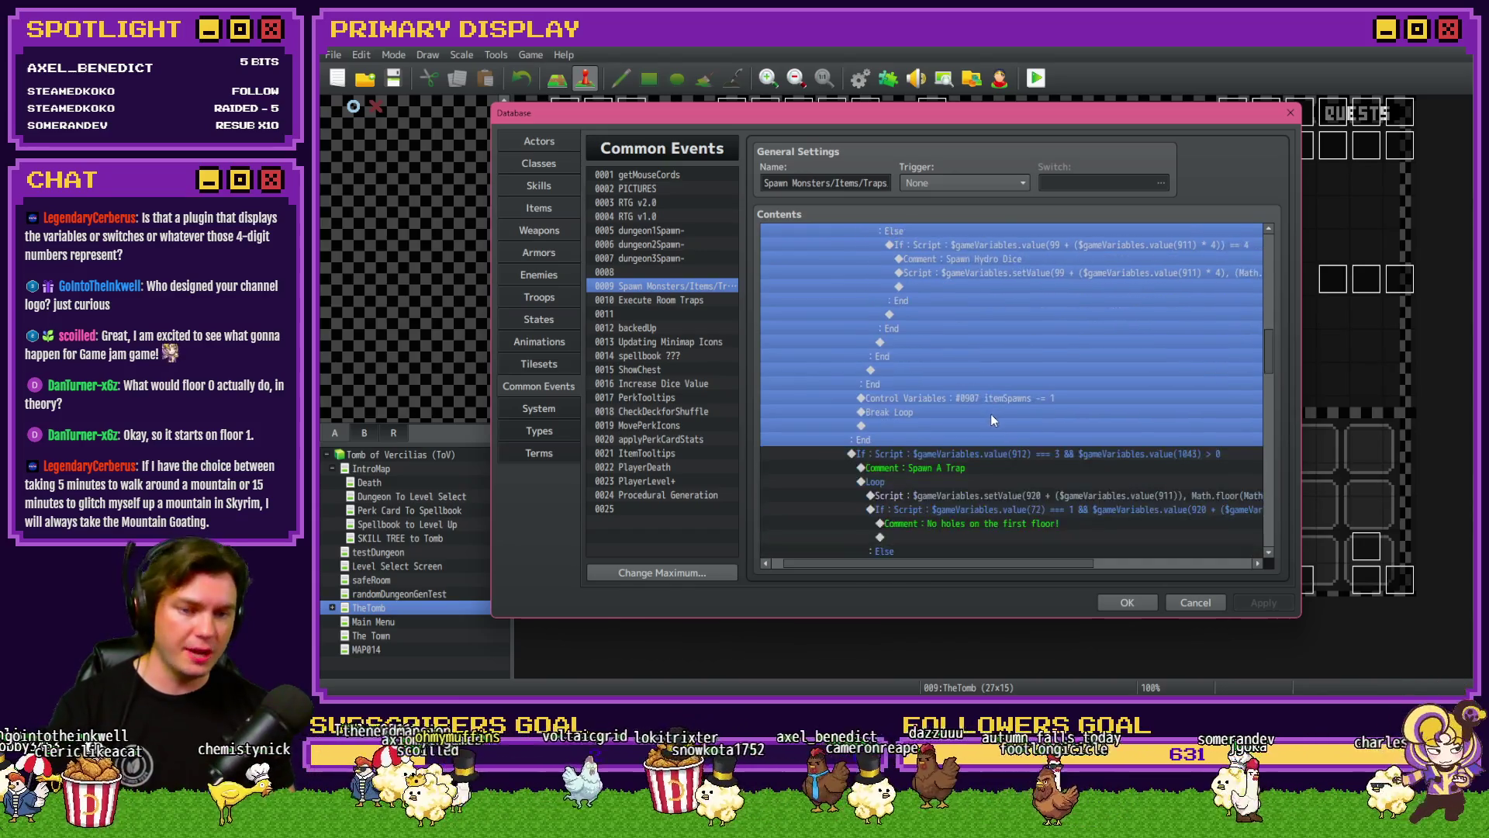
scroll(990, 416, down, 3)
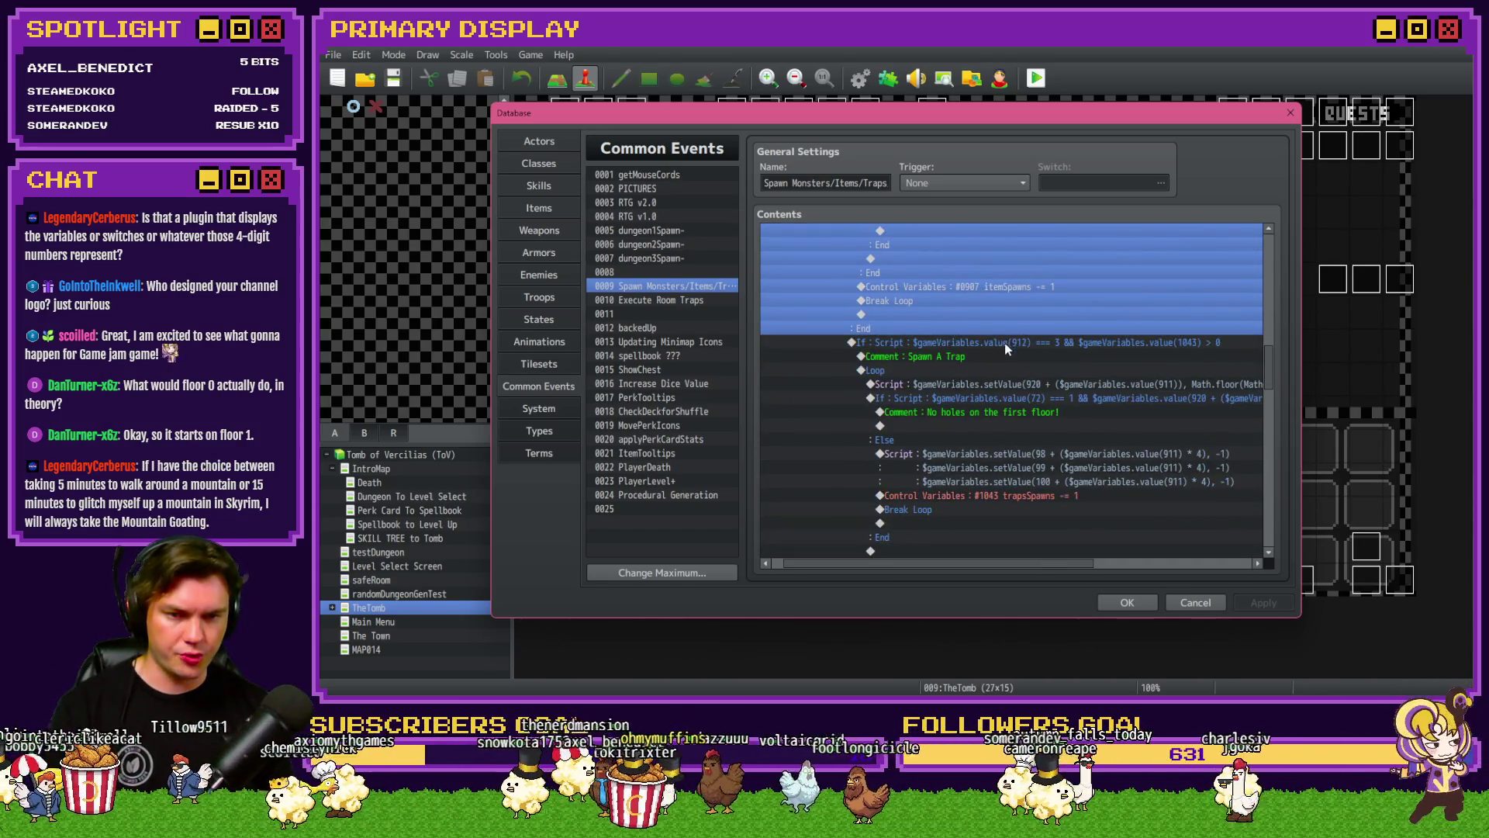
click(1003, 343)
mouse_move(1269, 376)
mouse_down()
mouse_move(1288, 277)
mouse_move(1279, 375)
mouse_up()
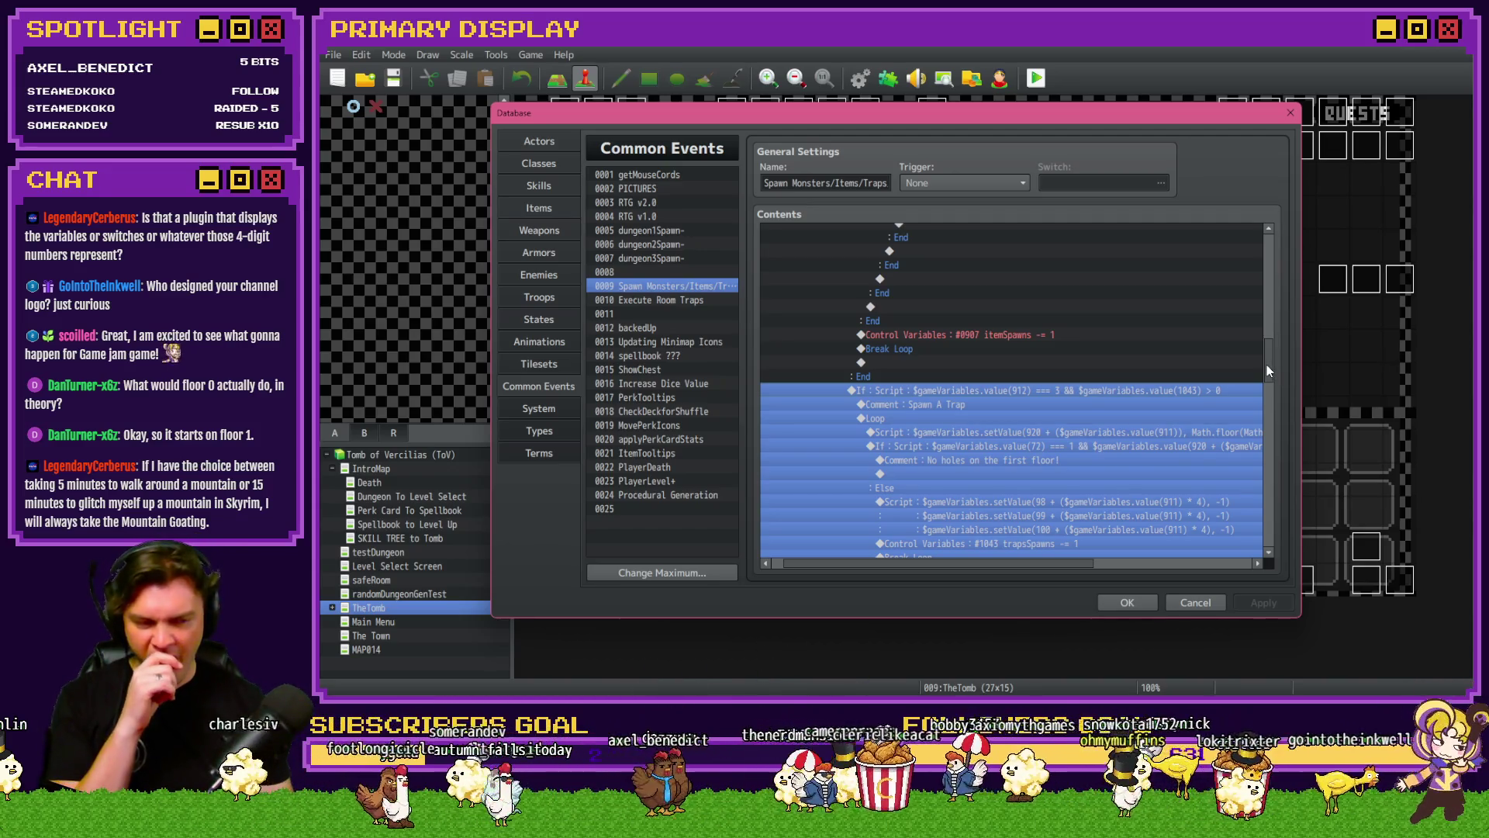
mouse_move(1267, 371)
mouse_down()
mouse_move(1278, 337)
mouse_move(1286, 368)
mouse_up()
click(1046, 326)
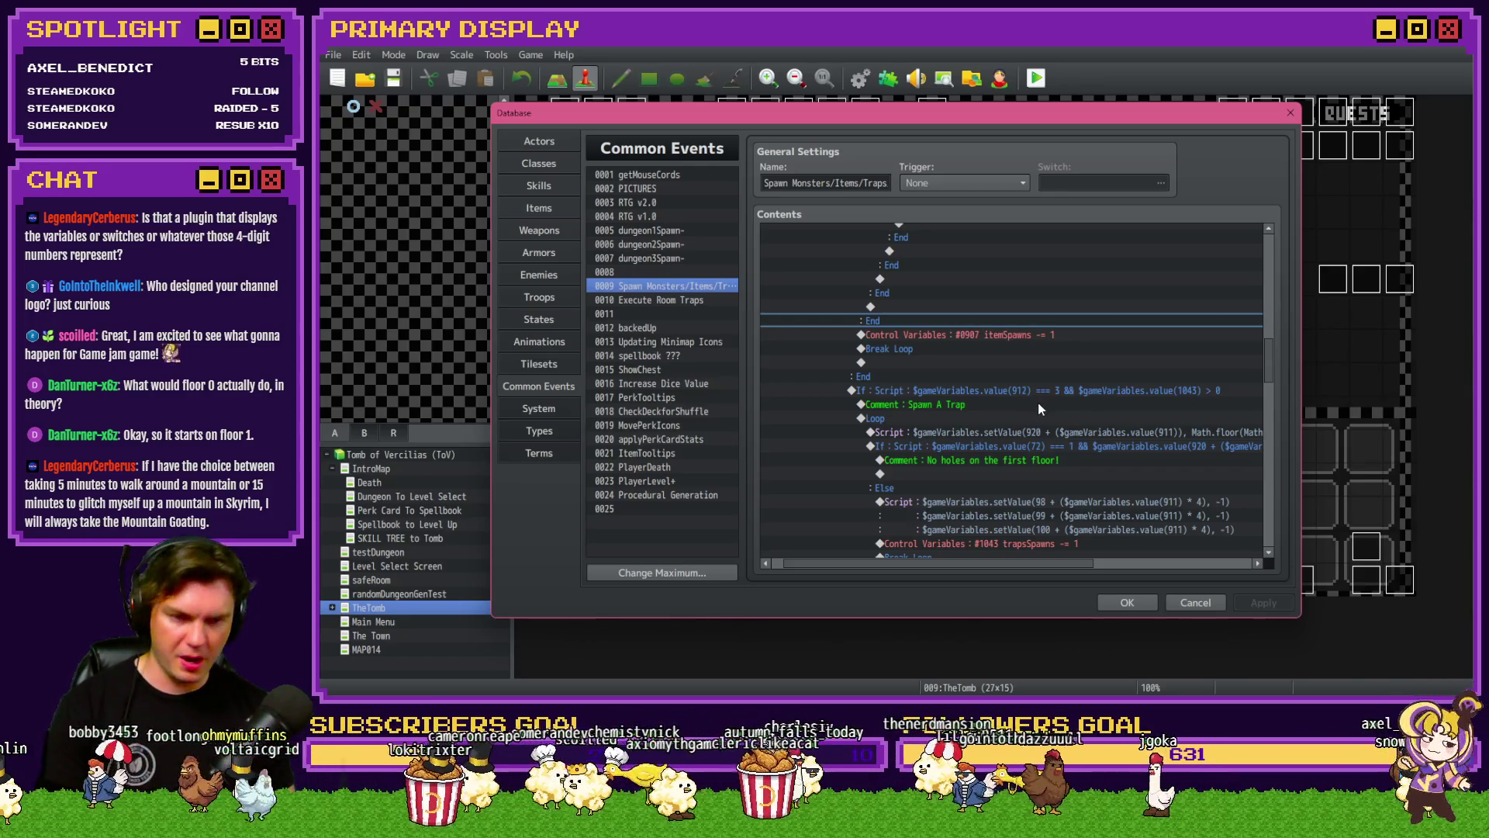
scroll(1035, 406, down, 1)
click(901, 370)
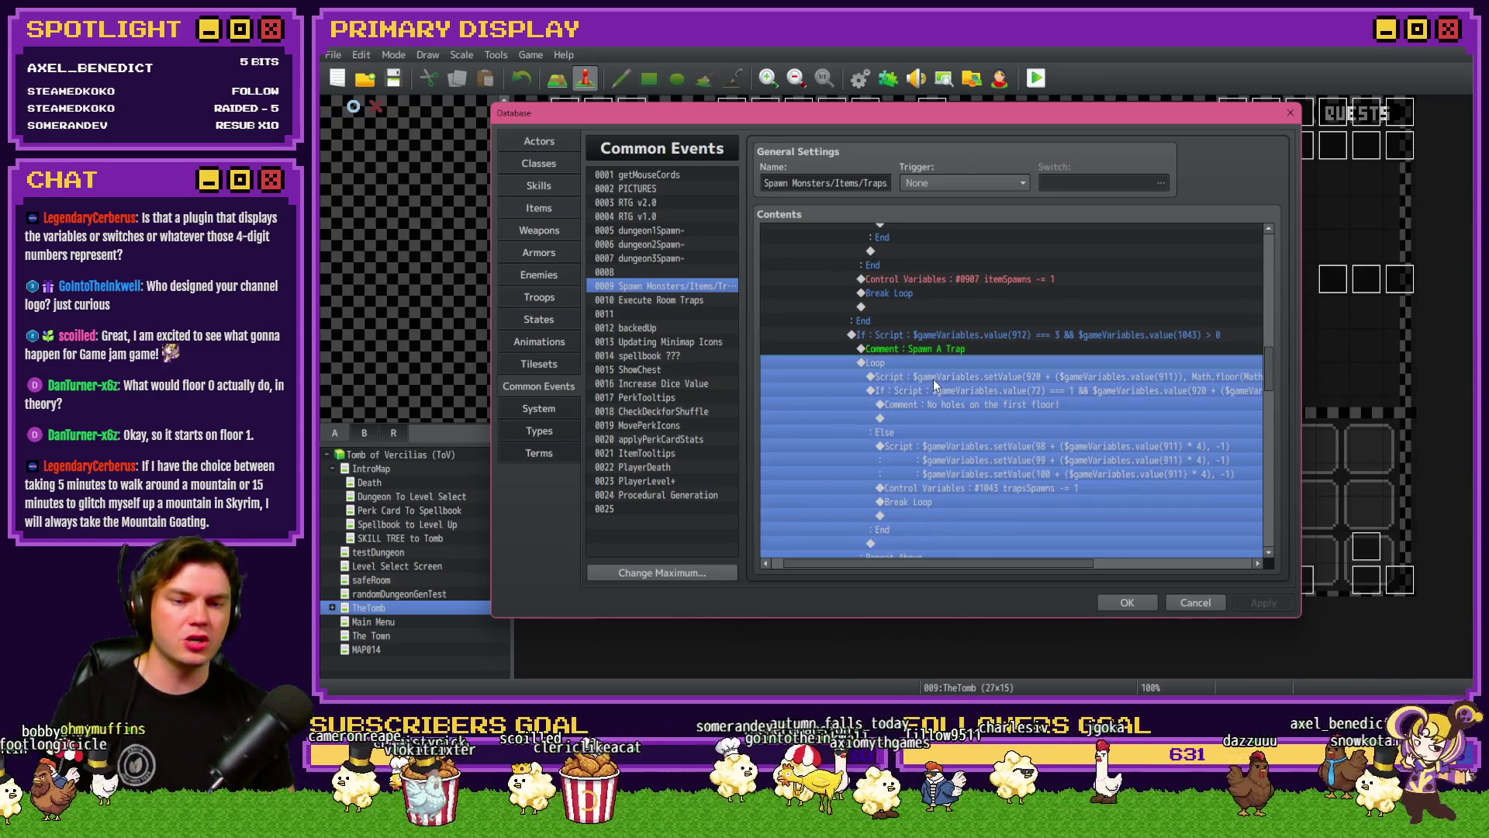
click(935, 378)
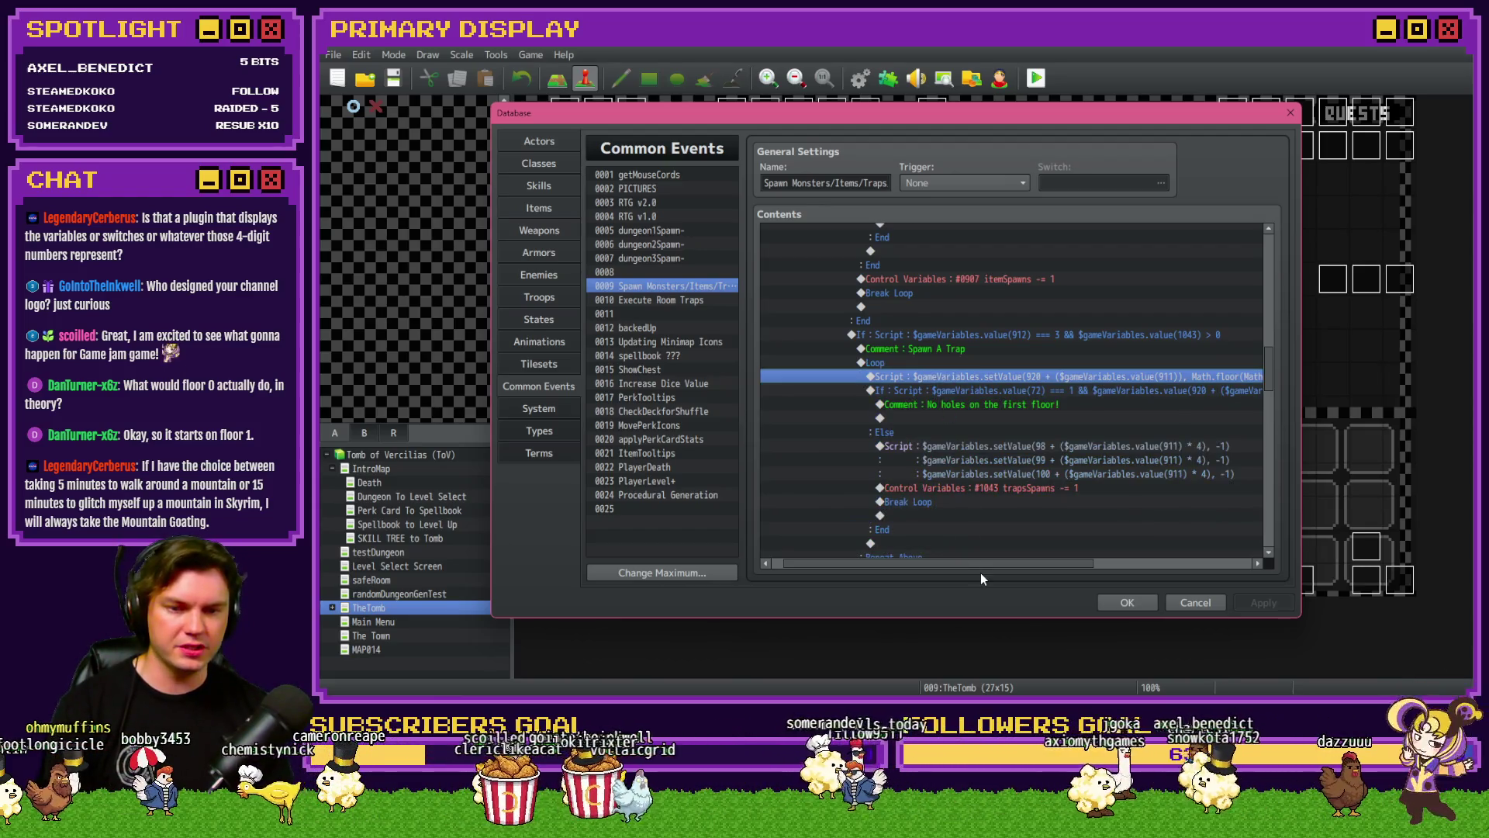
mouse_move(985, 563)
mouse_down()
mouse_move(1110, 571)
mouse_move(1052, 569)
mouse_up()
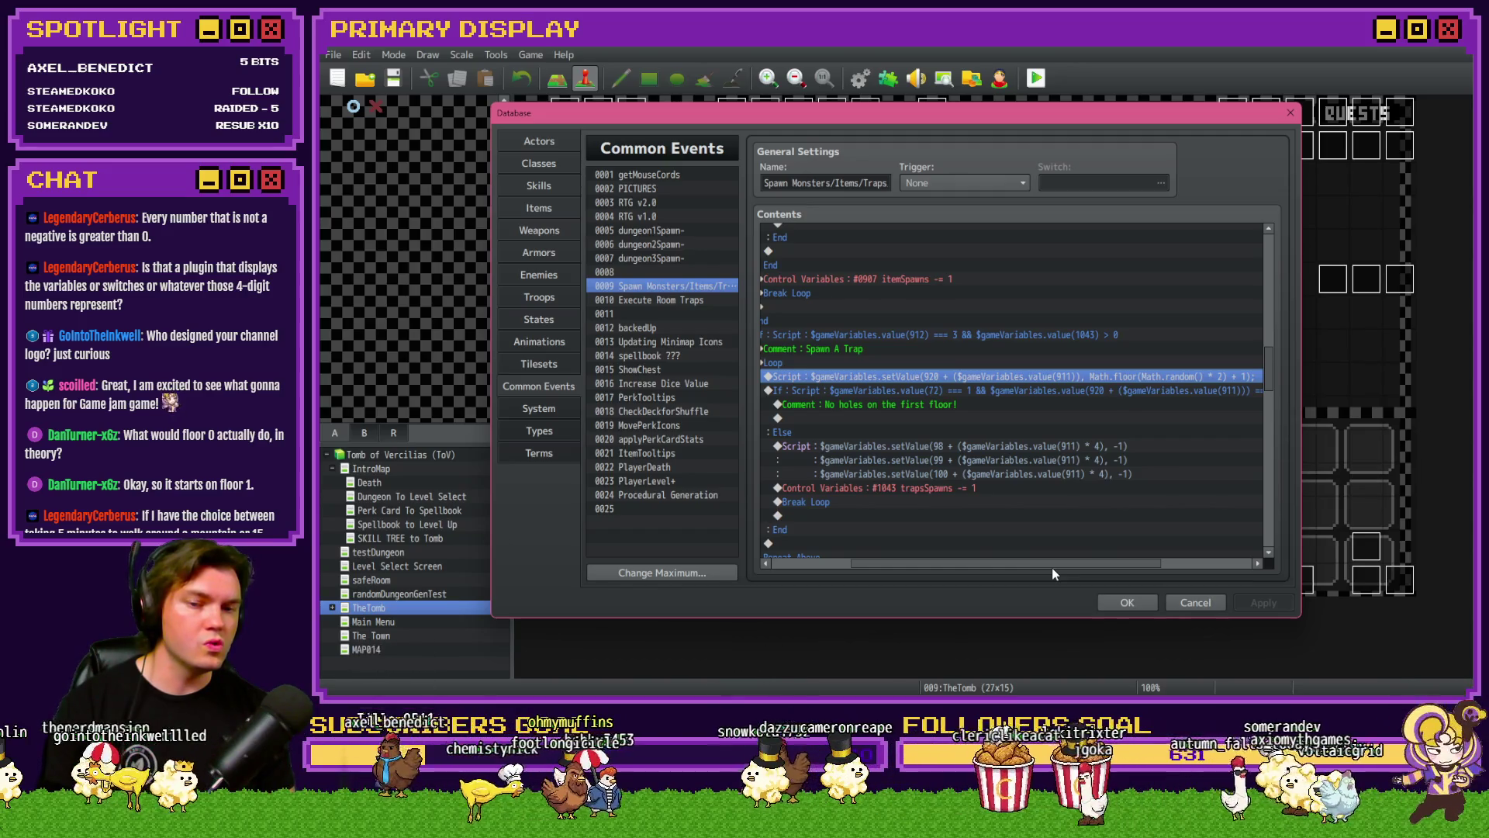
drag(1053, 574, 1046, 575)
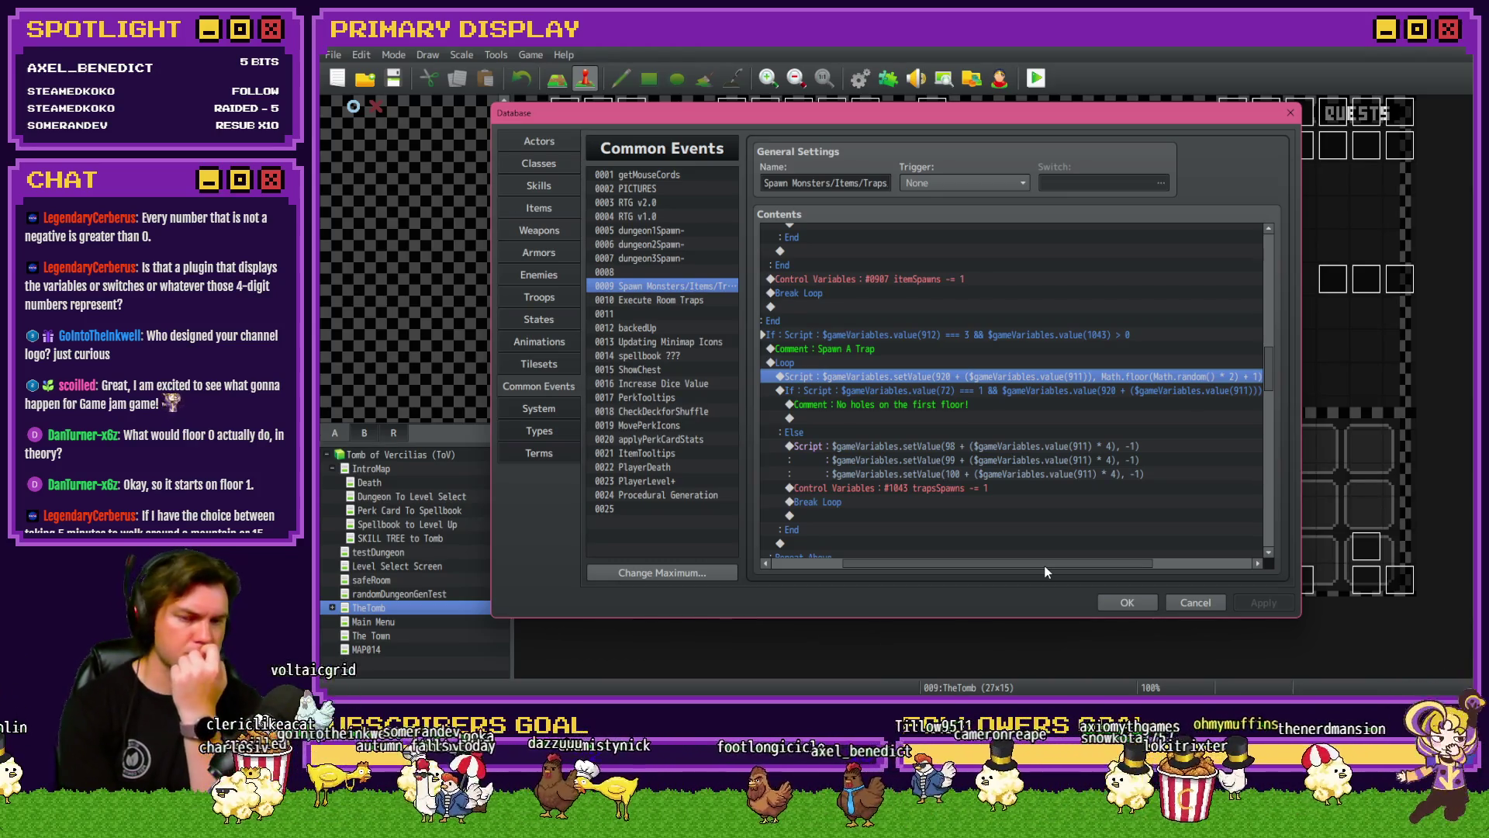
drag(1044, 567, 1025, 565)
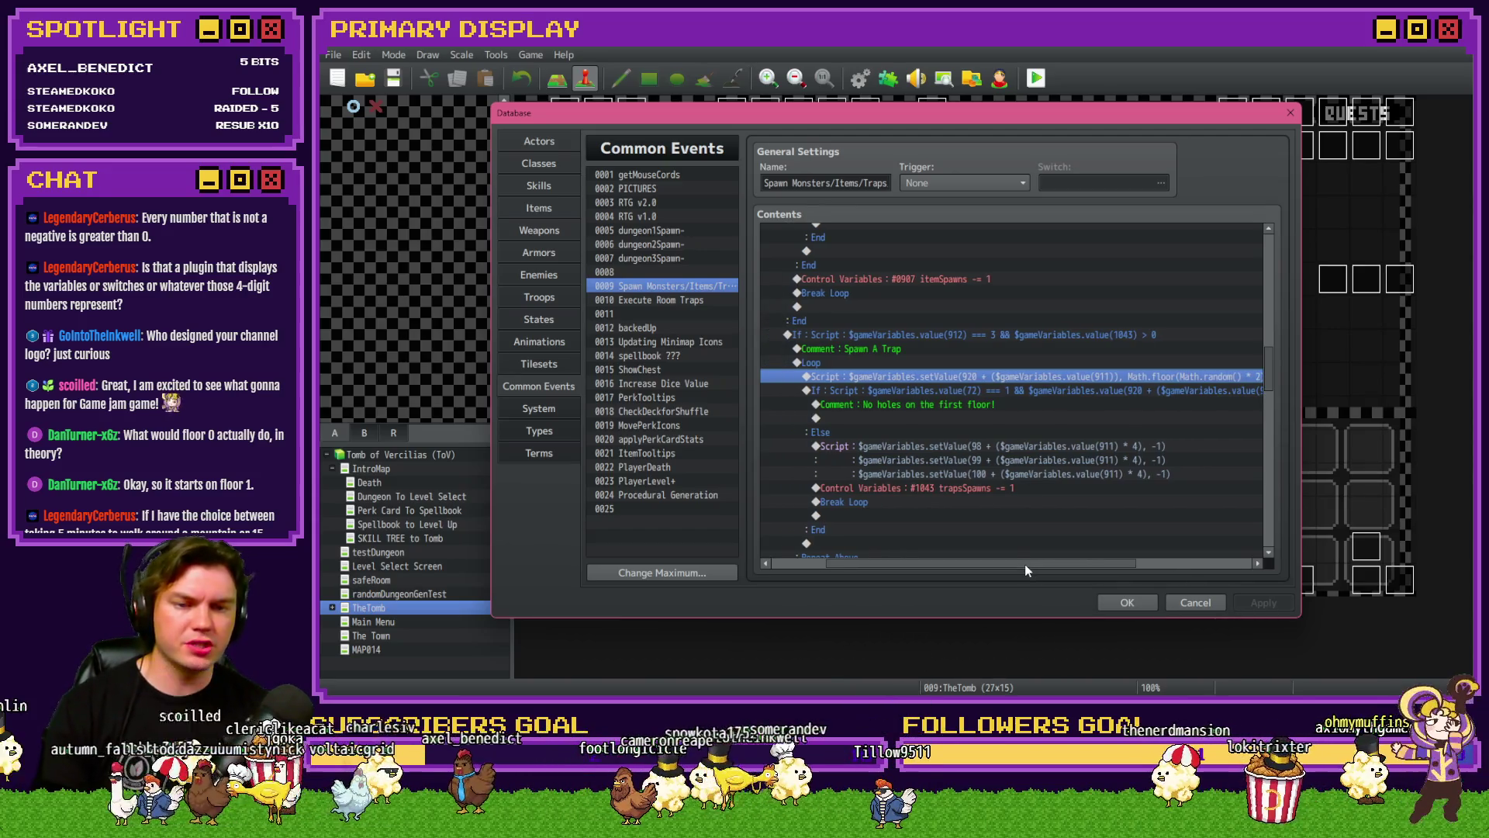
drag(1026, 565, 1100, 572)
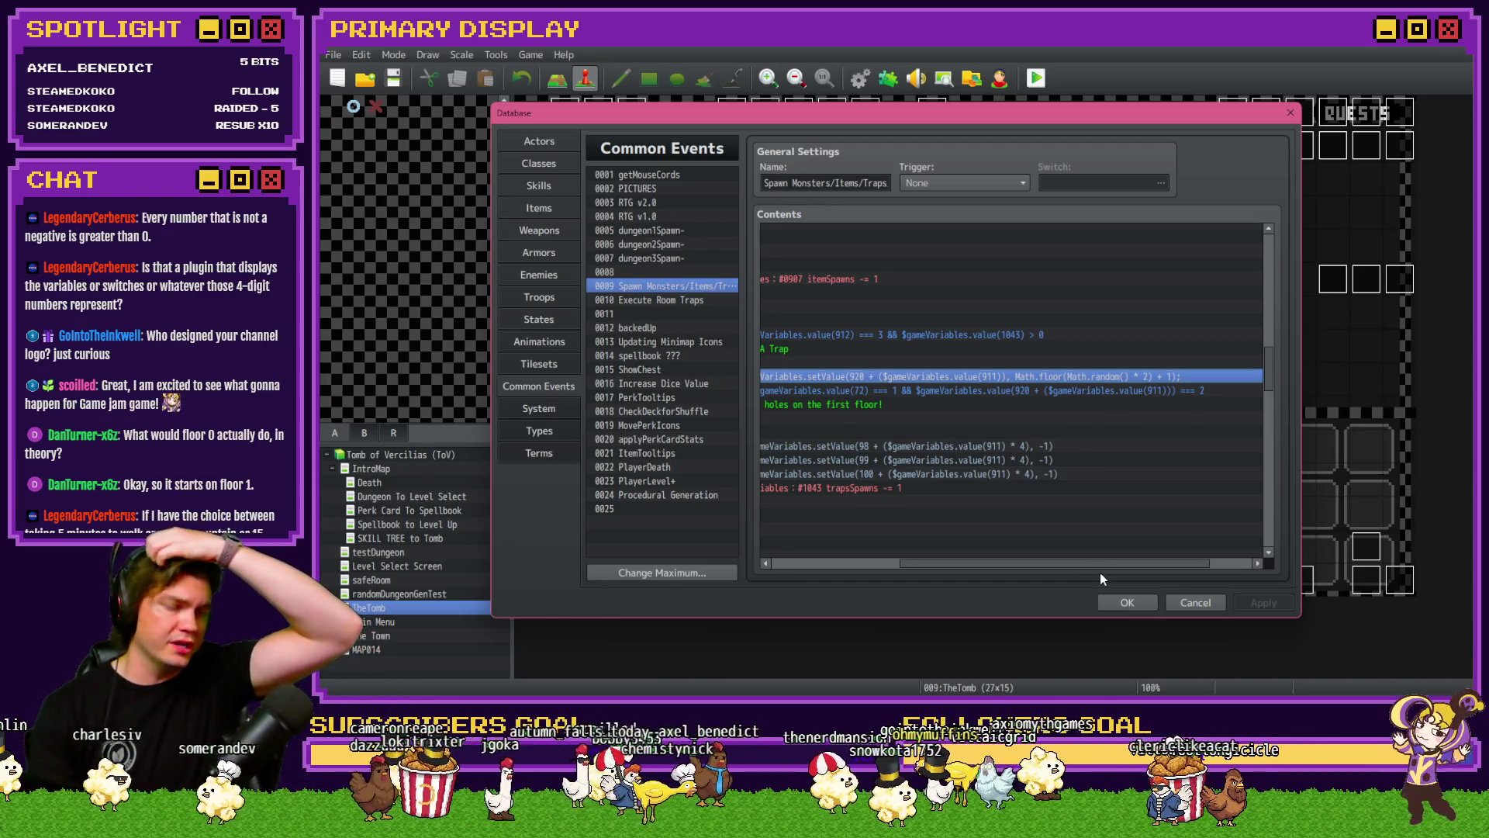
drag(1100, 572, 1041, 568)
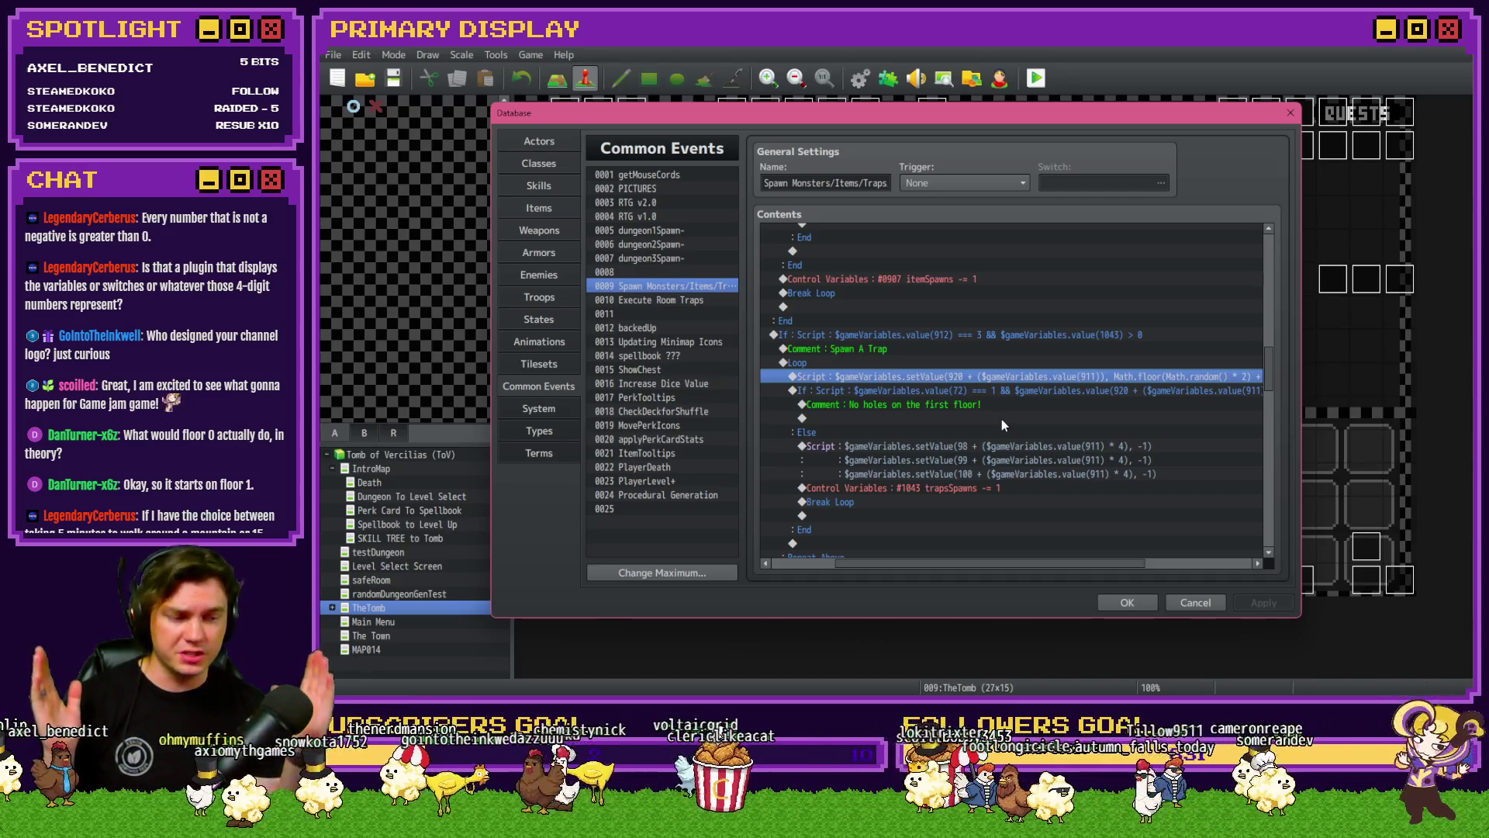
click(1023, 390)
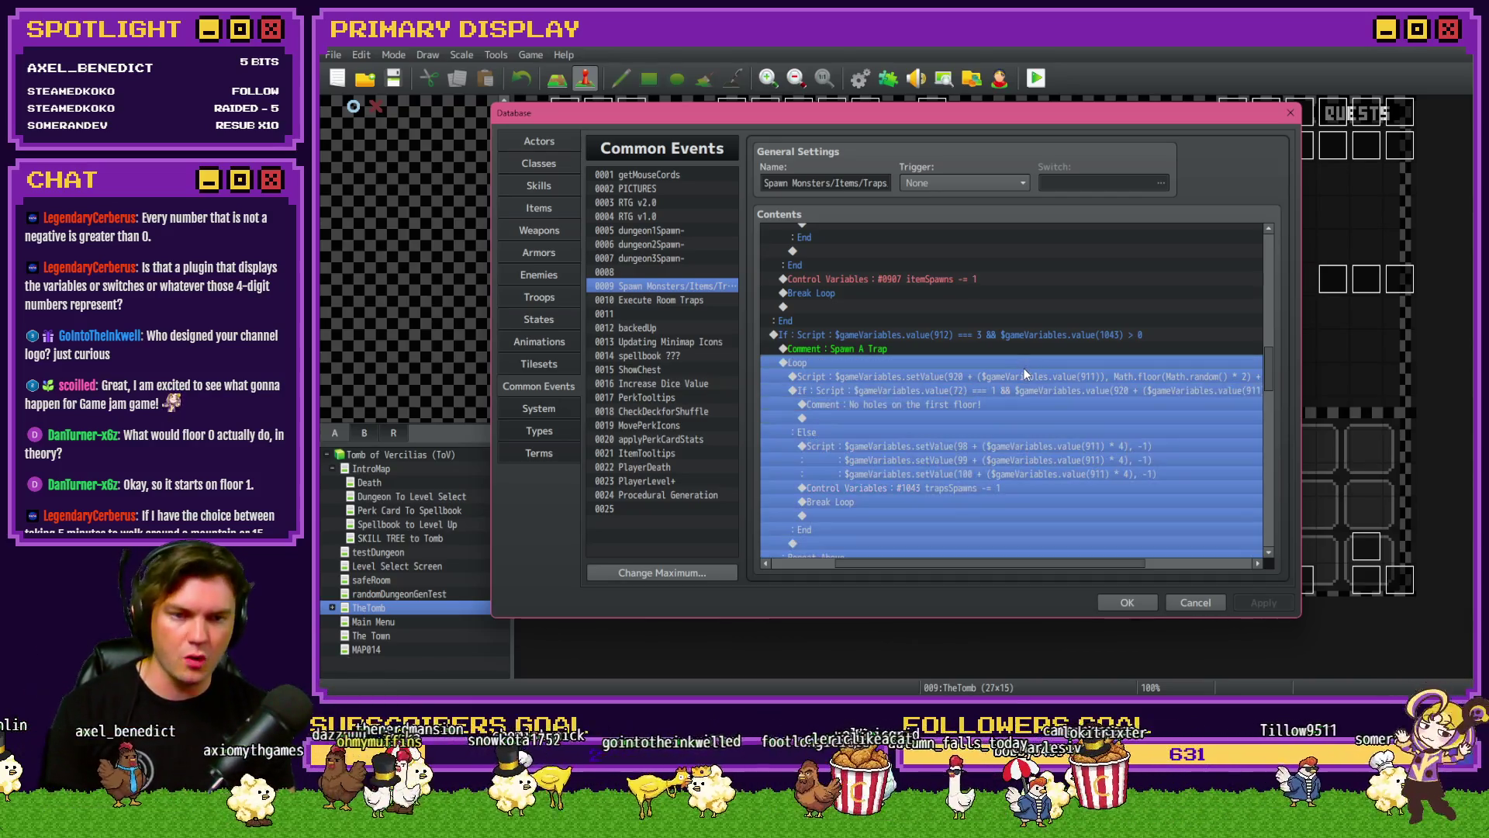
Step: Copy the trap Script line under the 'No holes' comment and delete its Math.floor(Math.random() * 2) term
click(1027, 377)
key(ctrl+c)
click(959, 423)
key(ctrl+v)
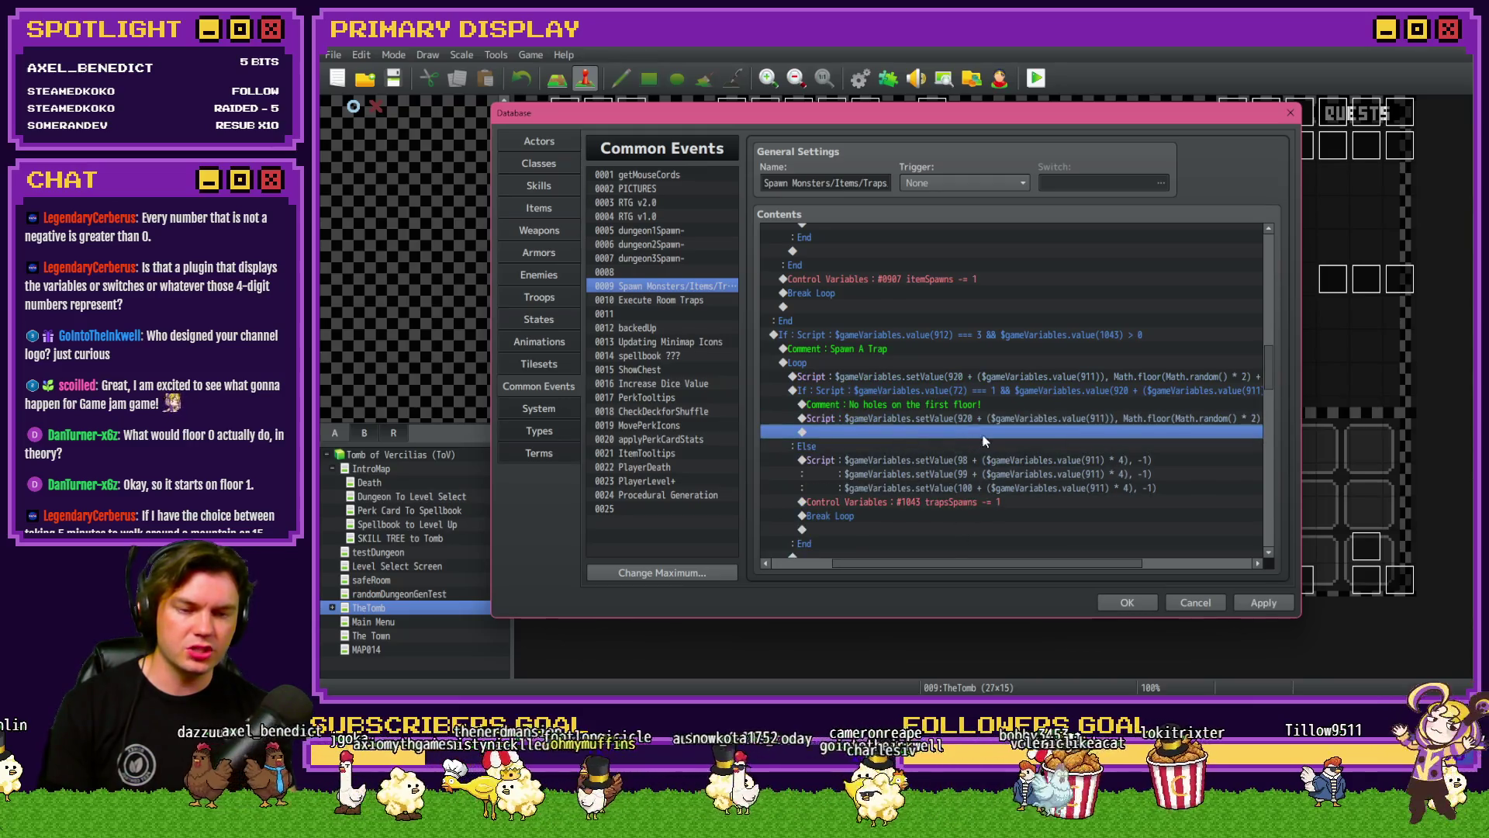
double_click(994, 418)
drag(985, 303, 1124, 302)
key(BackSpace)
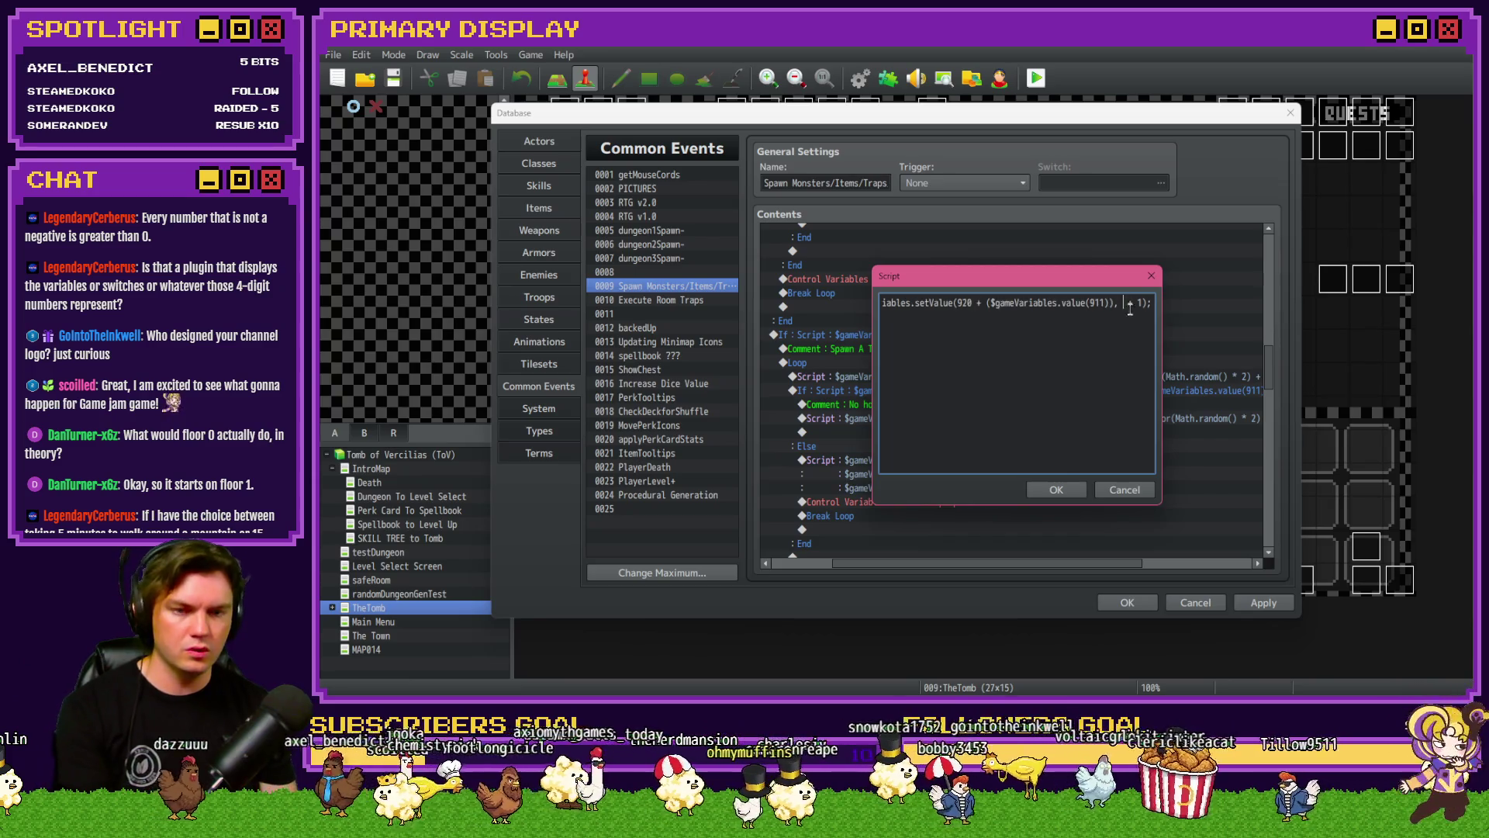
click(1076, 487)
Step: Close the Database keeping the changes and save the project
drag(1031, 560, 1082, 566)
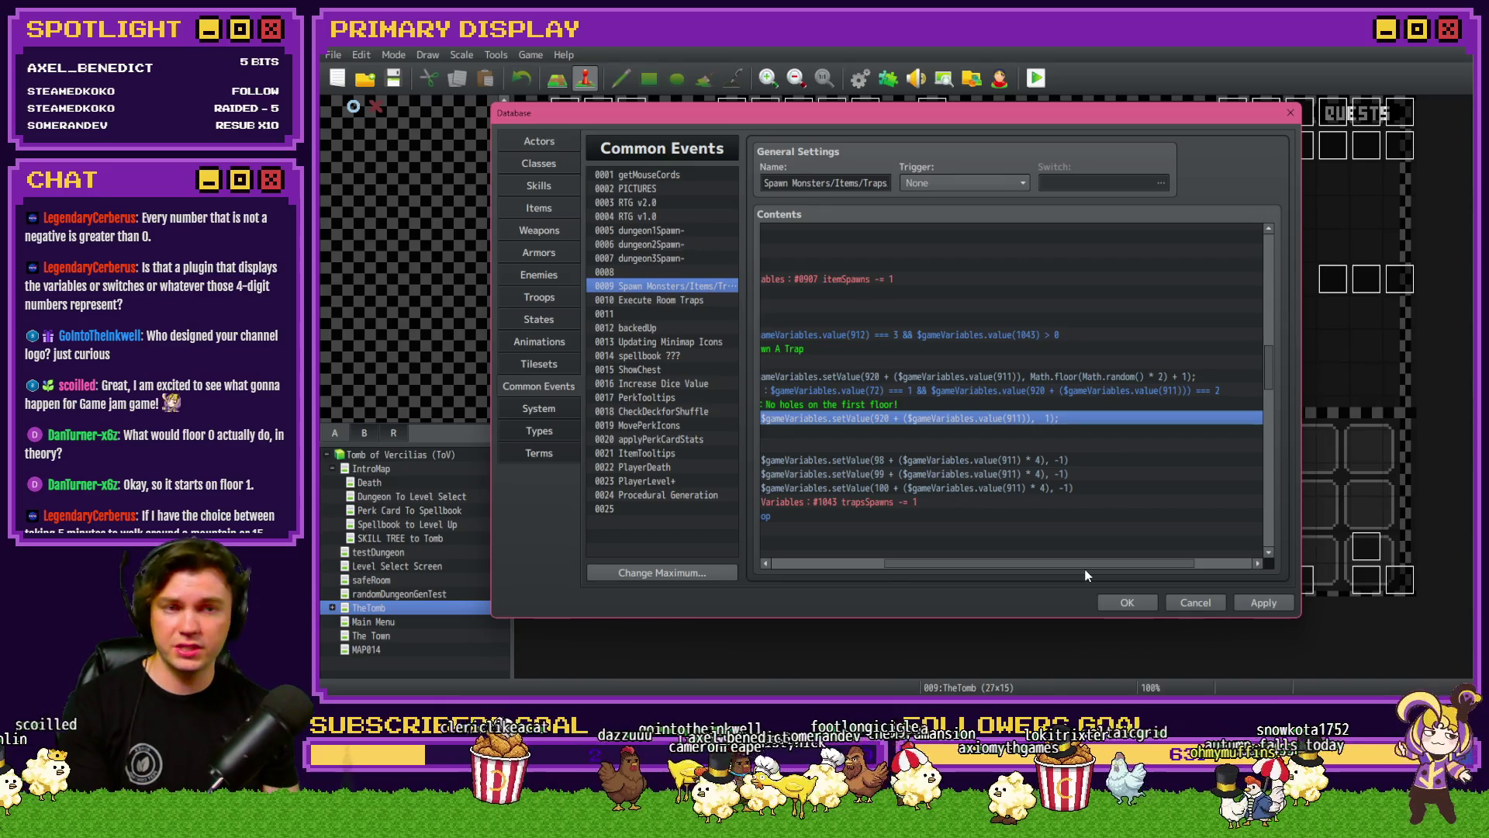
drag(1085, 572, 1028, 565)
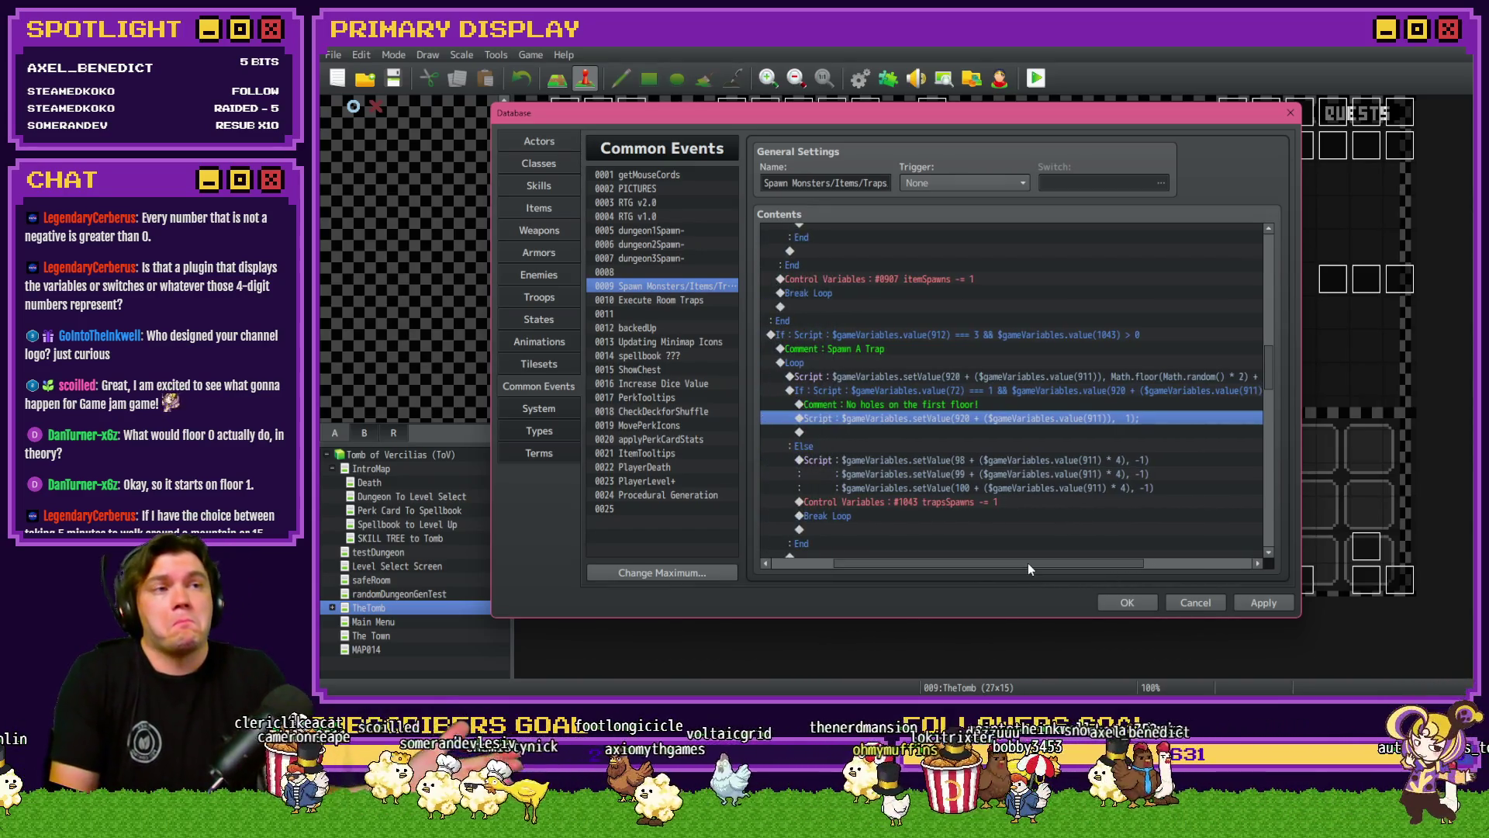
click(1127, 603)
click(394, 79)
key(alt+Tab)
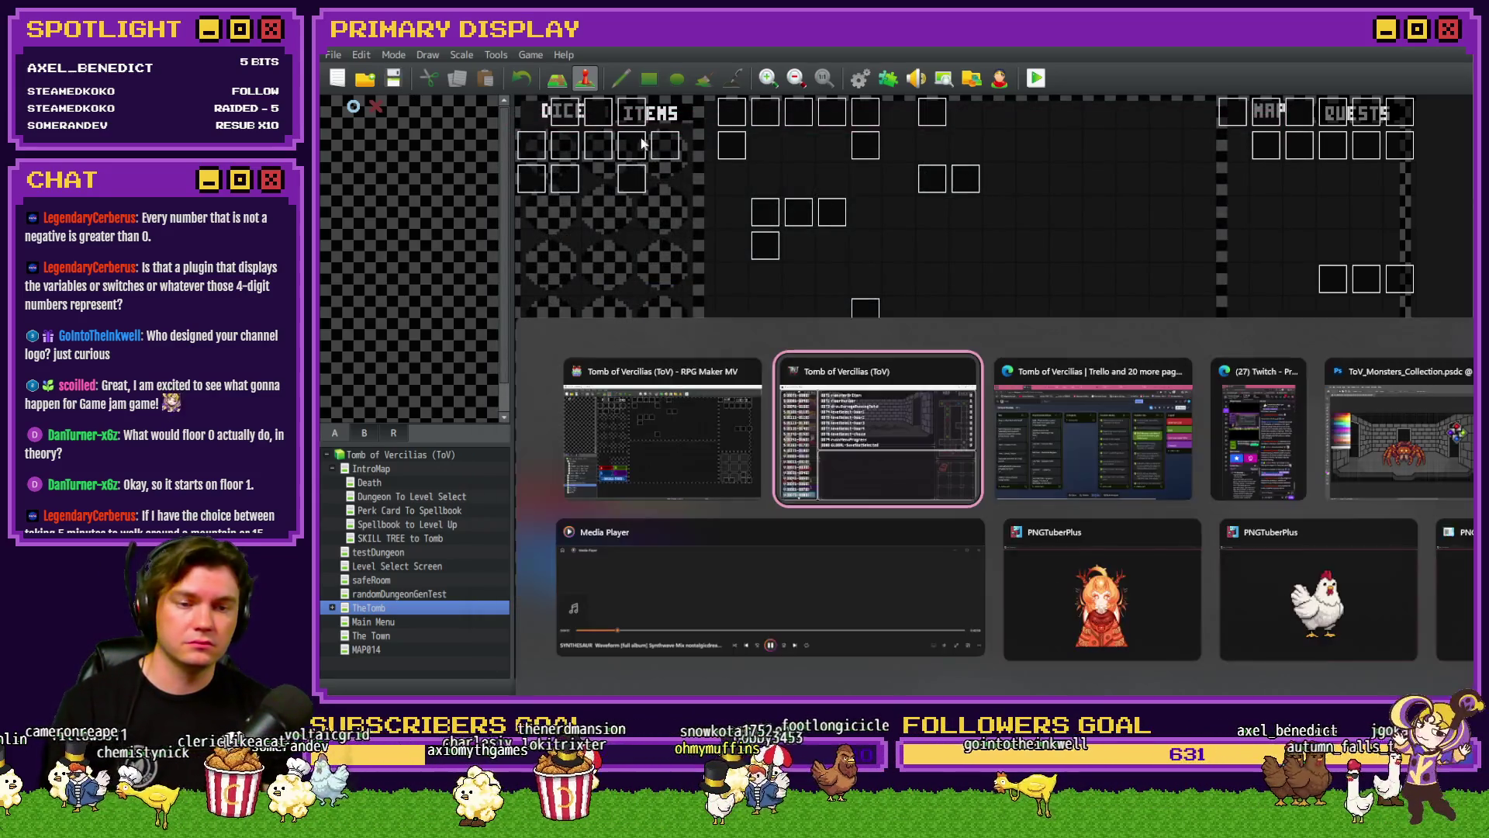
Step: In the playtest, take the Spiked Pauldron perk and bring up the F9 debug variables
key(Escape)
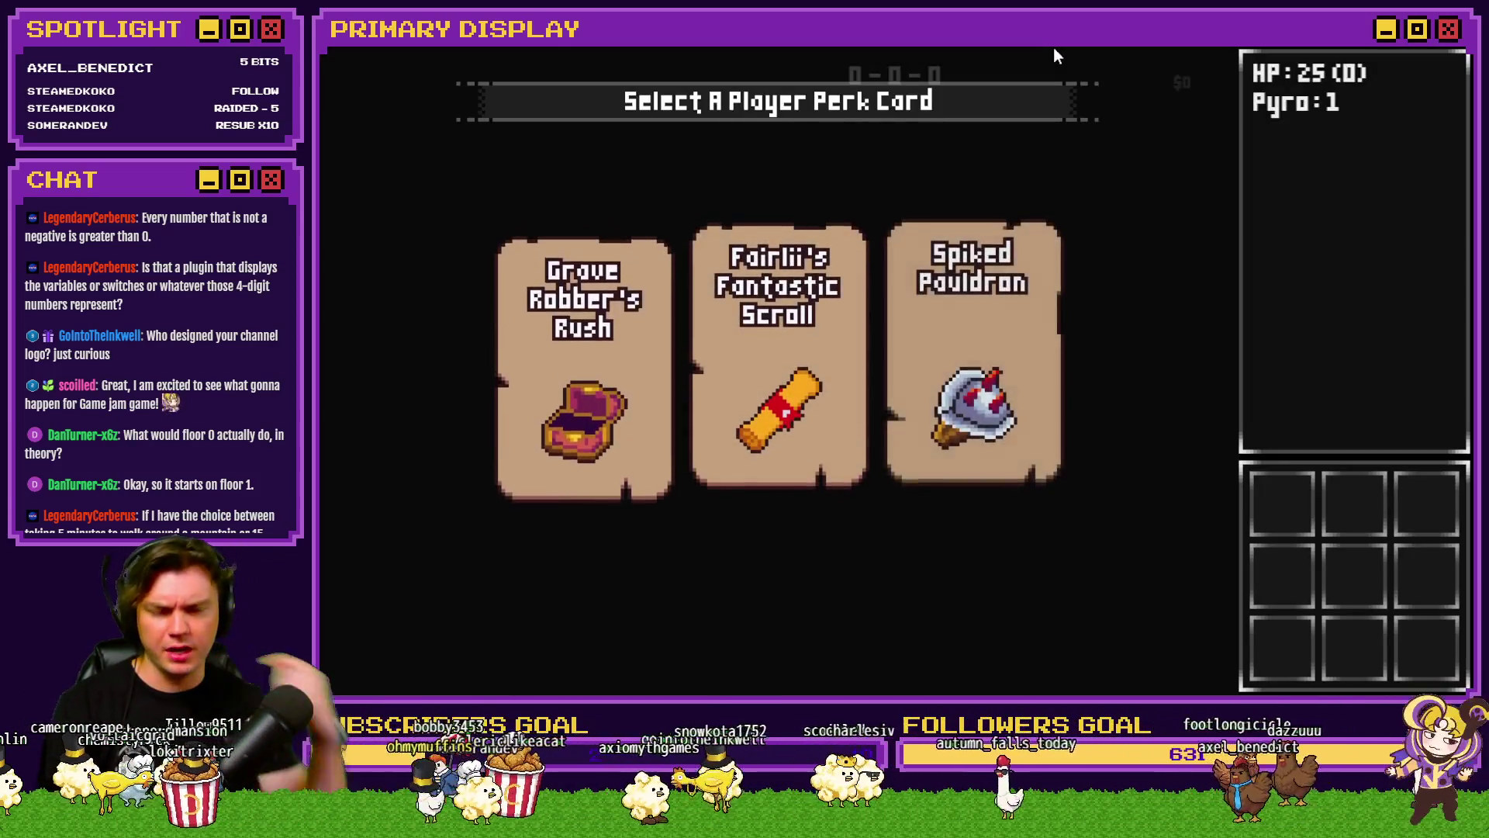
click(985, 236)
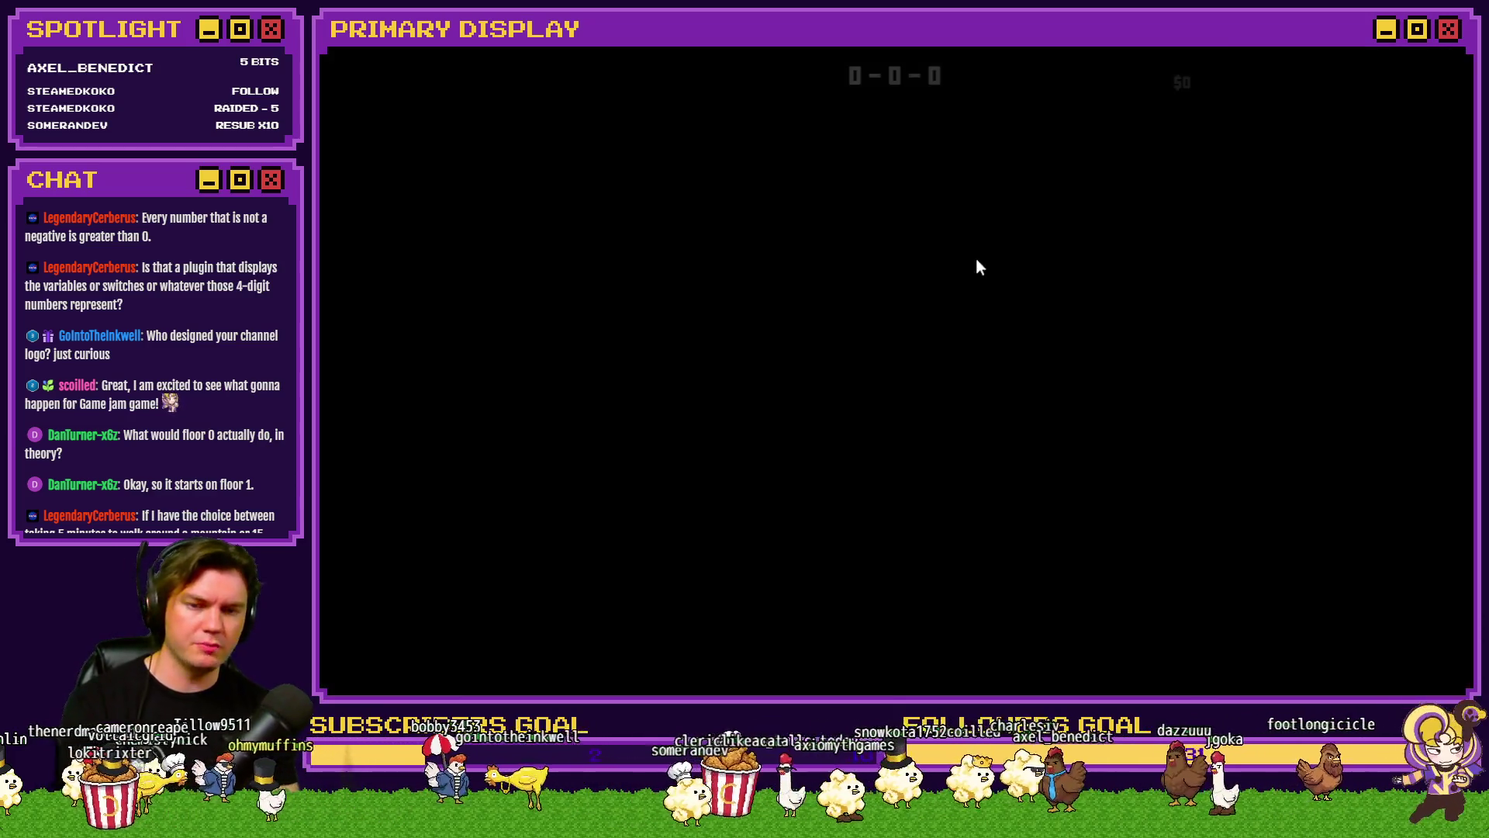
key(F9)
key(Up)
key(Up)
key(Up)
key(Up)
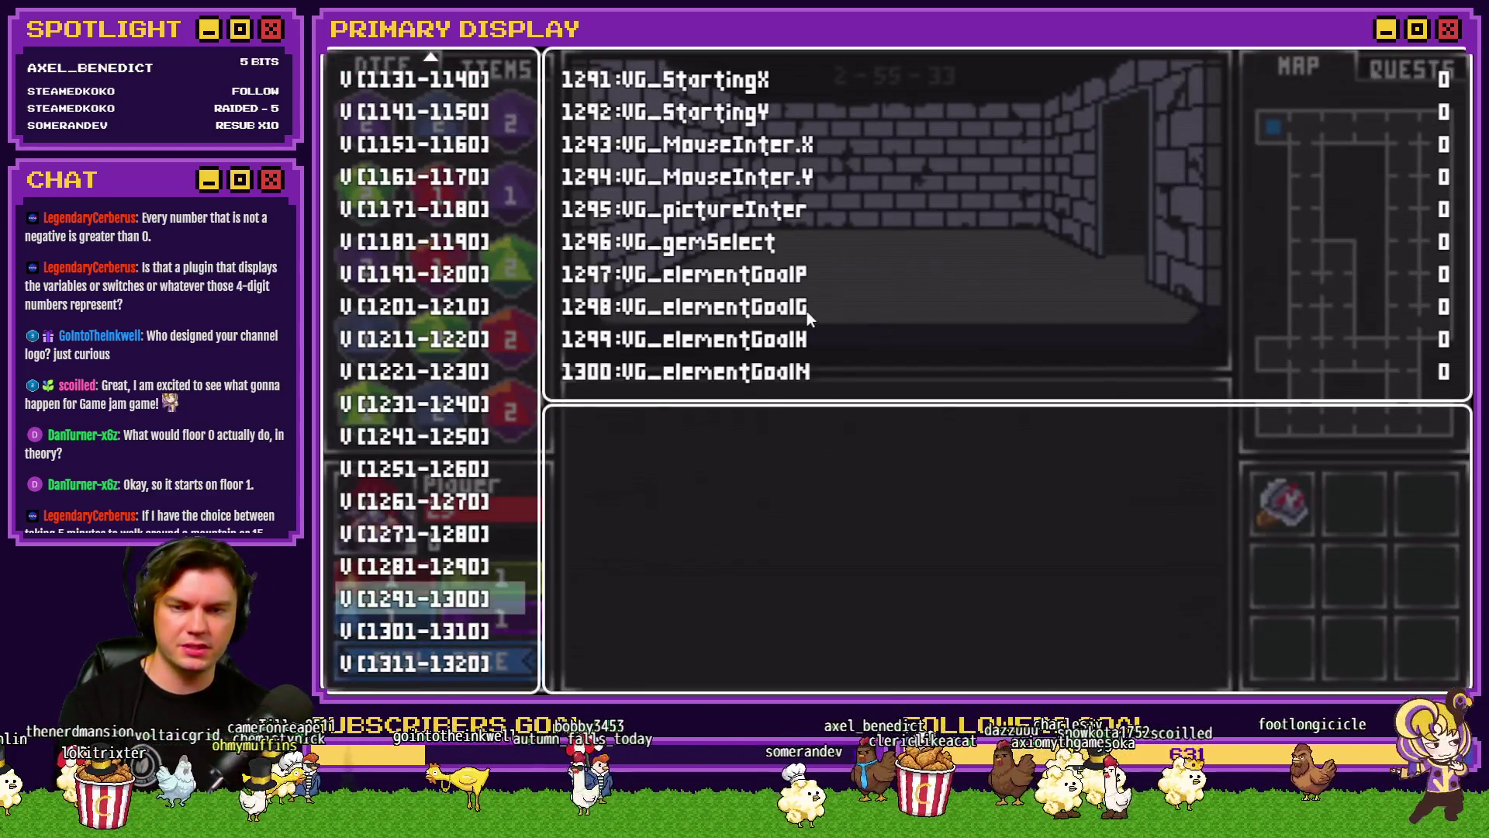
key(Up)
key(Up)
key(Up)
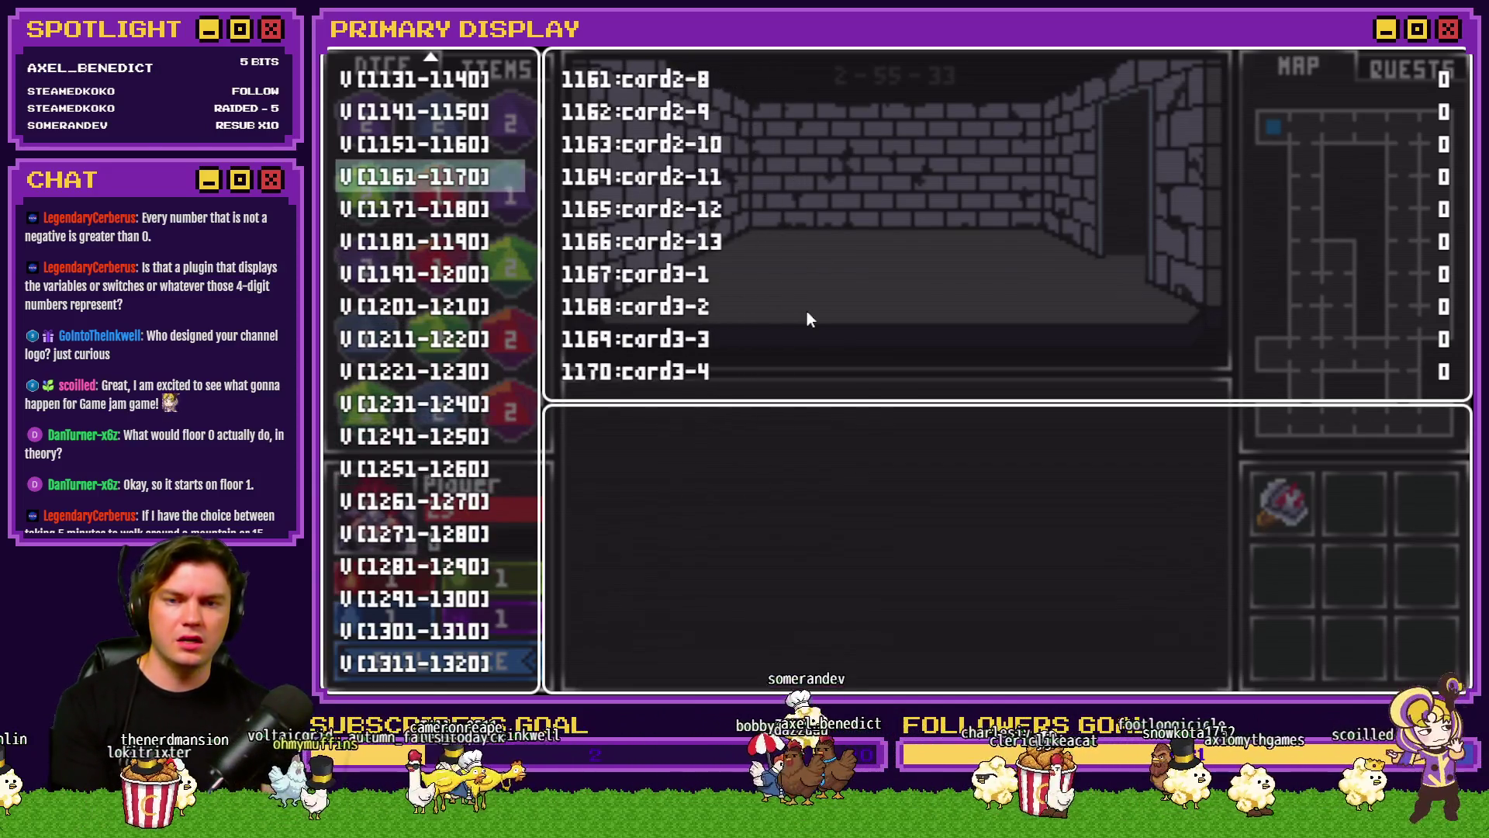
key(Up)
key(Up)
key(Up)
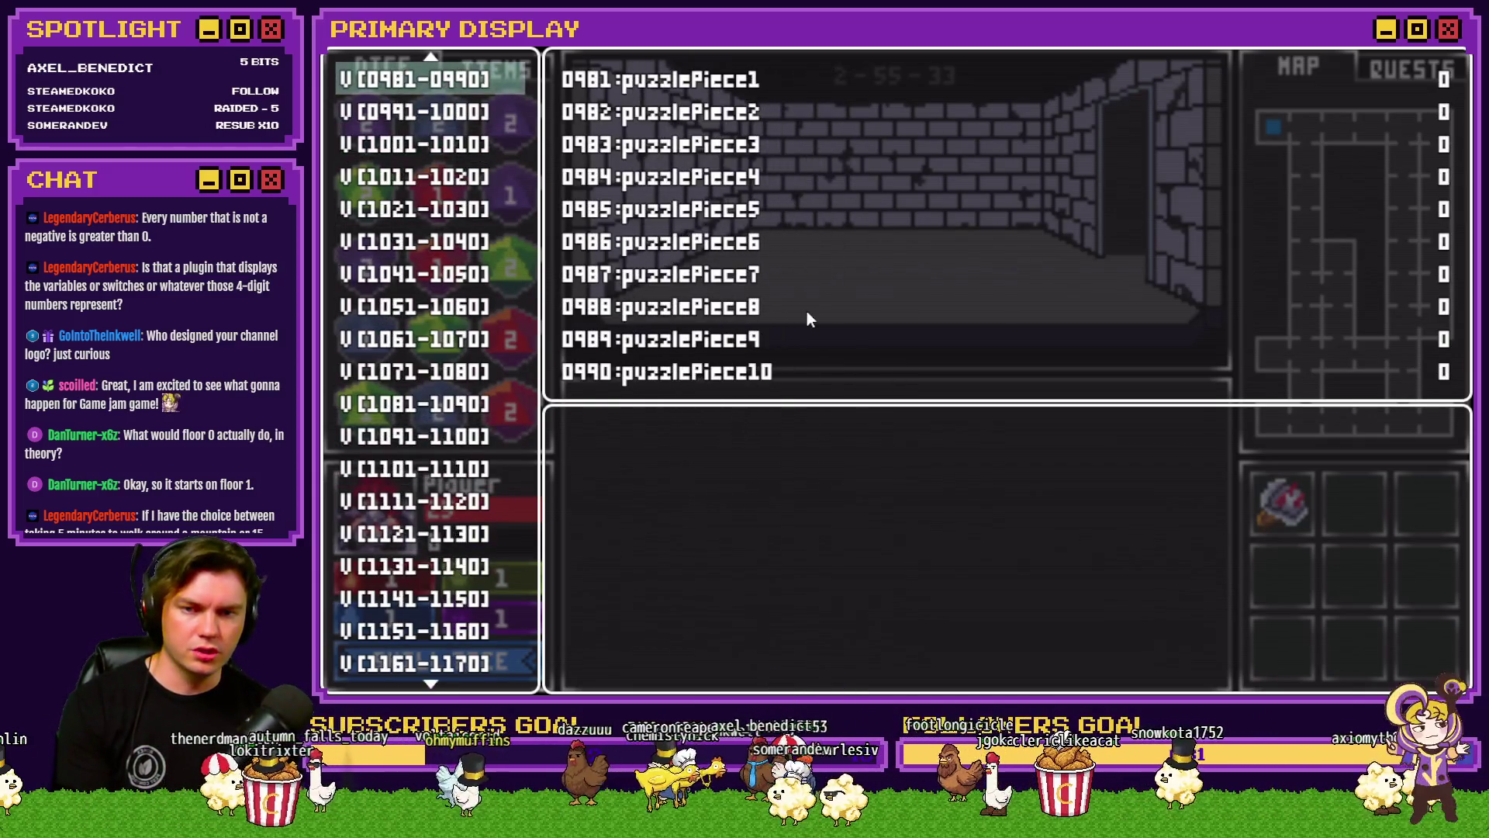
Step: Step through the roomTrap variables up to the 1–10 values, then end the playtest
key(Down)
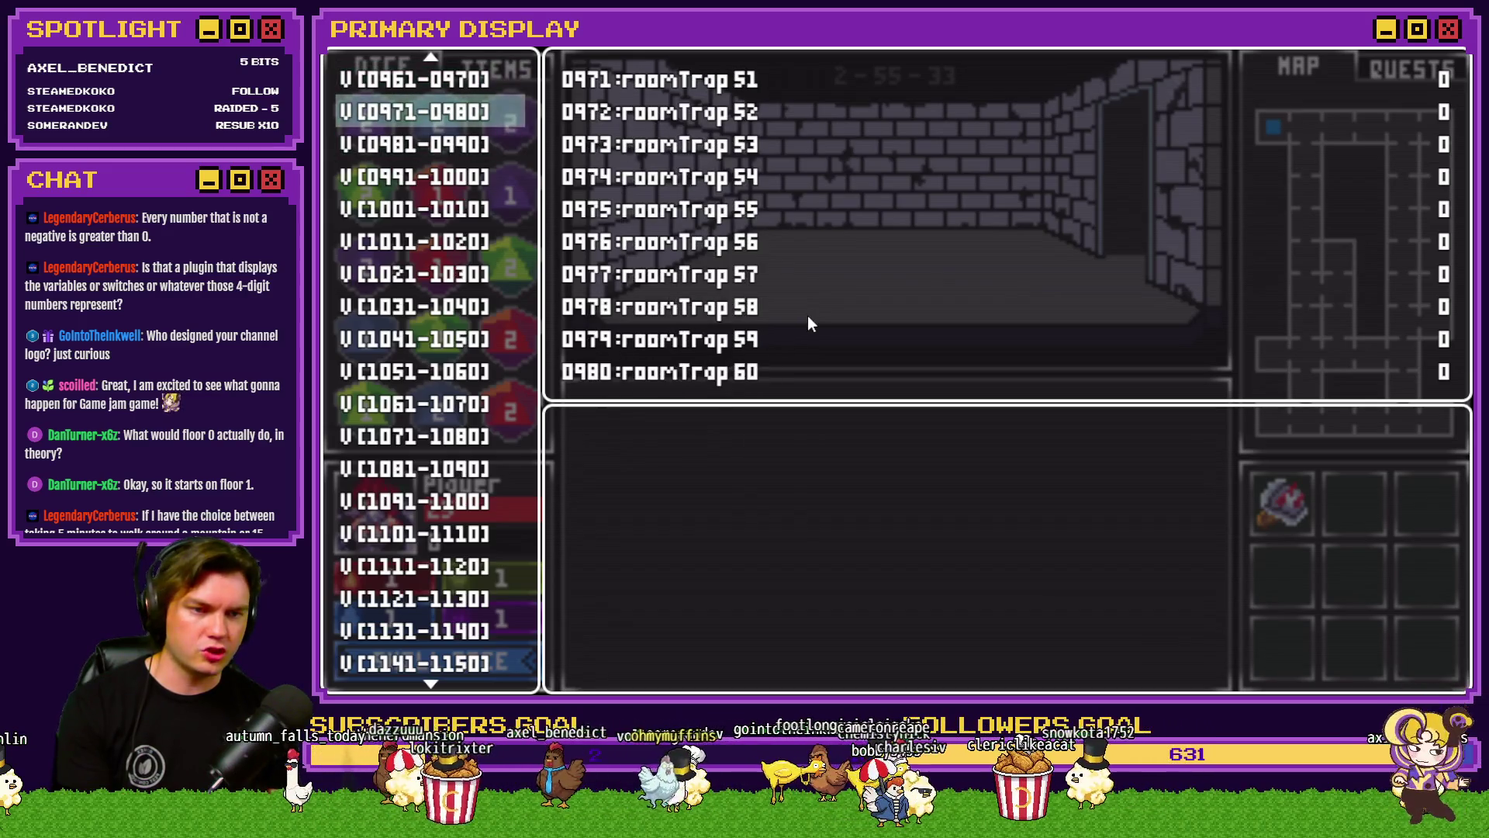
key(Up)
key(Up)
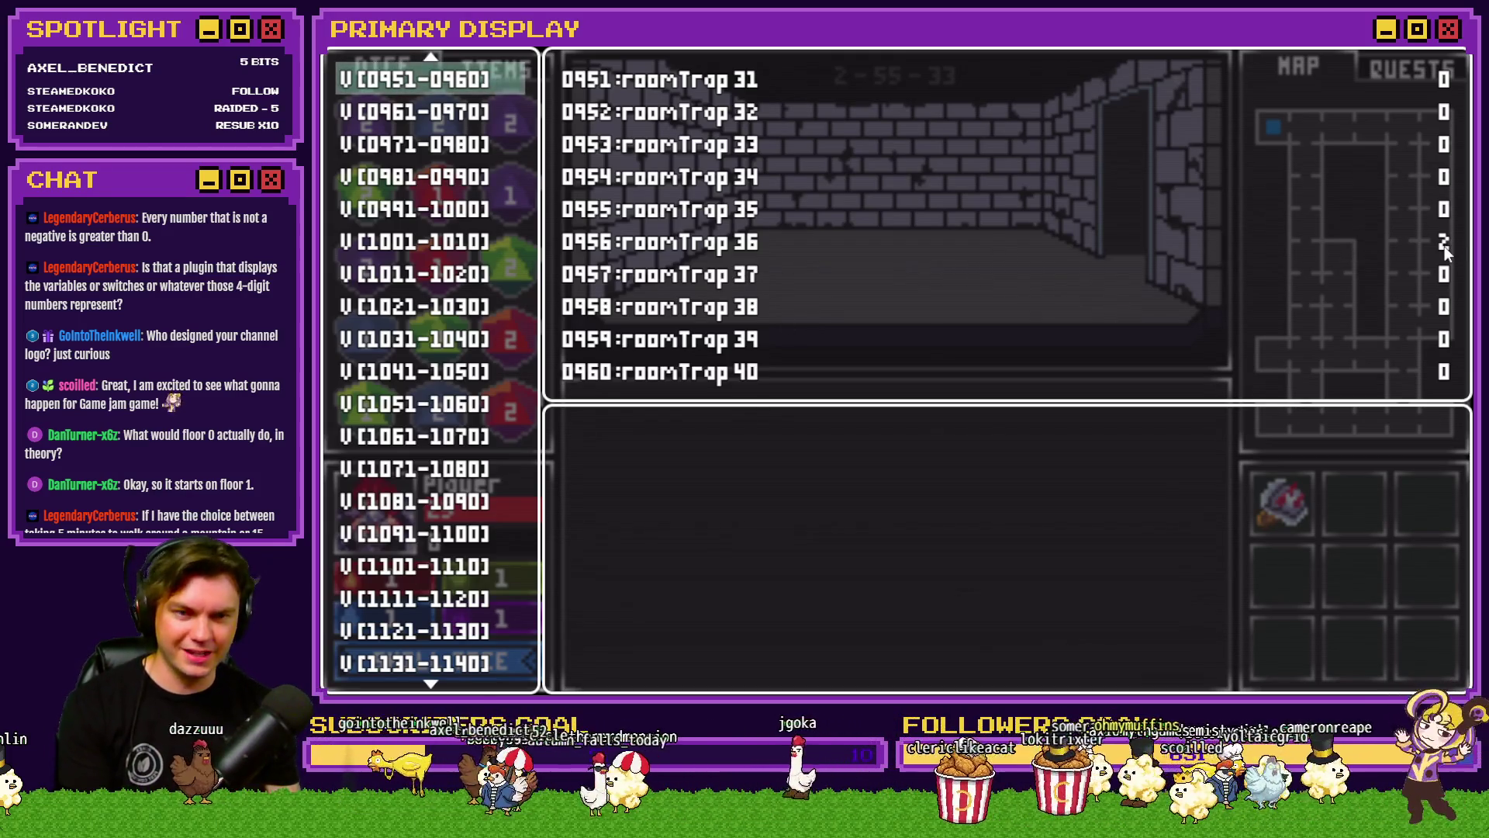
key(Up)
key(Up)
key(Up)
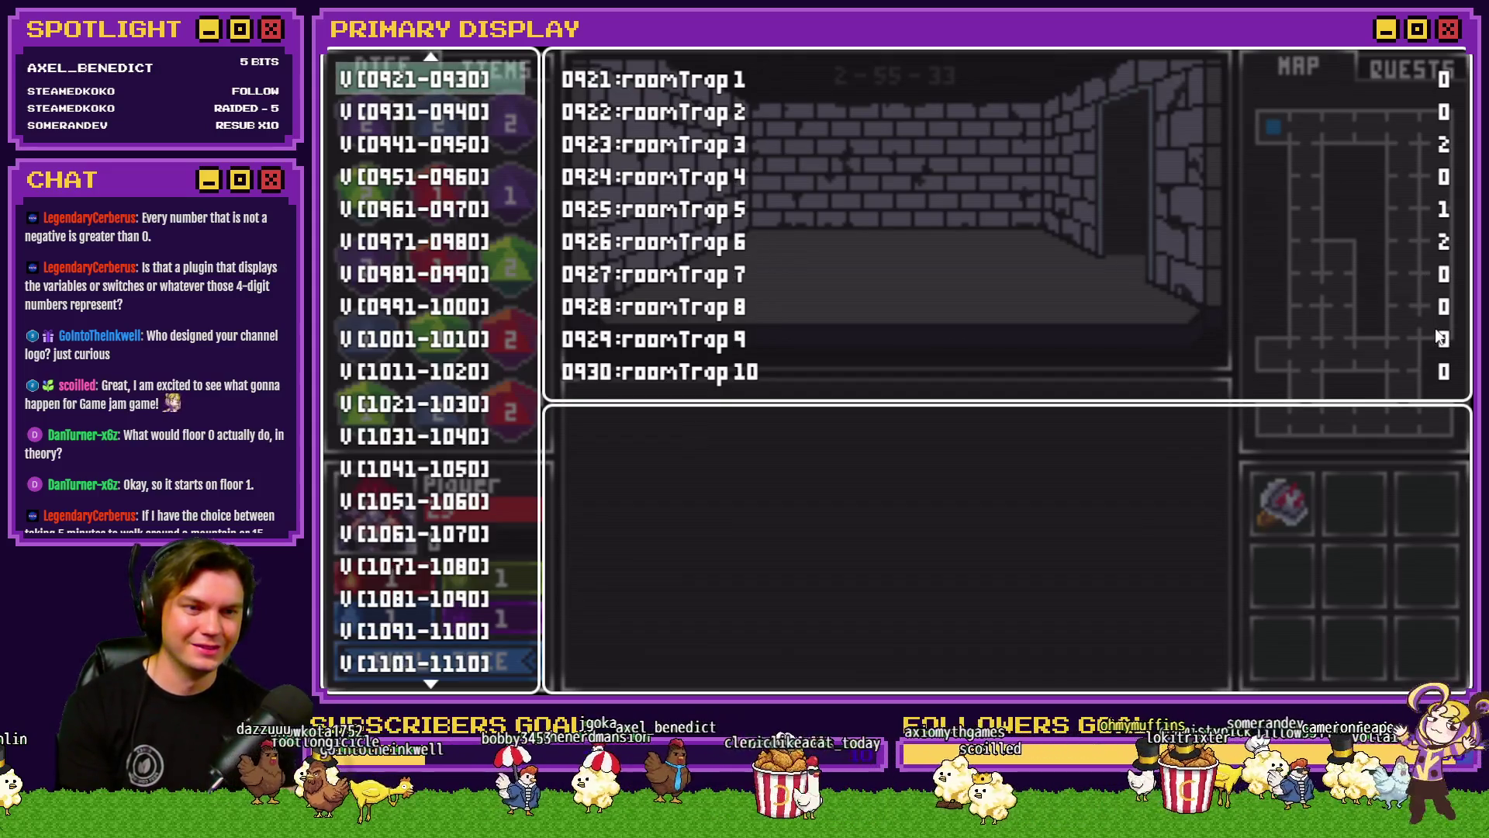
key(Up)
key(Down)
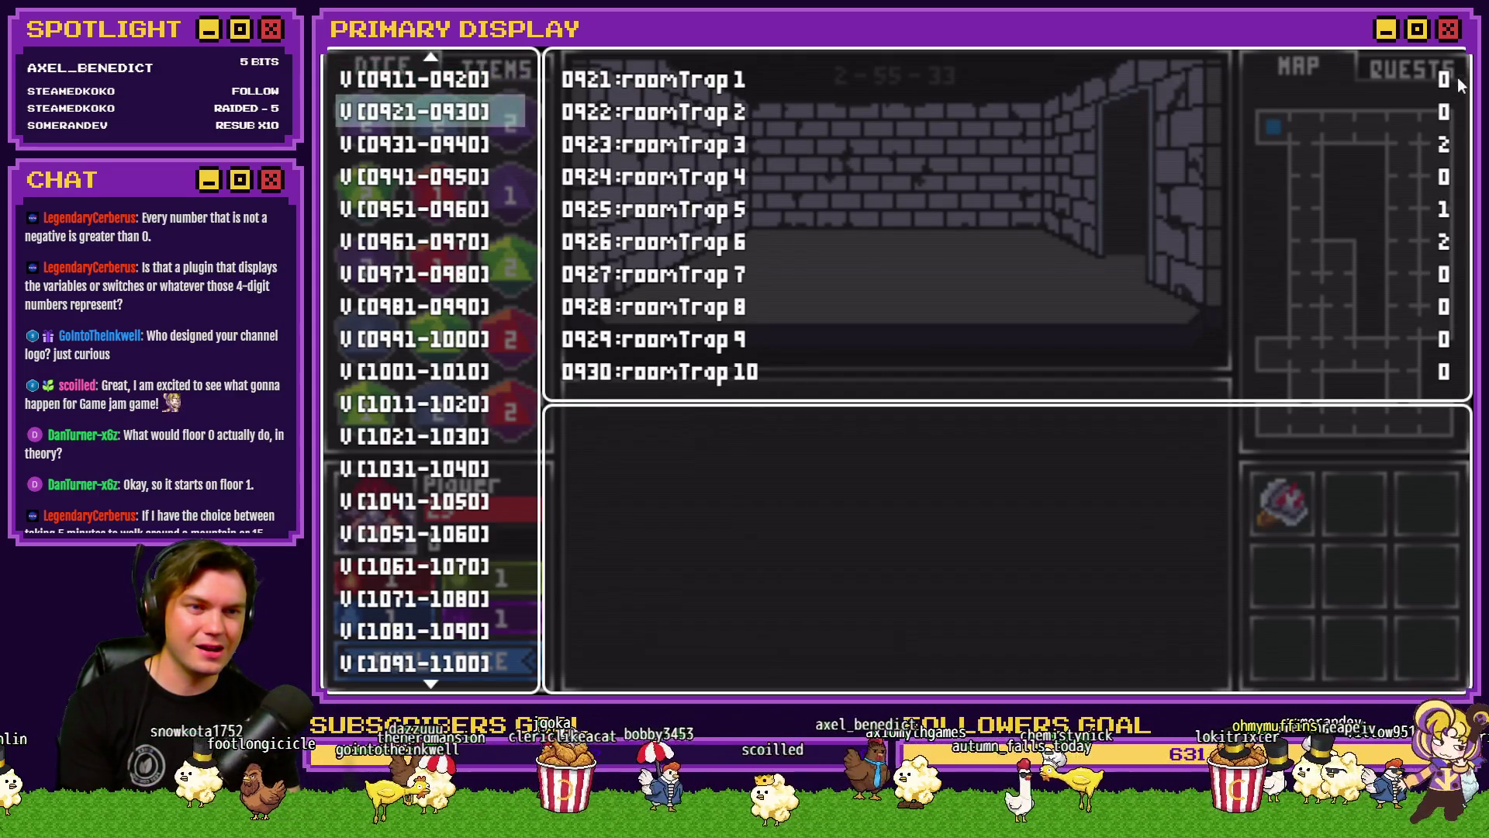
click(1458, 35)
Step: Reopen common event Spawn Monsters/Items/Traps and scroll to the Spawn A Trap floor-1 script
click(859, 84)
scroll(1035, 322, down, 10)
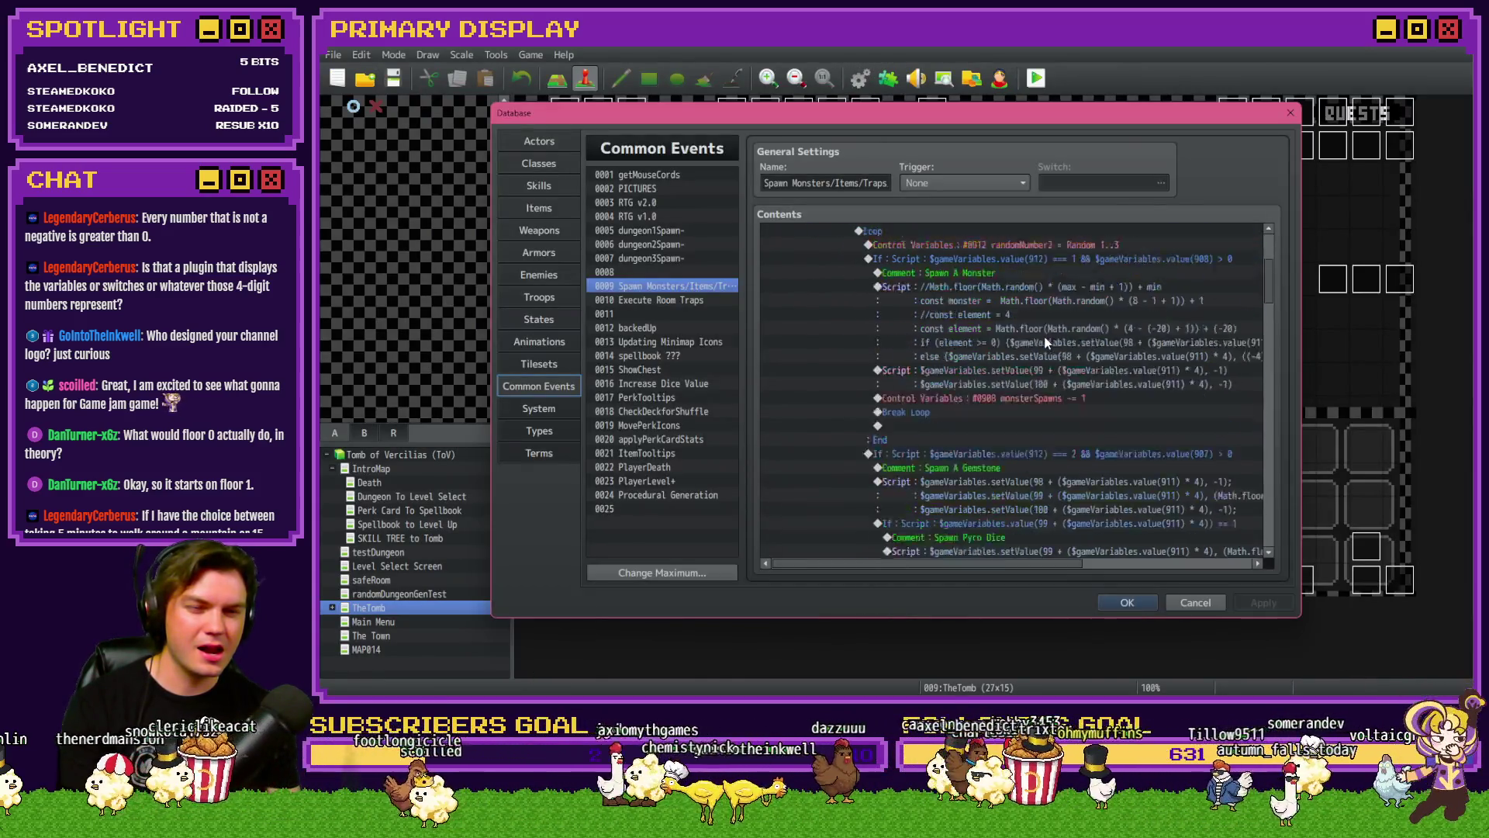
scroll(1044, 344, down, 5)
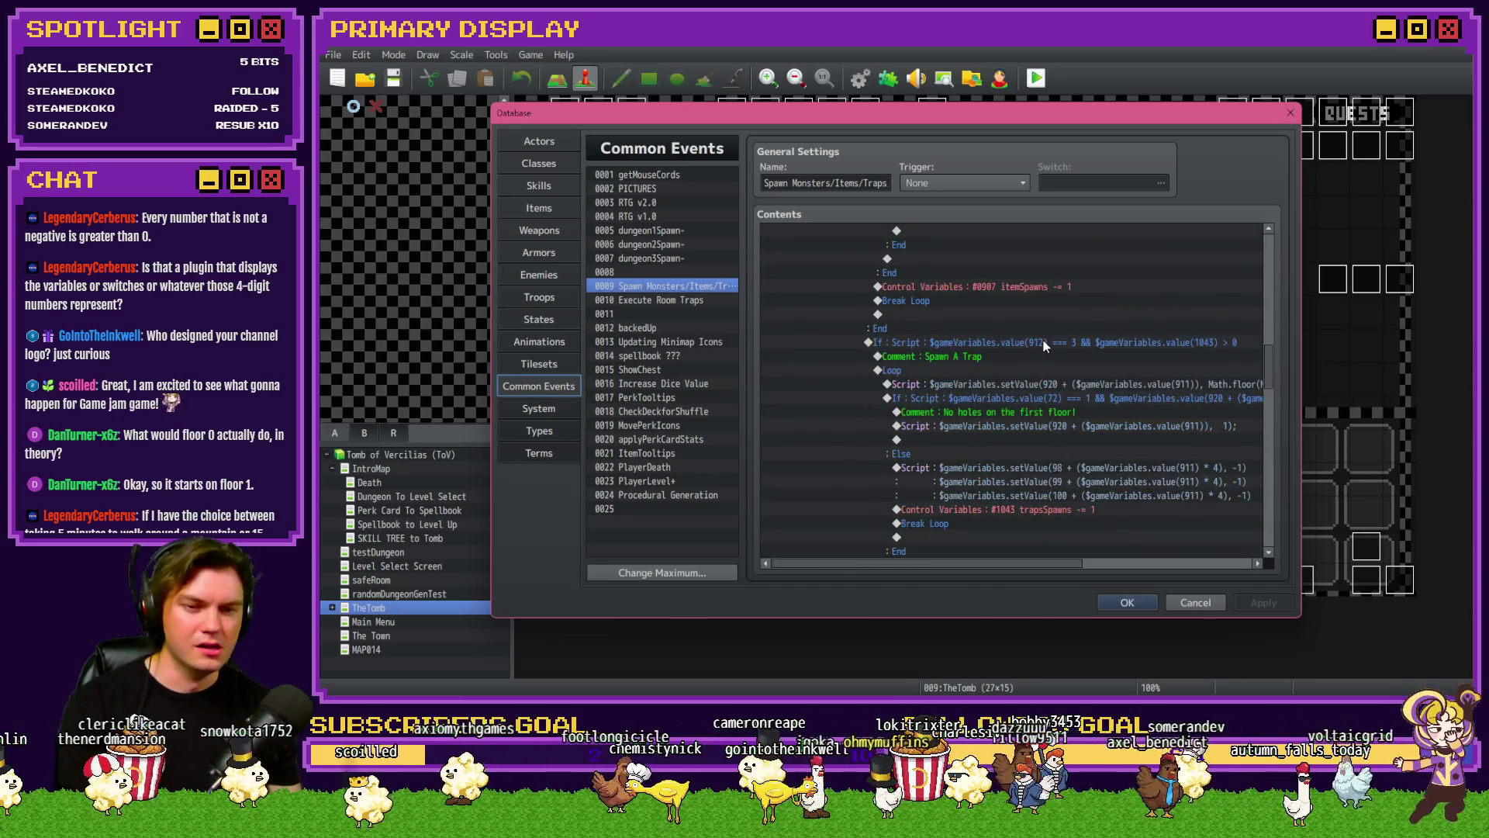
drag(992, 567, 1079, 571)
drag(1078, 567, 1095, 569)
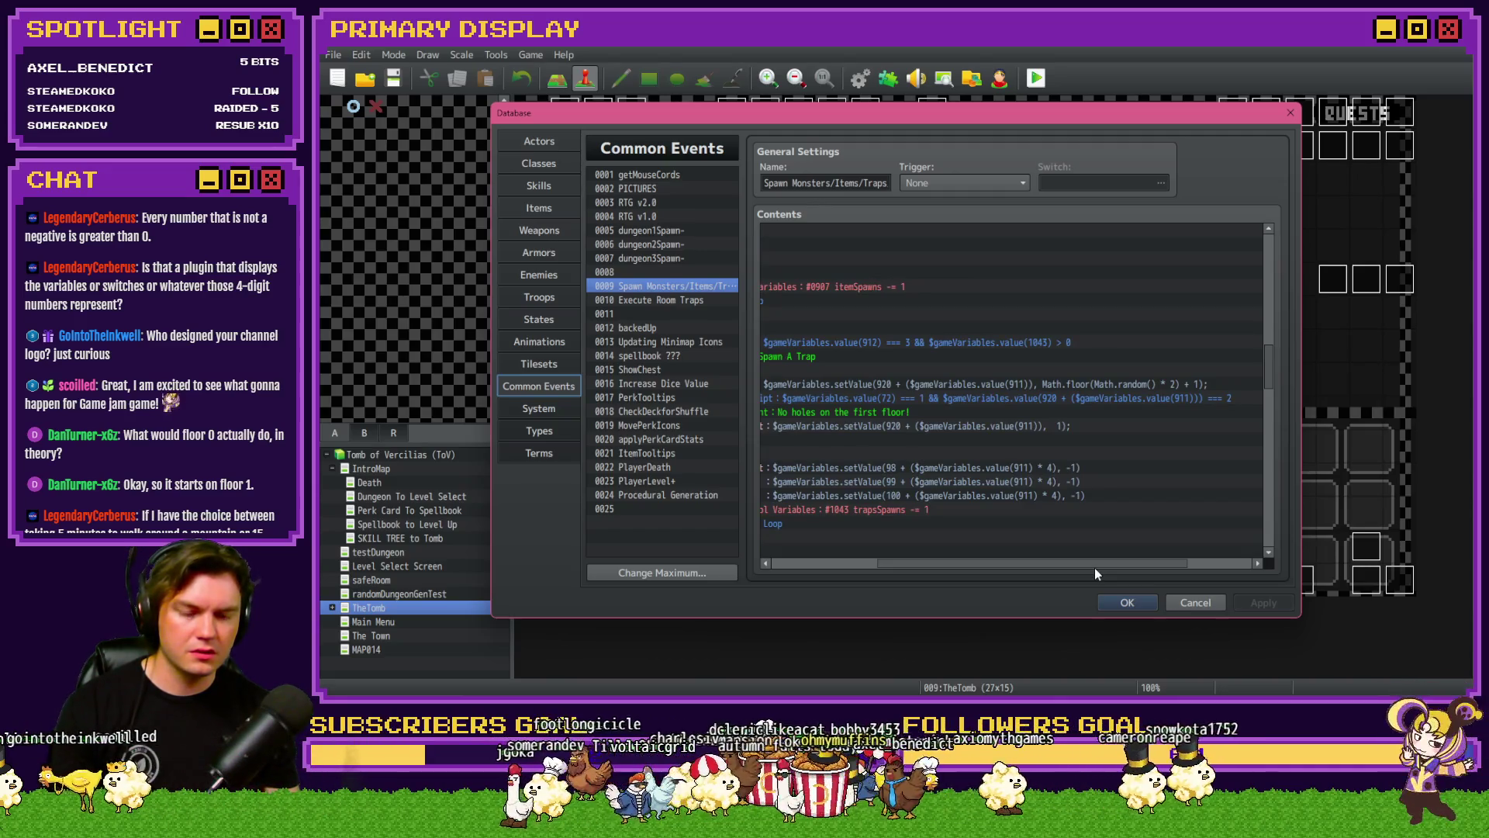
mouse_move(1095, 570)
mouse_down()
mouse_move(1074, 569)
mouse_move(1091, 569)
mouse_up()
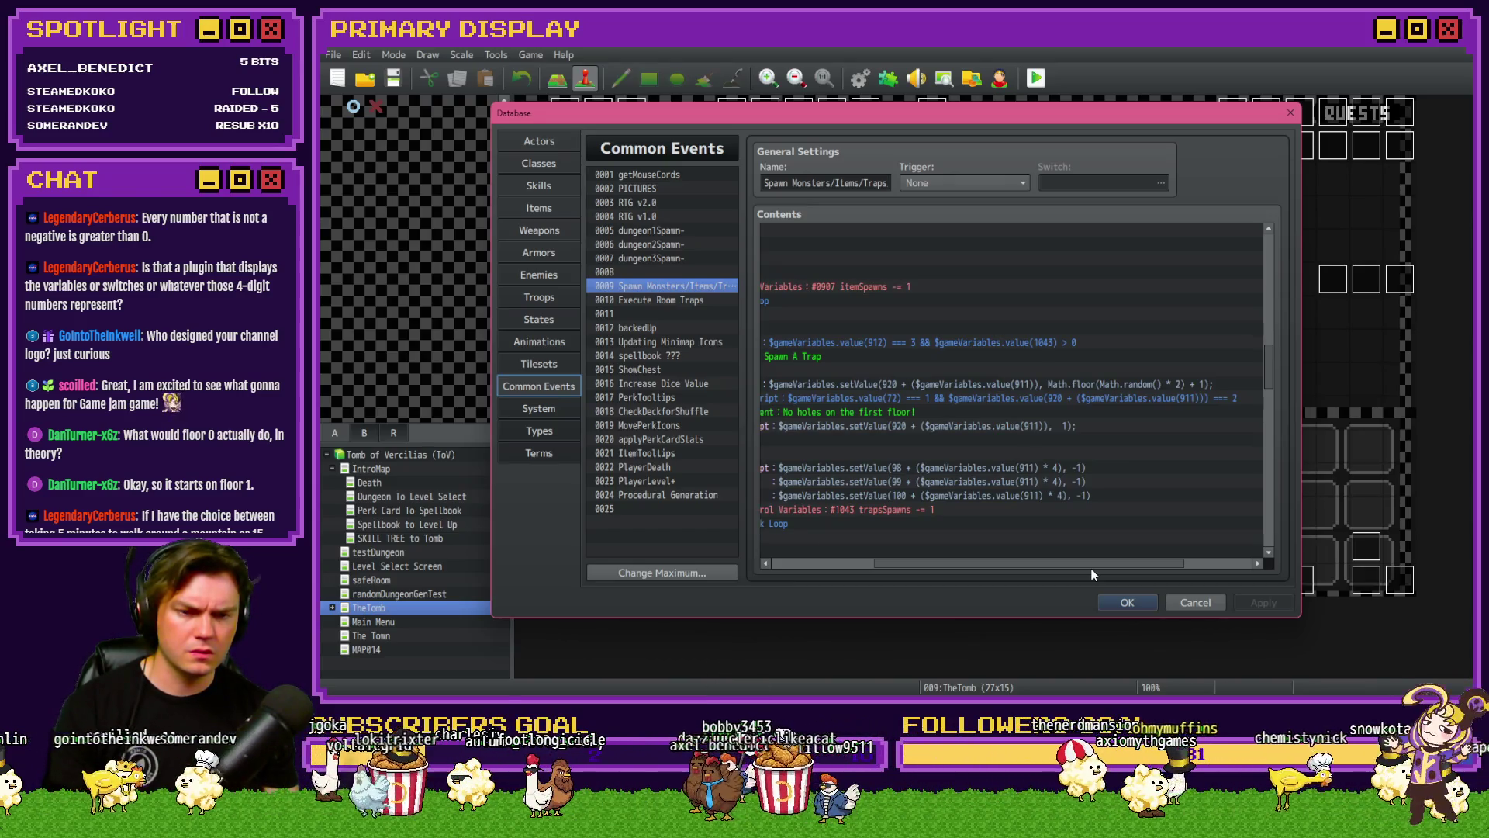
Step: Edit the floor-1 trap script to drop the space before '1' and the trailing ';'
double_click(1087, 425)
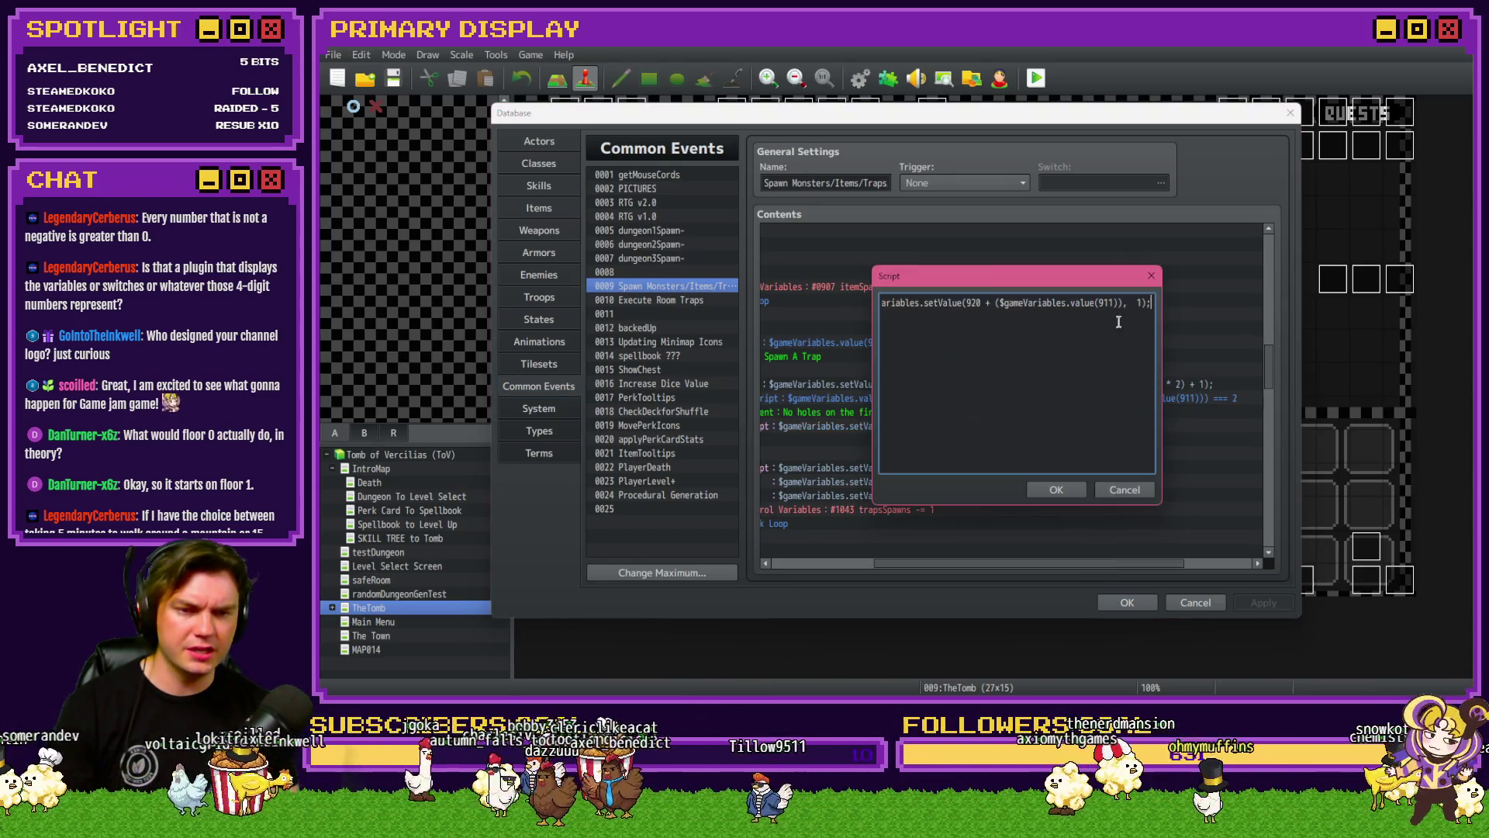
key(BackSpace)
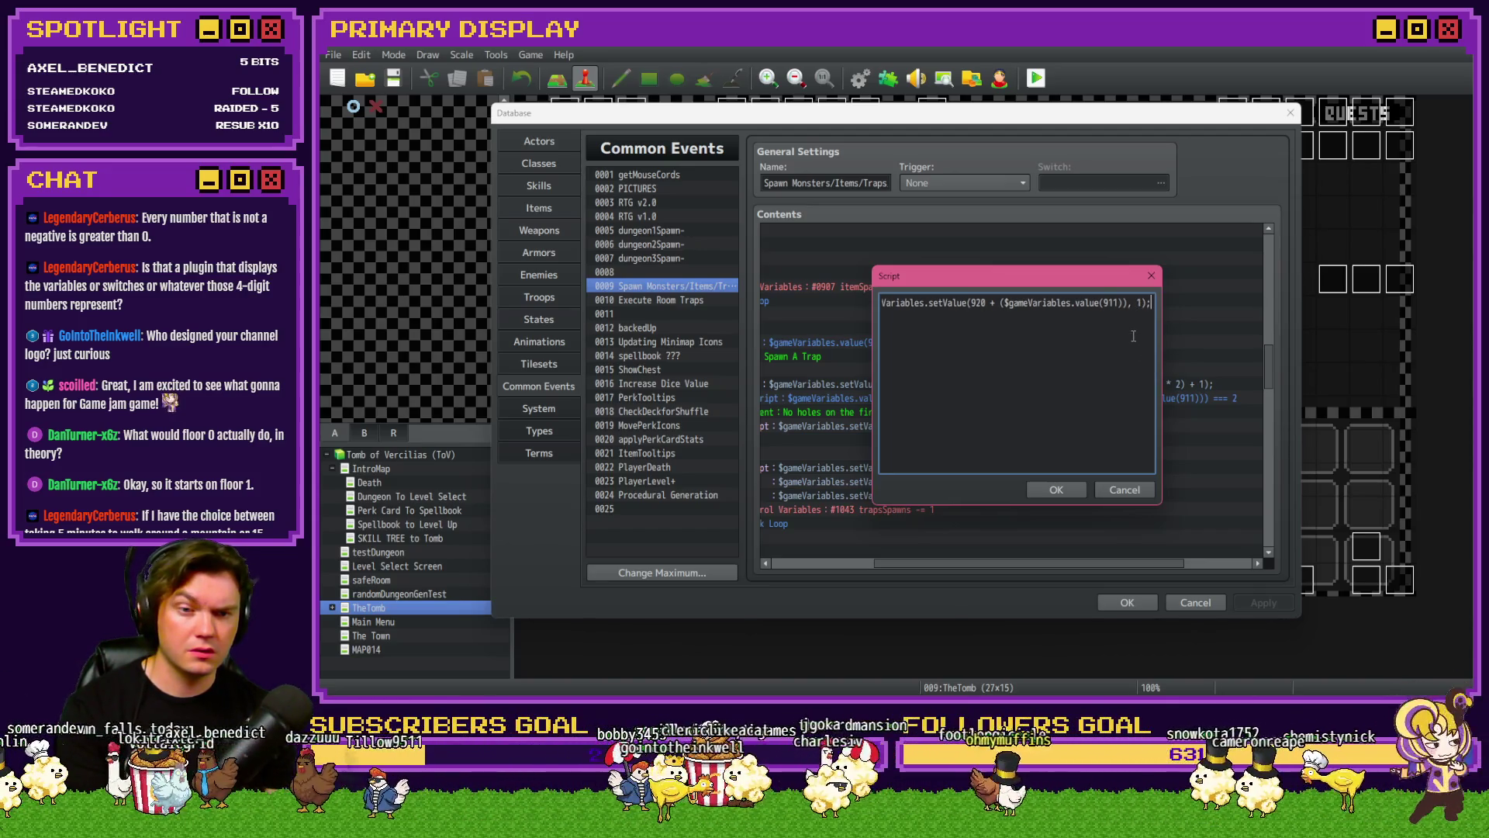
key(BackSpace)
key(BackSpace)
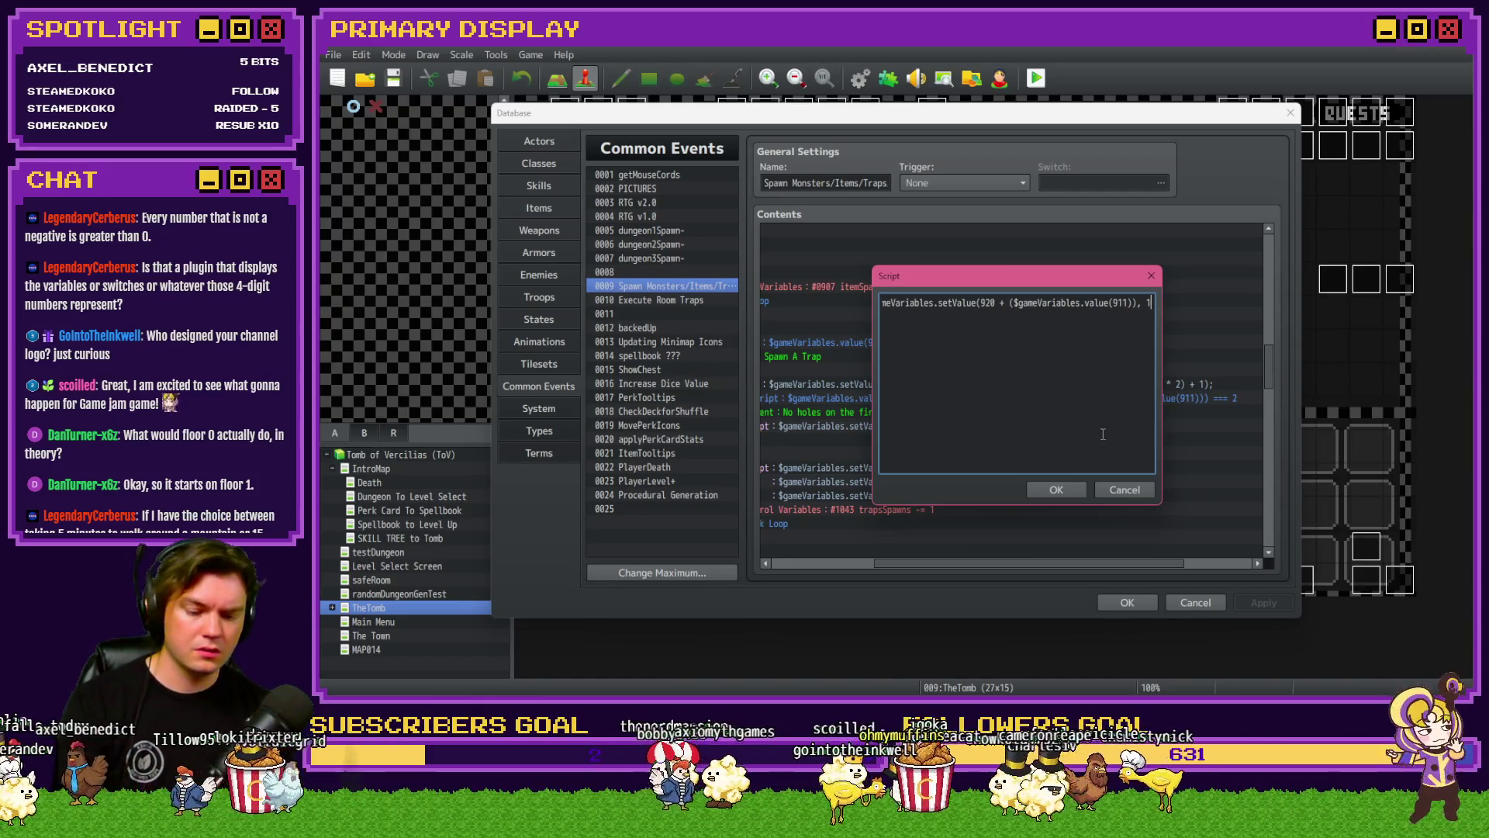
key(ctrl+Return)
drag(1004, 566, 948, 565)
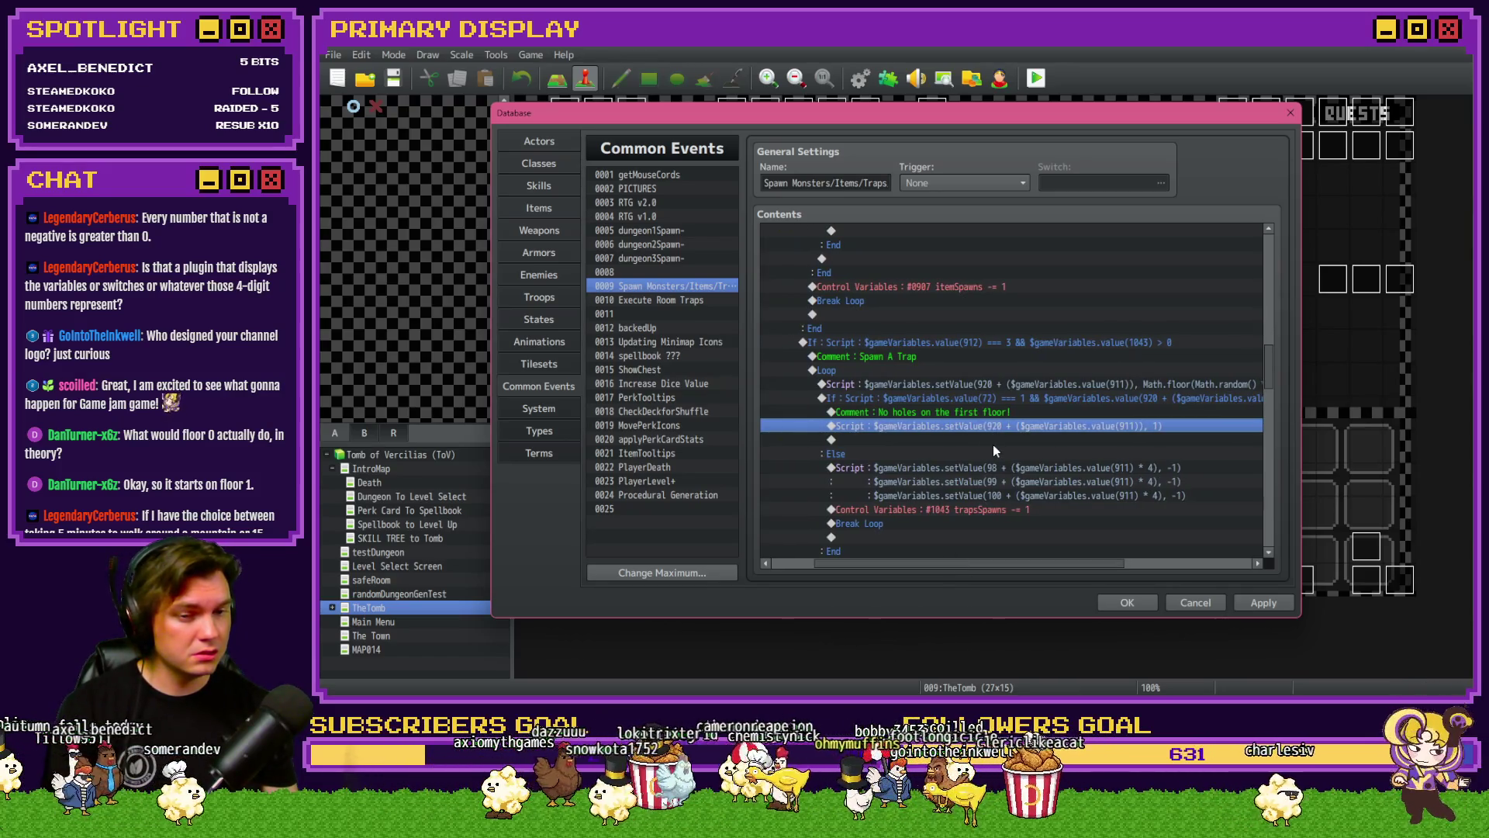